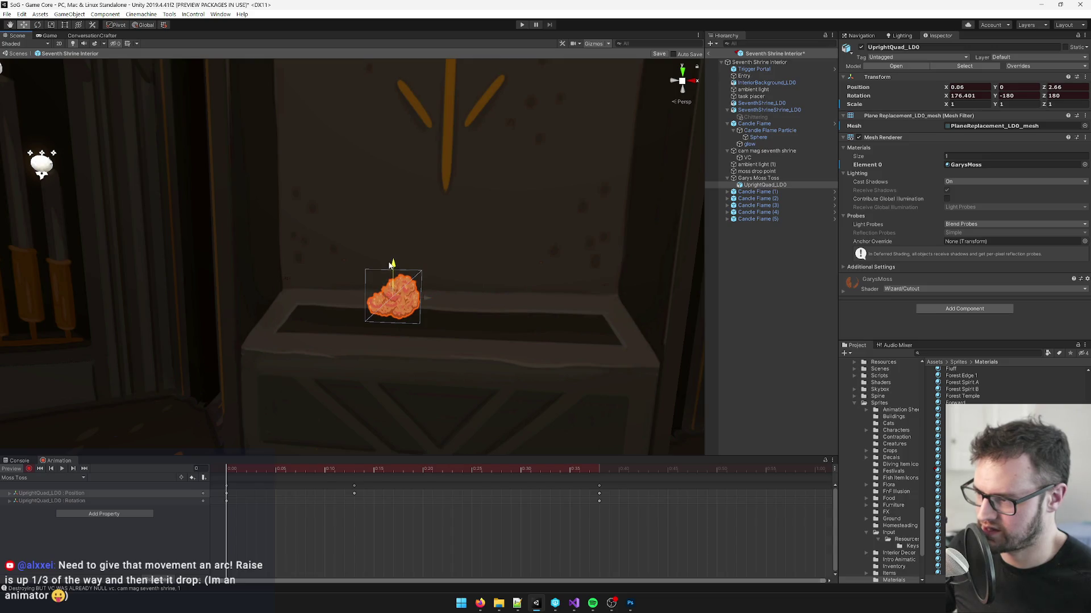
Step: Raise UprightQuad_LD0 higher at frame 13 for the toss peak and preview the arc
left_click(355, 475)
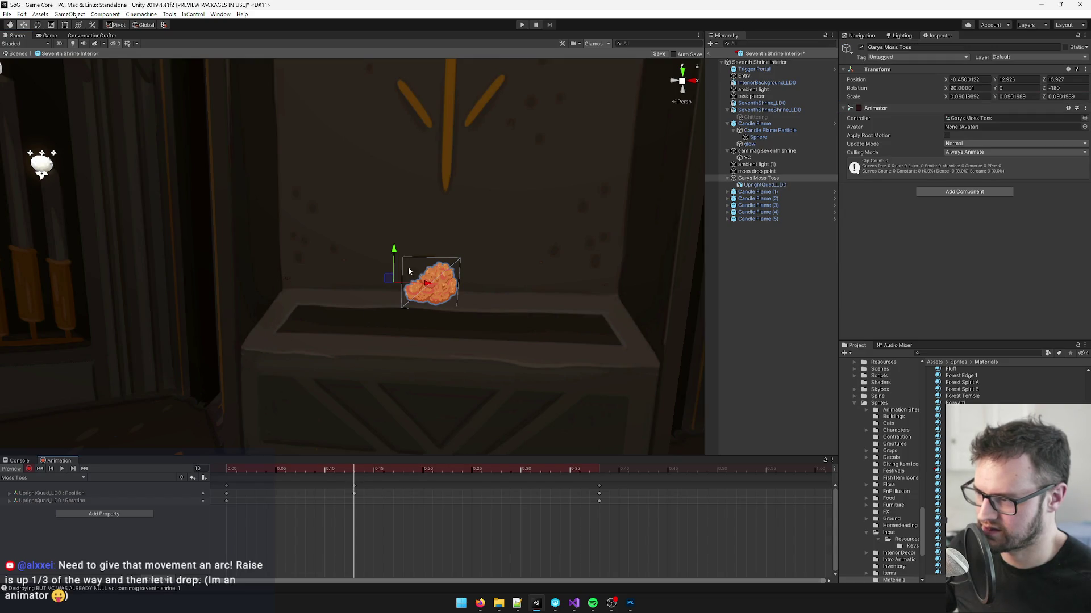
left_click(356, 493)
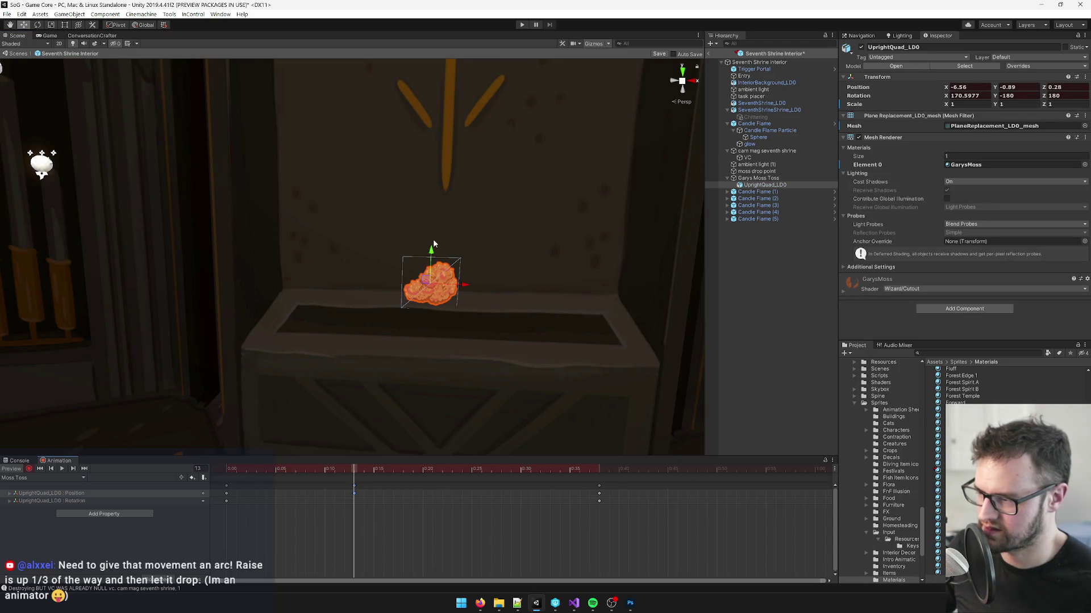
left_click_drag(430, 252, 431, 243)
left_click_drag(355, 469, 209, 511)
left_click(62, 470)
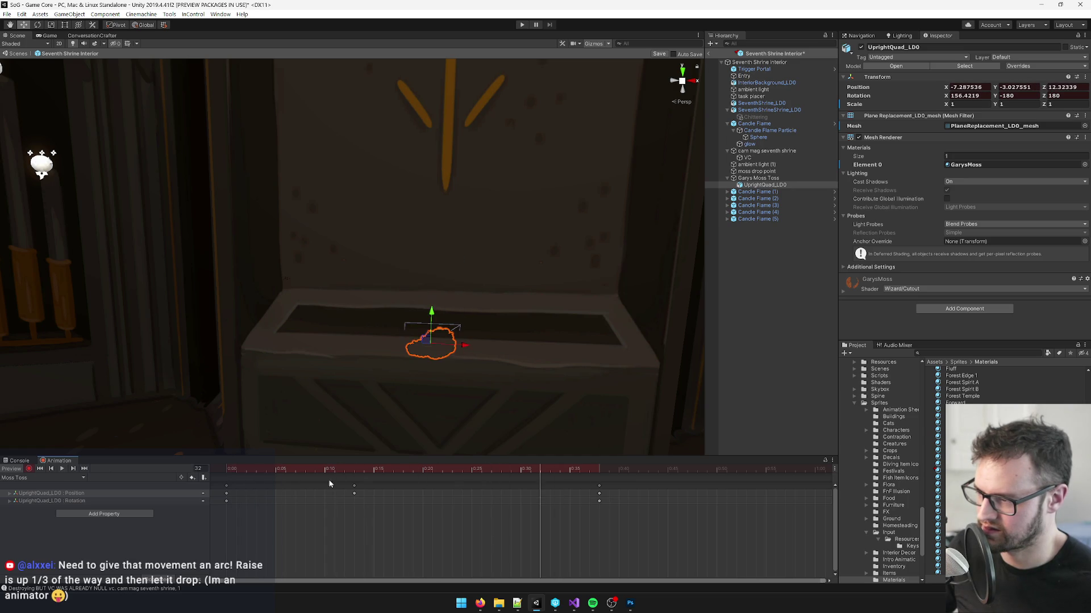
Step: Shift the moss sideways at frame 17 and move its landing pose back at frame 24
mouse_move(321, 471)
left_mouse_down()
mouse_move(393, 476)
mouse_move(351, 481)
left_mouse_up()
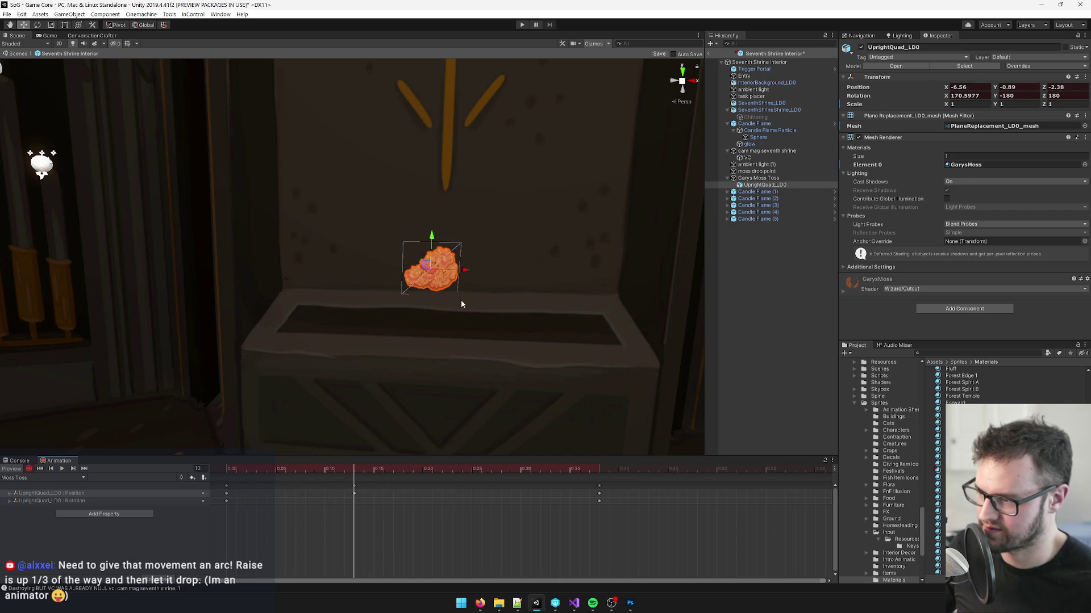
mouse_move(433, 382)
left_mouse_down("alt")
mouse_move(366, 383)
mouse_move(402, 290)
left_mouse_up("alt")
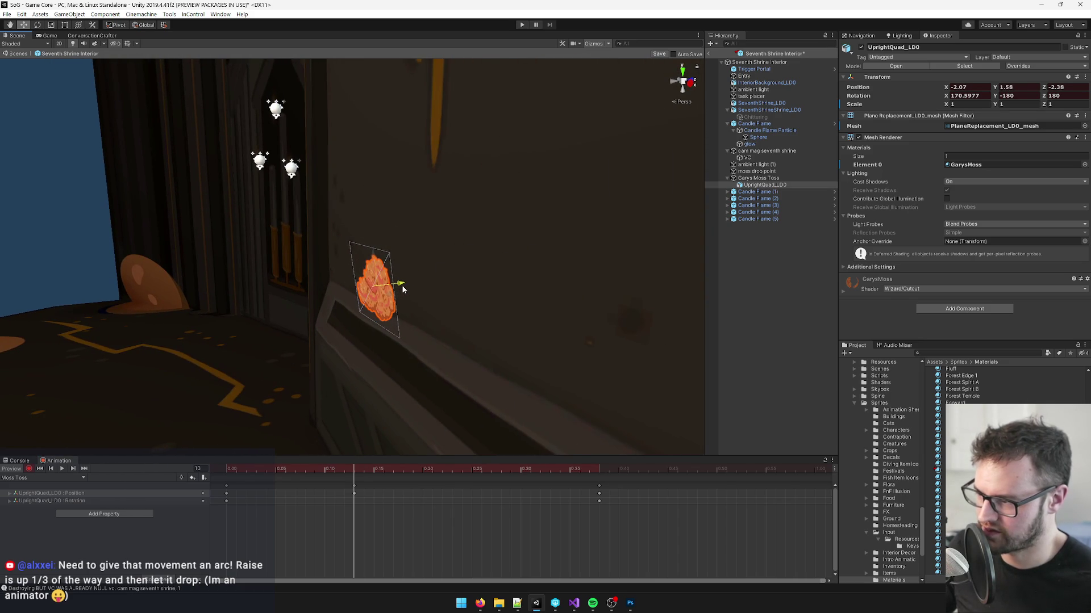
mouse_move(352, 467)
left_mouse_down()
mouse_move(233, 475)
mouse_move(597, 491)
left_mouse_up()
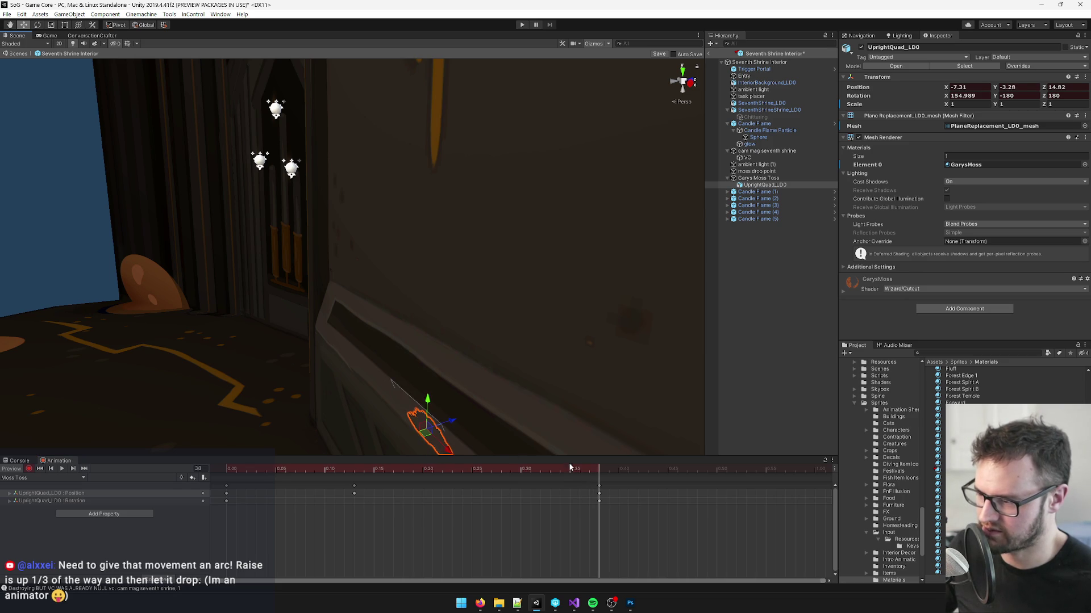
mouse_move(426, 400)
left_mouse_down()
mouse_move(426, 420)
mouse_move(494, 409)
mouse_move(478, 420)
mouse_move(499, 423)
left_mouse_up()
mouse_move(543, 469)
left_mouse_down()
mouse_move(538, 459)
mouse_move(587, 469)
mouse_move(499, 468)
left_mouse_up()
Step: Replay the toss animation and orbit around the shrine to check the moss's path
mouse_move(499, 409)
left_mouse_down()
mouse_move(499, 397)
mouse_move(579, 402)
mouse_move(498, 451)
mouse_move(421, 473)
mouse_move(62, 466)
left_mouse_up()
left_click(60, 468)
mouse_move(223, 304)
left_mouse_down()
mouse_move(174, 222)
mouse_move(341, 214)
left_mouse_up()
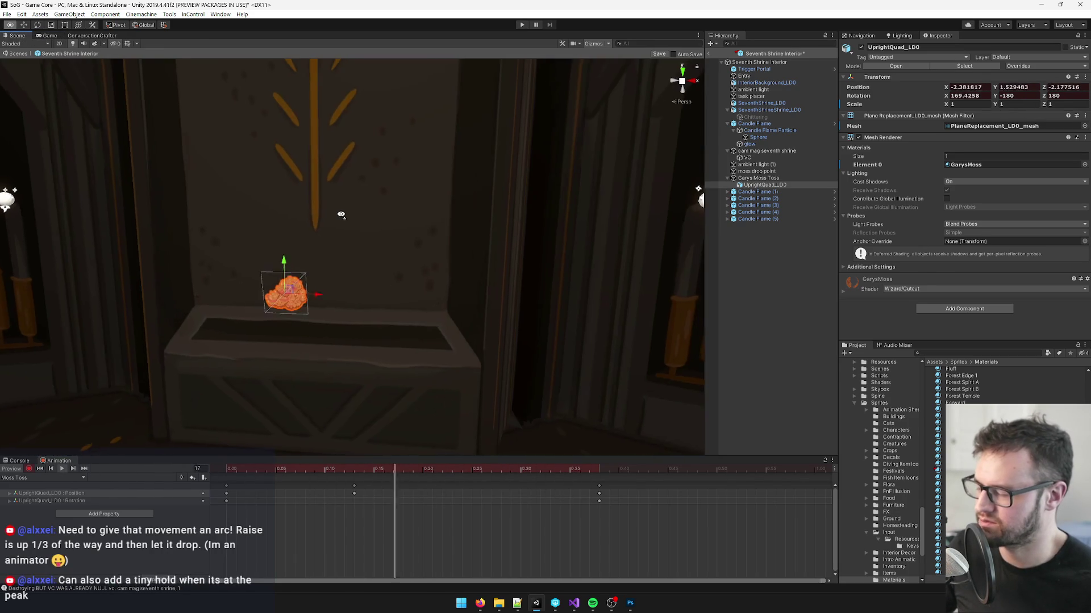
scroll(341, 215, "down", 6)
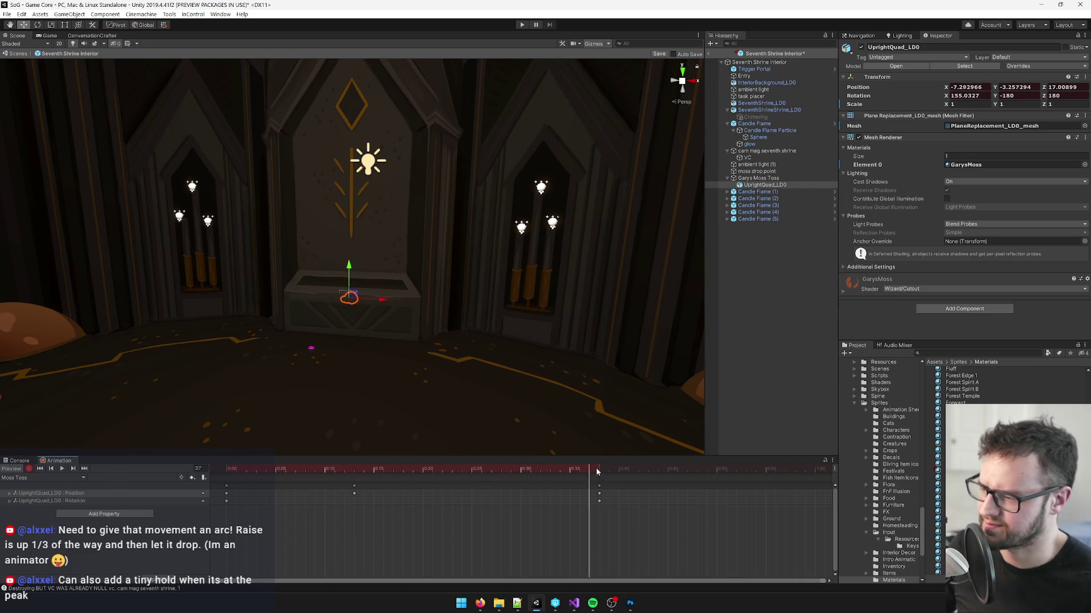
left_click_drag(304, 358, 301, 334)
key("f")
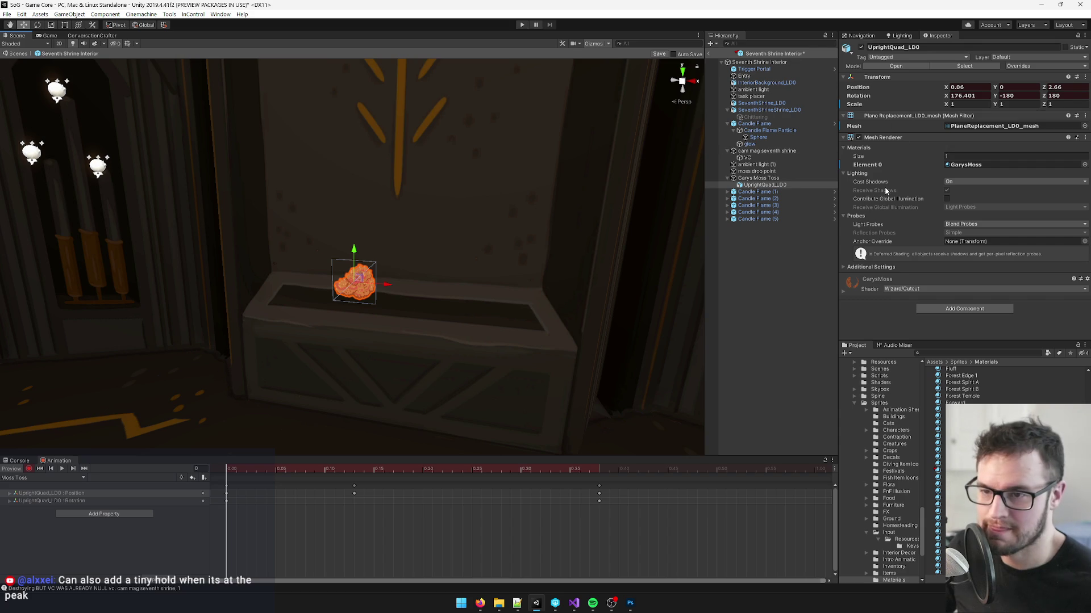
Step: Remove the Animator component from Garys Moss Toss
left_click(778, 178)
left_click(920, 192)
left_click(884, 214)
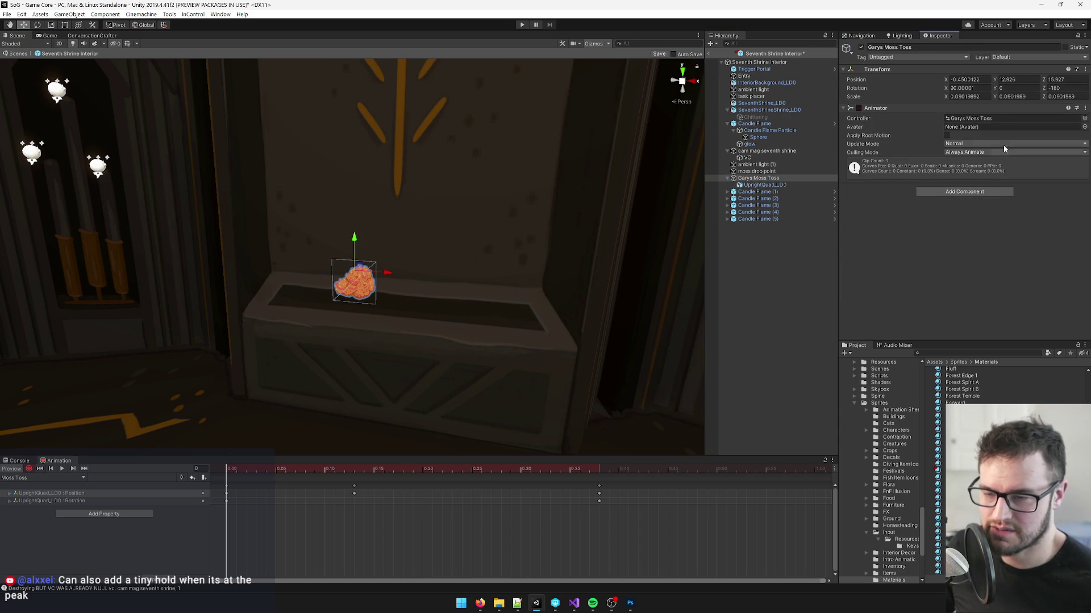
right_click(907, 109)
left_click(921, 139)
left_click(971, 114)
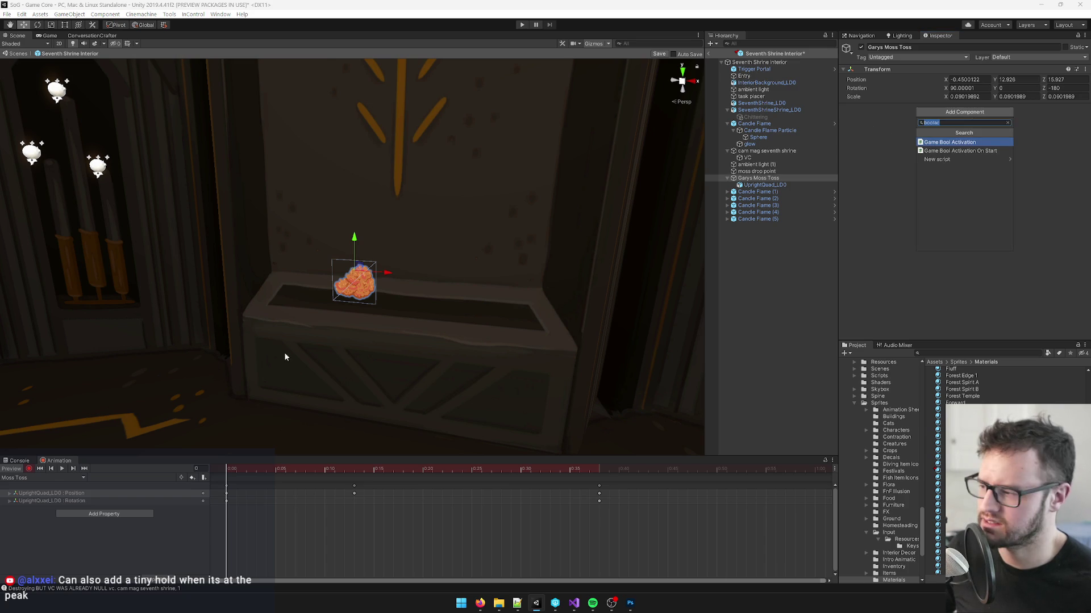
key("ctrl+z")
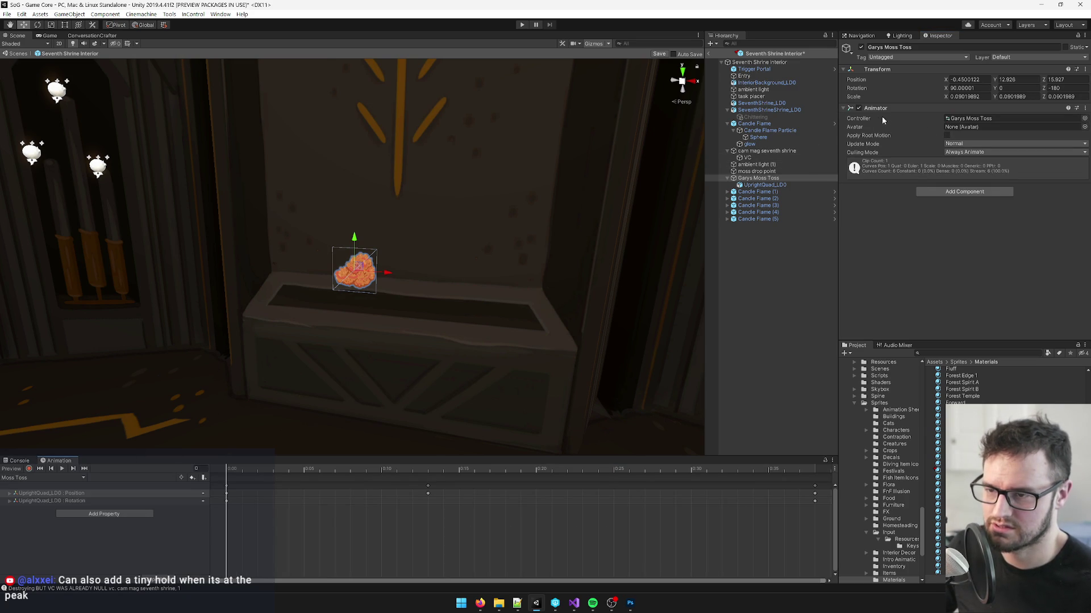
right_click(904, 110)
left_click(959, 139)
Step: Add an Animation component to Garys Moss Toss by searching 'anim'
left_click(969, 114)
type("anim")
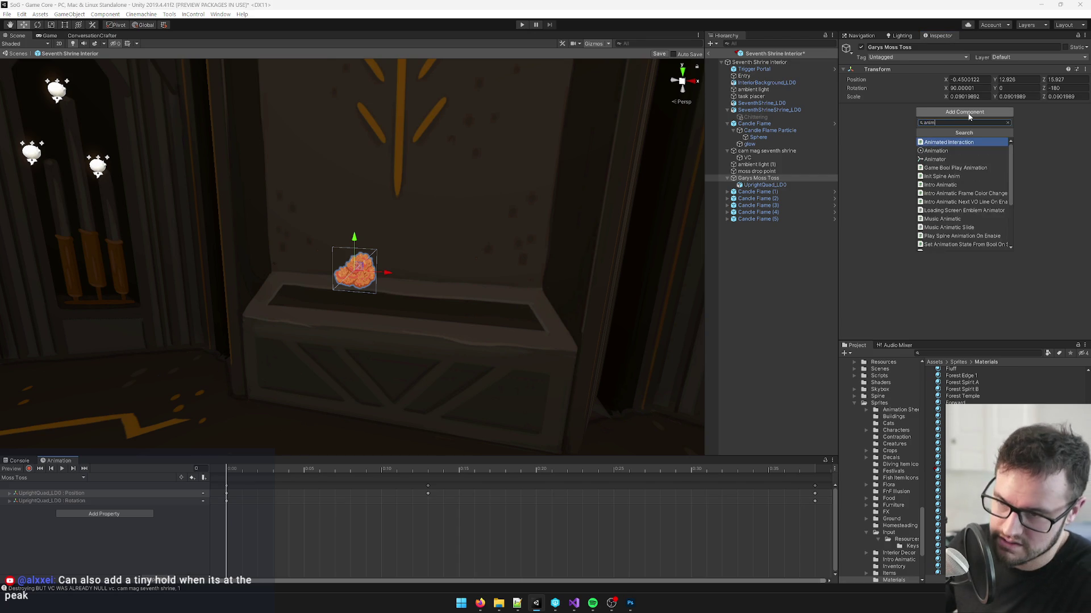
left_click(940, 150)
left_click(987, 354)
Step: Search the Project for 'moss toss' and delete the Garys Moss Toss controller asset
type("mossto")
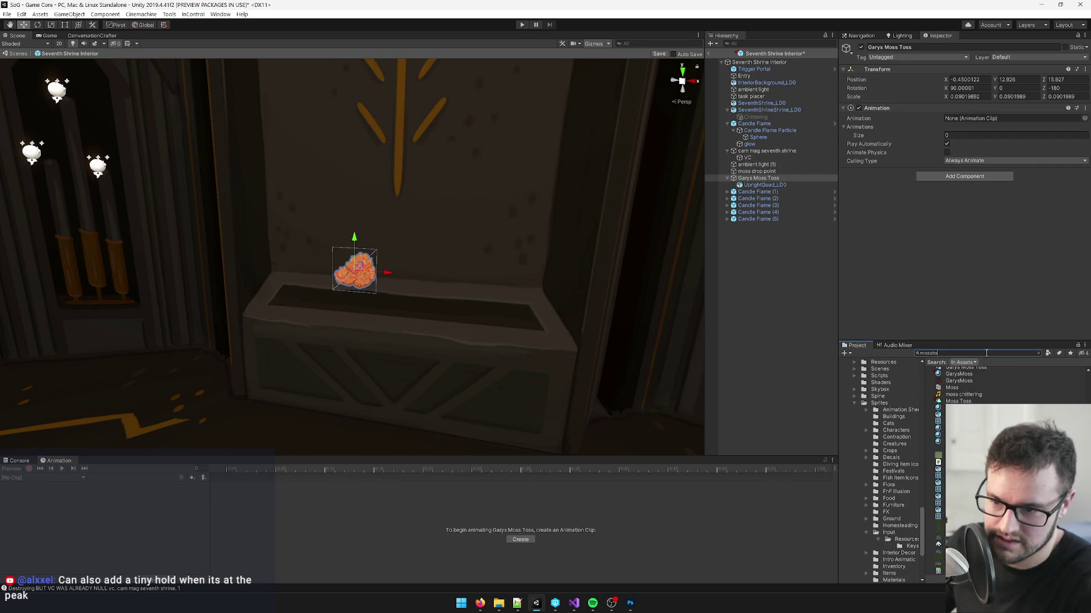
key("BackSpace")
key("BackSpace")
type("toss")
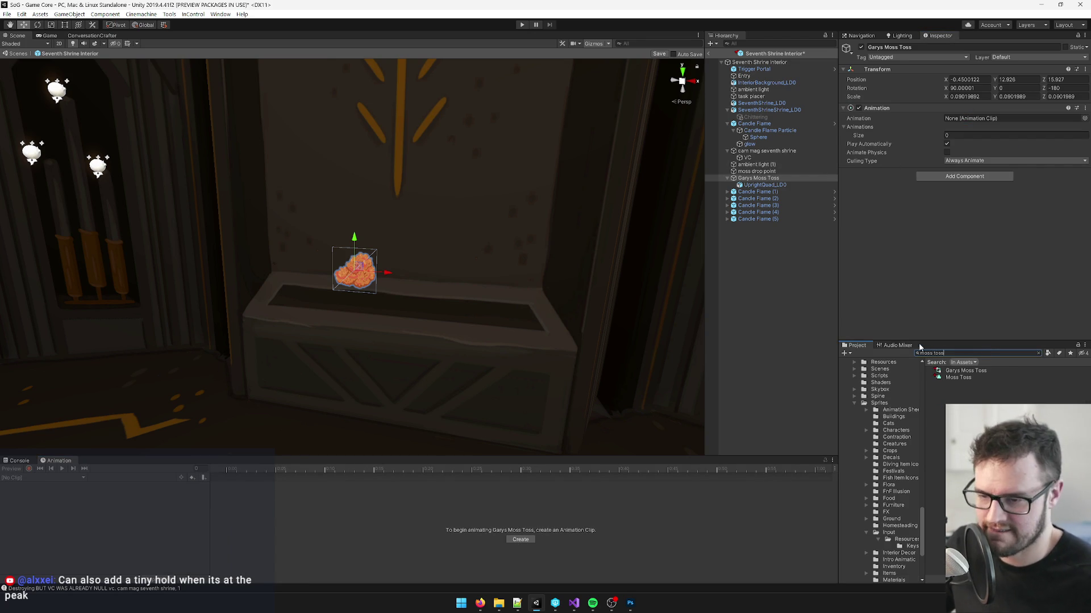
left_click(952, 378)
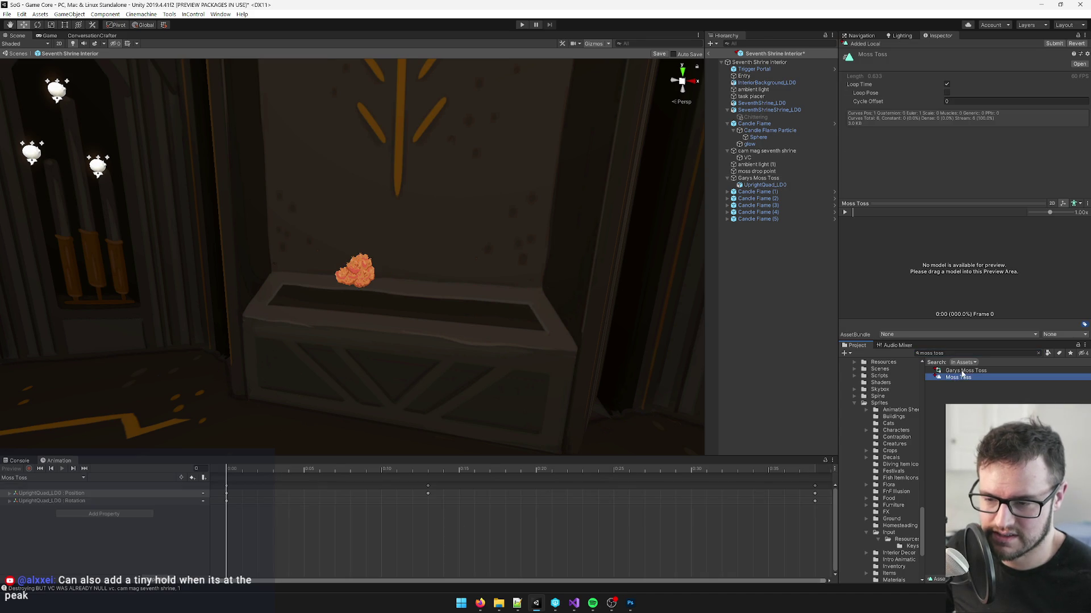
left_click(962, 371)
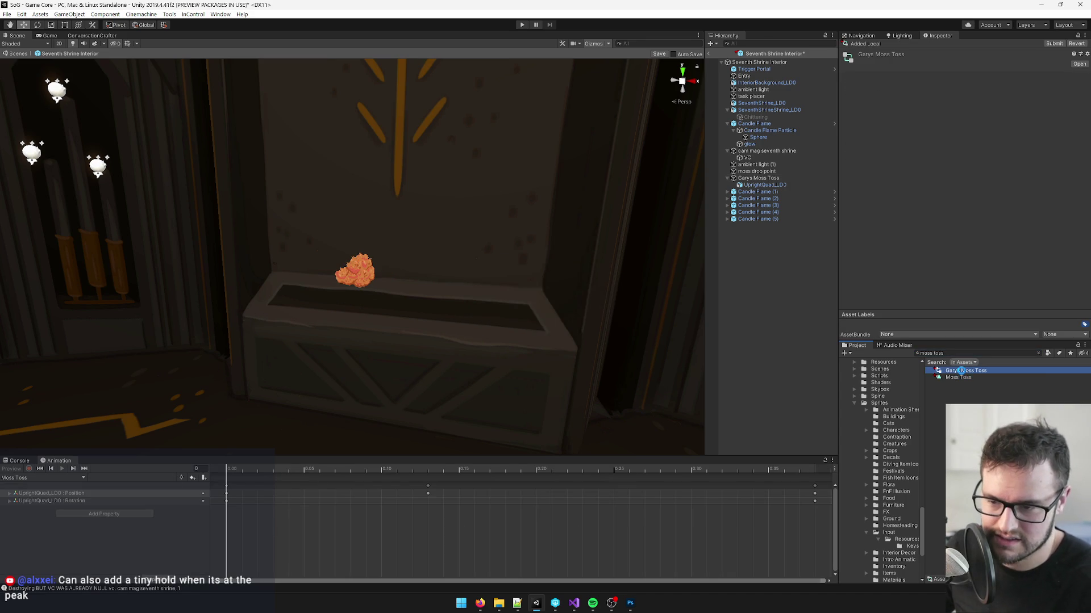
key("Delete")
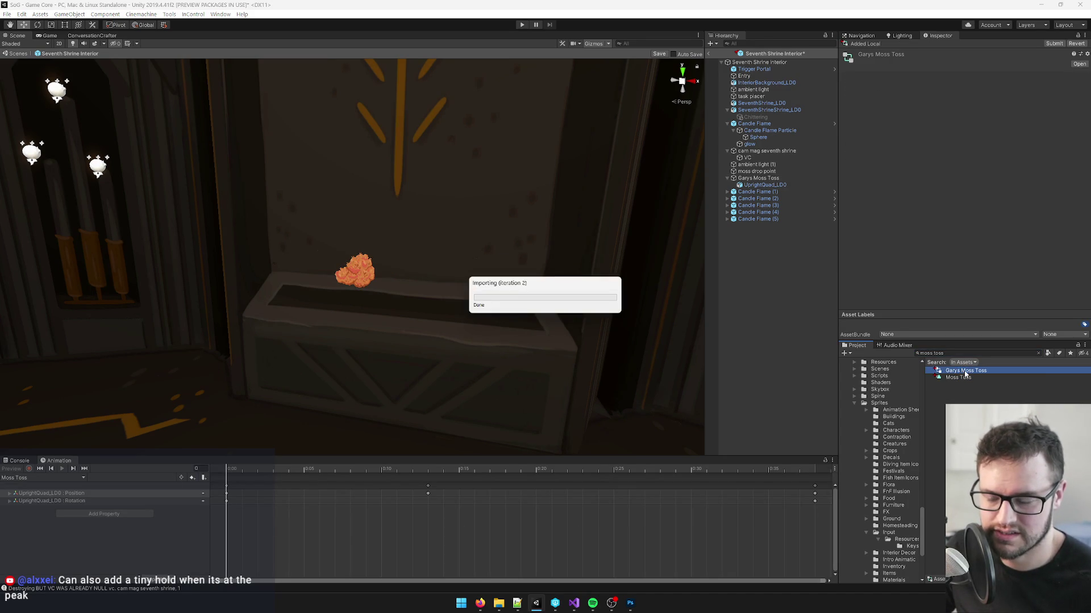
key("Return")
Step: Uncheck Loop Time on the Moss Toss clip
left_click(969, 371)
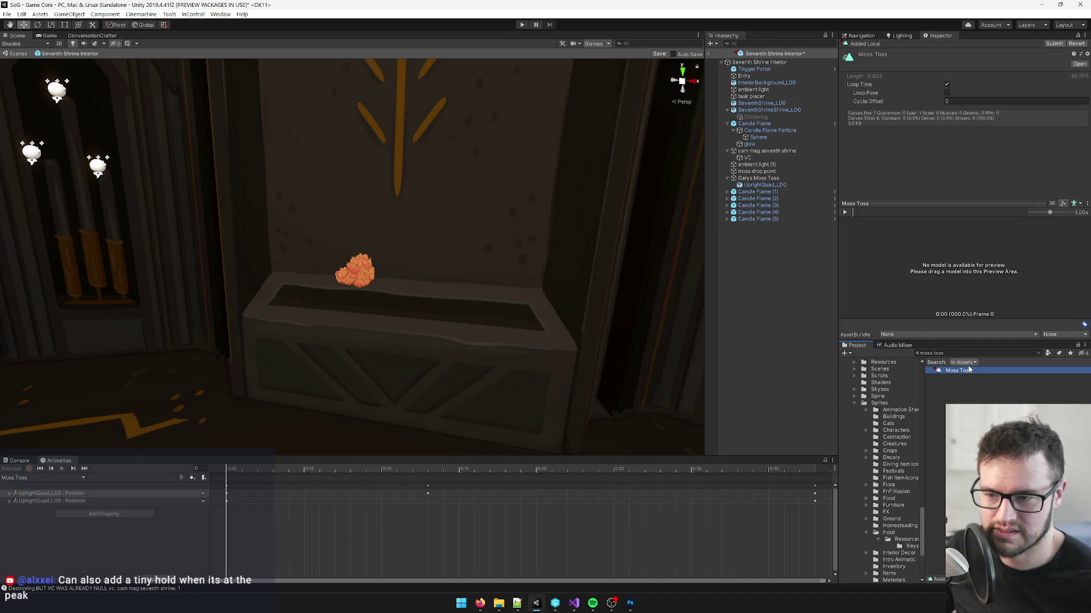
left_click(977, 379)
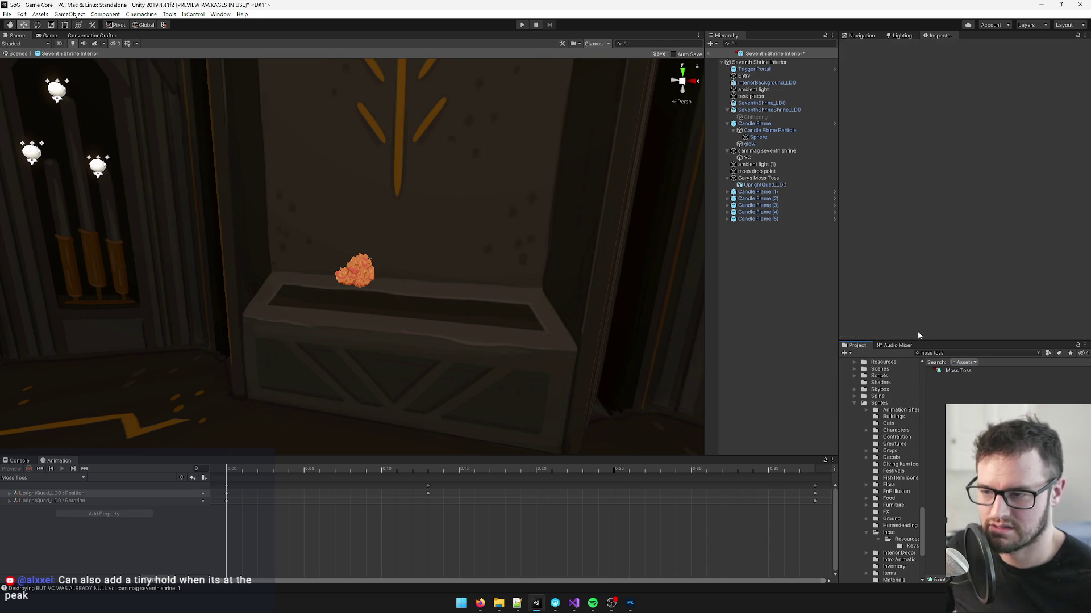
left_click(947, 372)
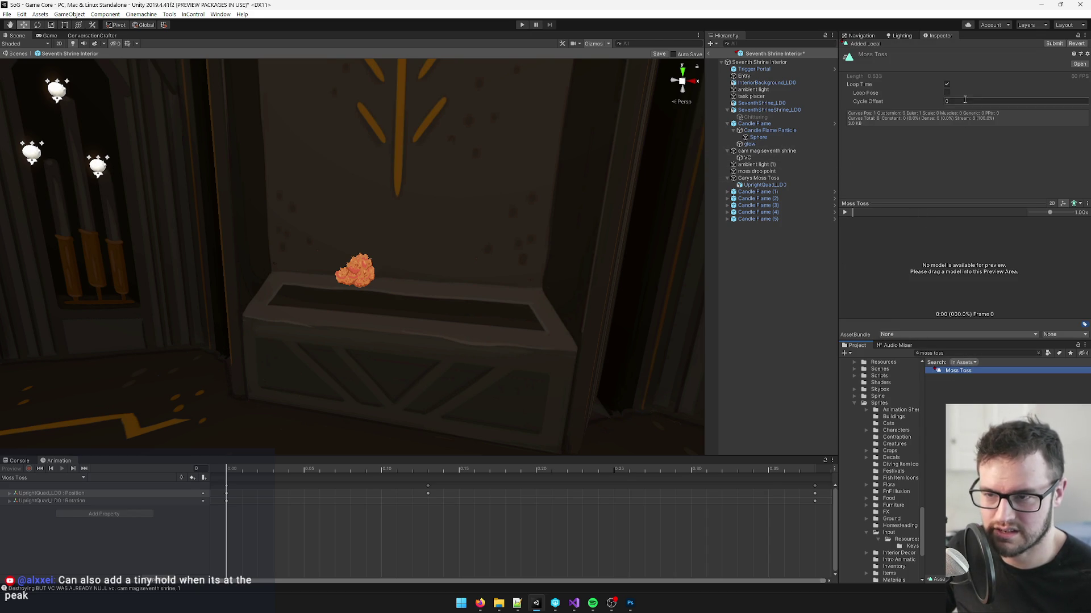
left_click(946, 84)
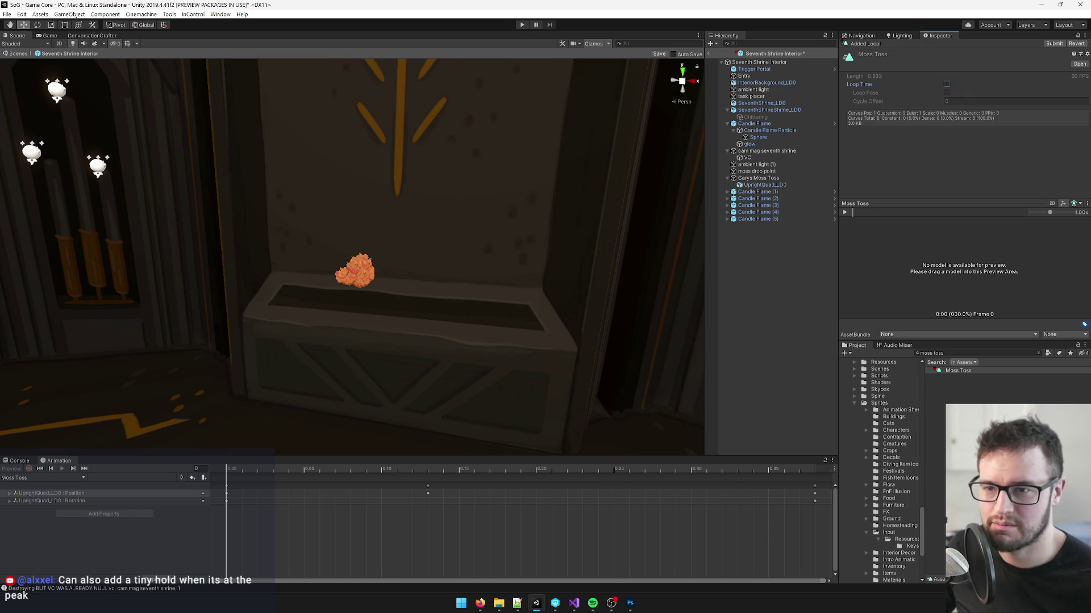
left_click(1085, 35)
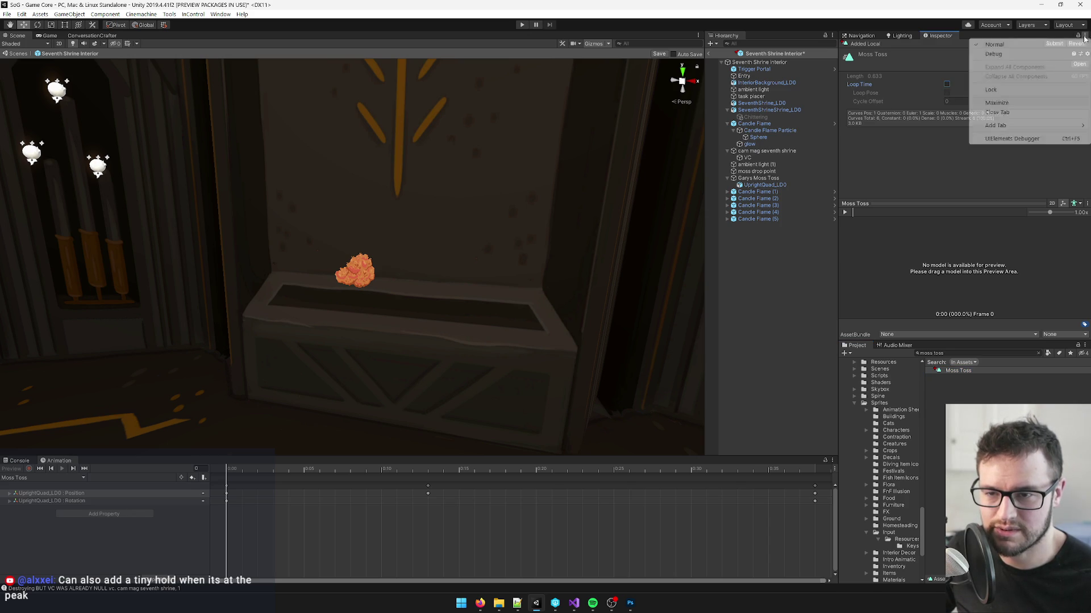
Step: In Debug inspector mode, mark the Moss Toss clip Legacy with Clamp Forever wrap mode
left_click(1020, 56)
left_click(946, 94)
left_click(968, 128)
left_click(973, 175)
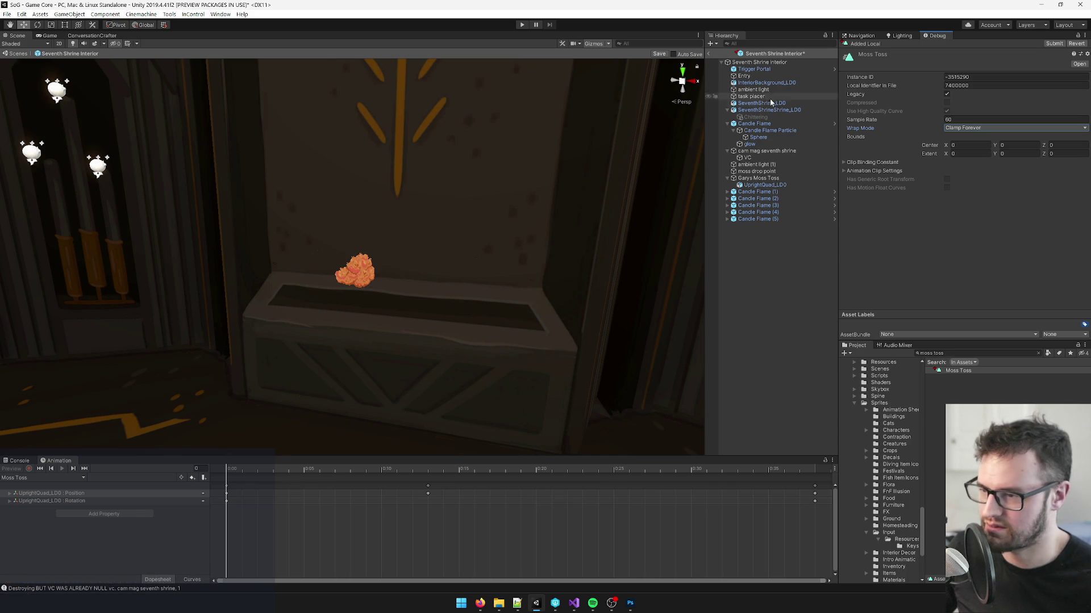
Step: Assign Moss Toss as the Animation component's clip on Garys Moss Toss and play it
left_click(758, 178)
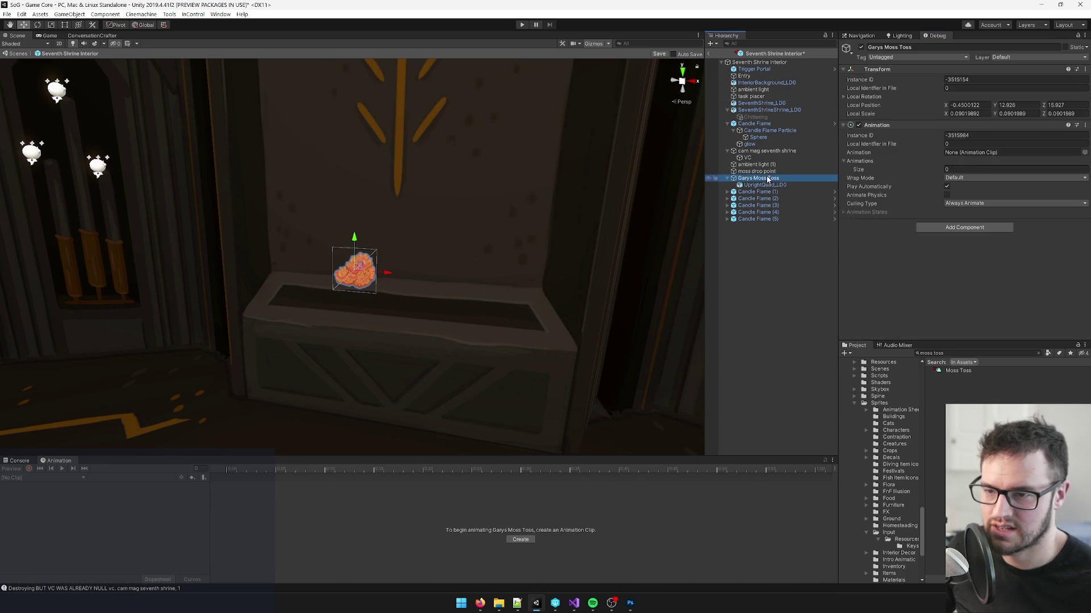
left_click(1085, 153)
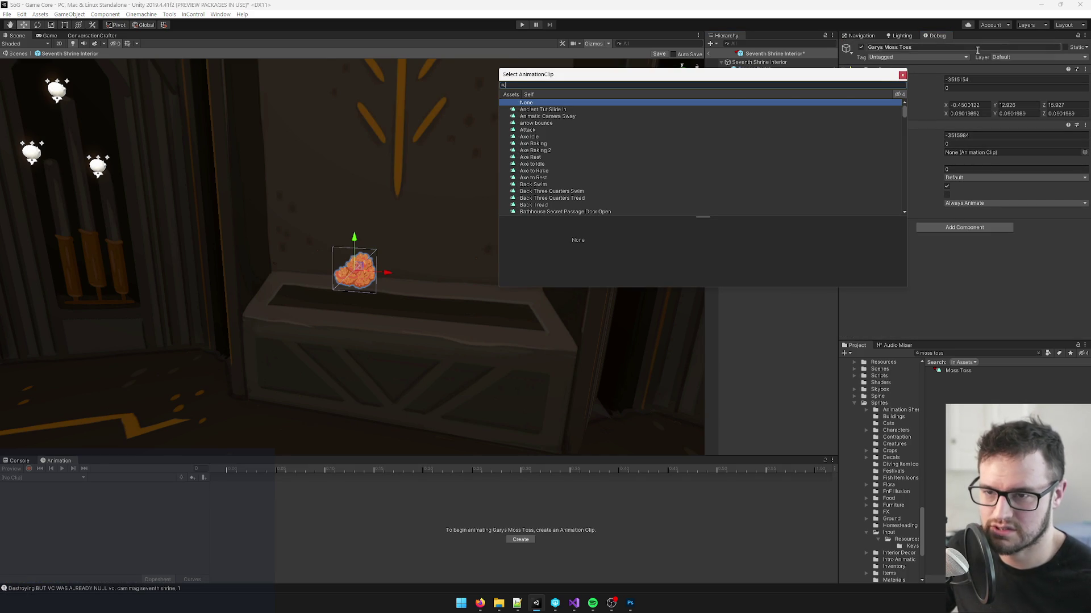
left_click(902, 75)
left_click(1085, 35)
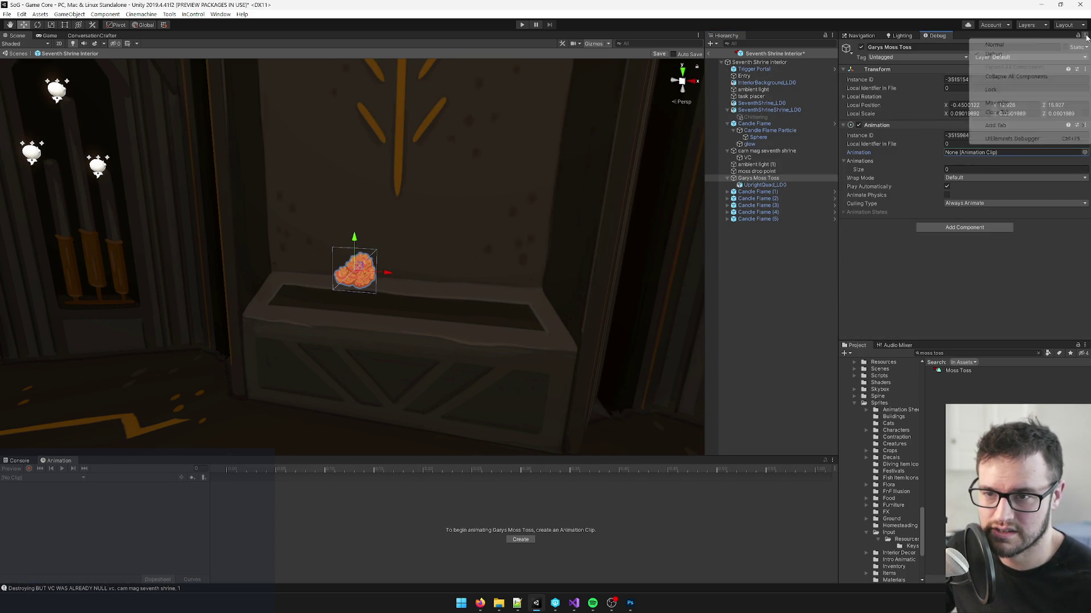
left_click(1051, 45)
left_click(1084, 118)
type("moss")
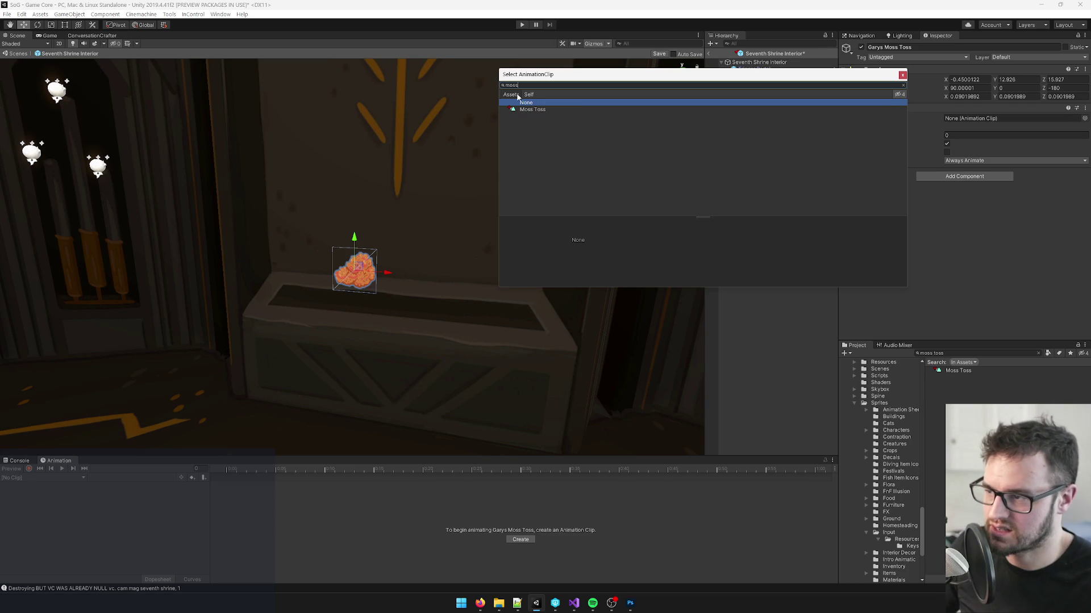
double_click(520, 109)
left_click(770, 180)
left_click(62, 470)
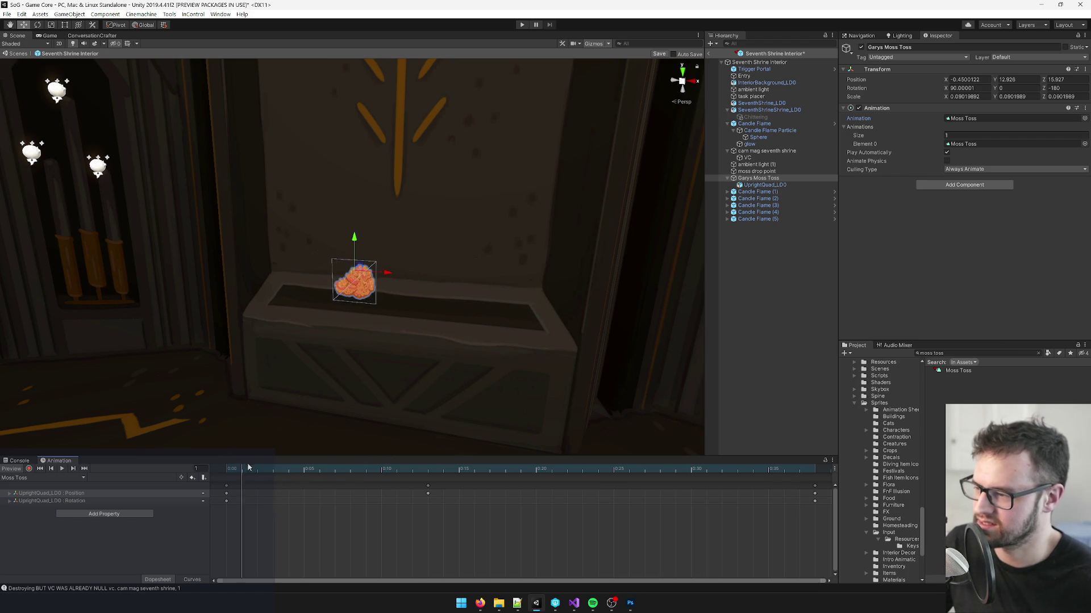
Step: Preview the clip, select the moss quad's frame-13 keys, and move the playhead to frame 15
left_click(52, 469)
left_click(63, 469)
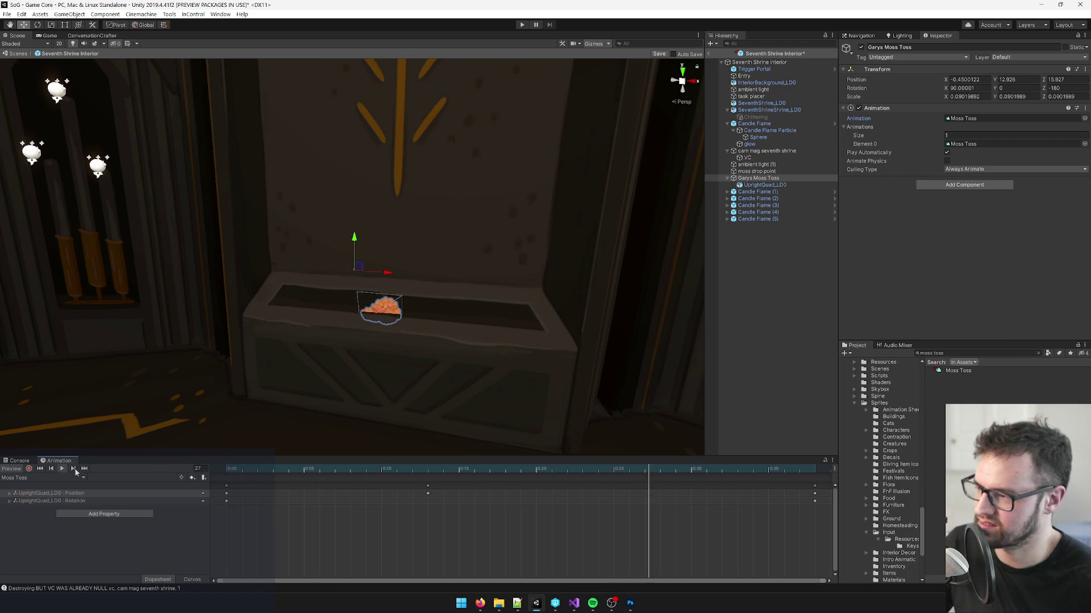
mouse_move(355, 476)
left_mouse_down()
mouse_move(273, 476)
mouse_move(429, 483)
left_mouse_up()
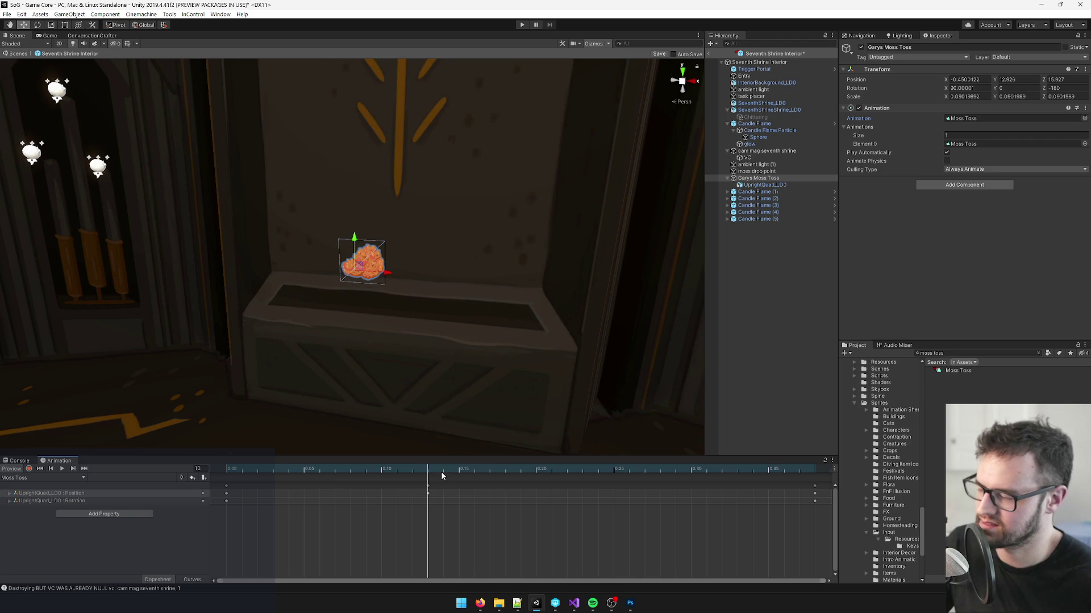
left_click(429, 492)
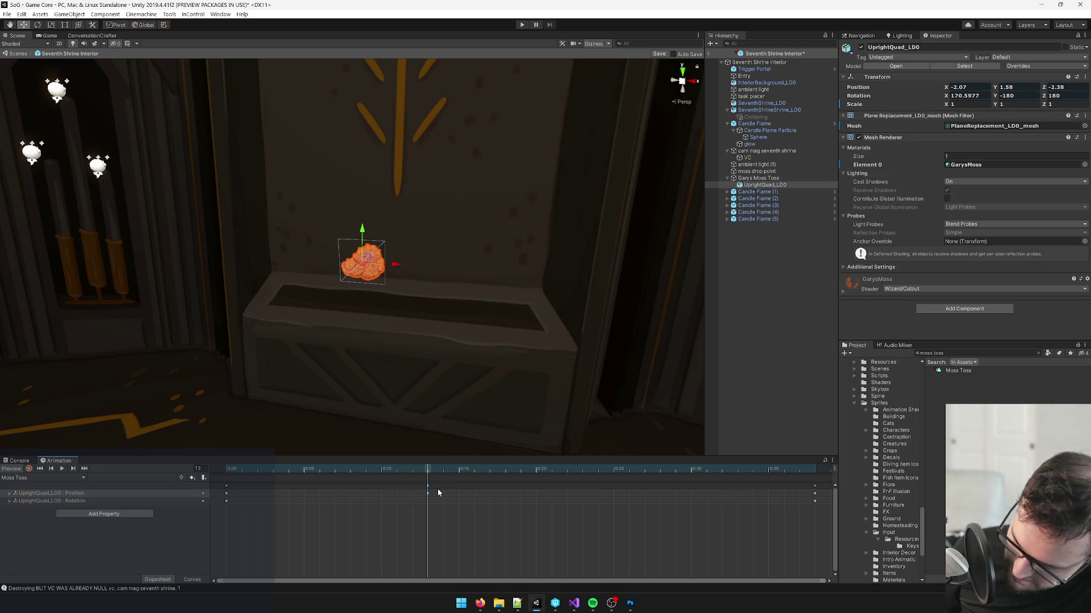
mouse_move(431, 477)
left_mouse_down()
mouse_move(477, 480)
mouse_move(461, 471)
left_mouse_up()
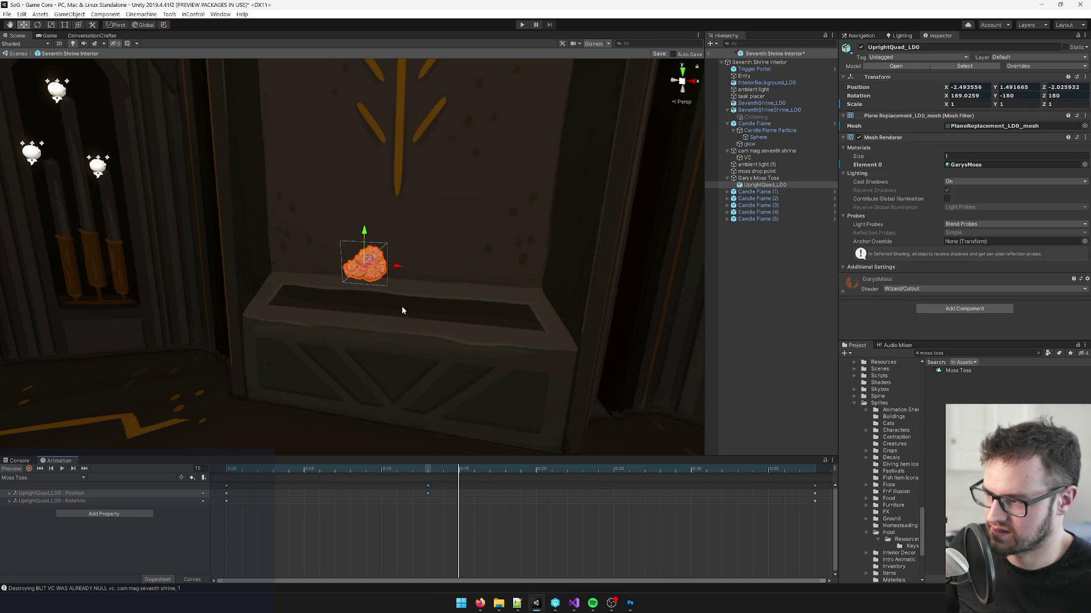
Step: With Record on, nudge the moss quad along X at frame 15 and replay the clip
left_click_drag(390, 263, 397, 266)
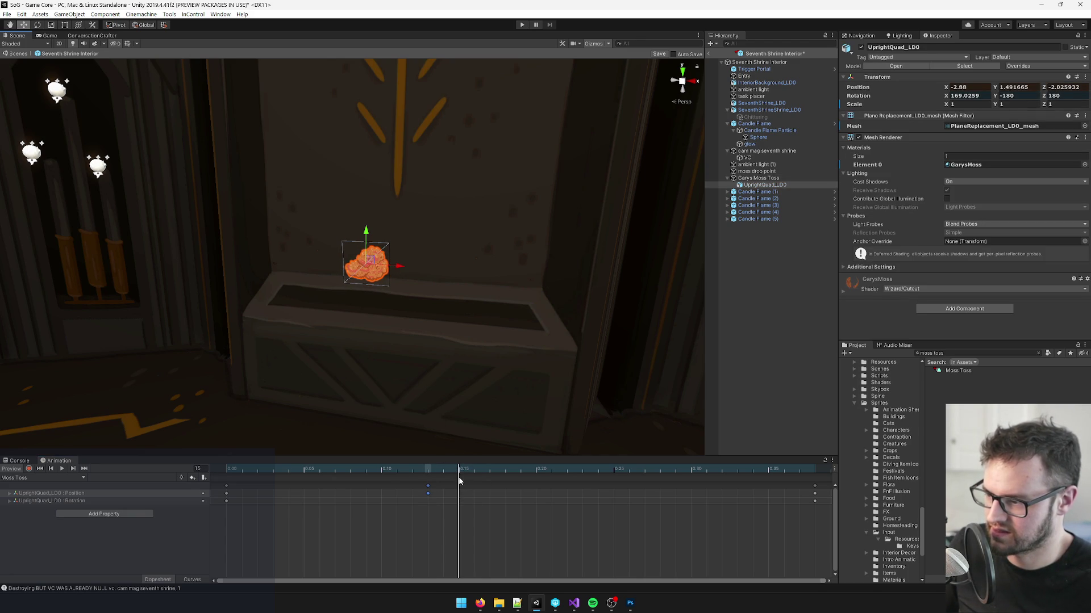
left_click(29, 469)
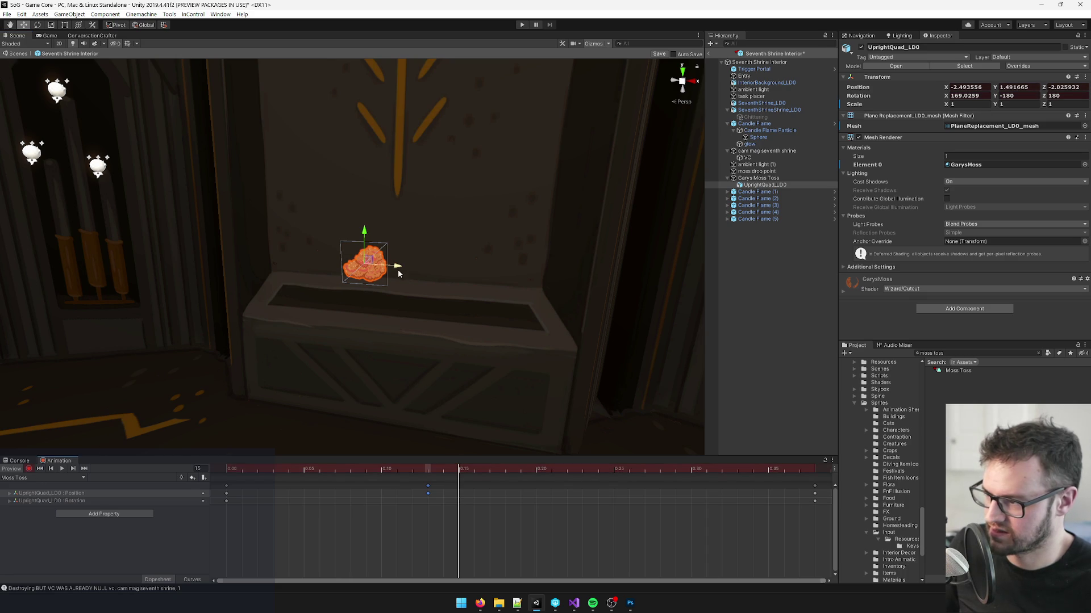
left_click_drag(397, 272, 396, 271)
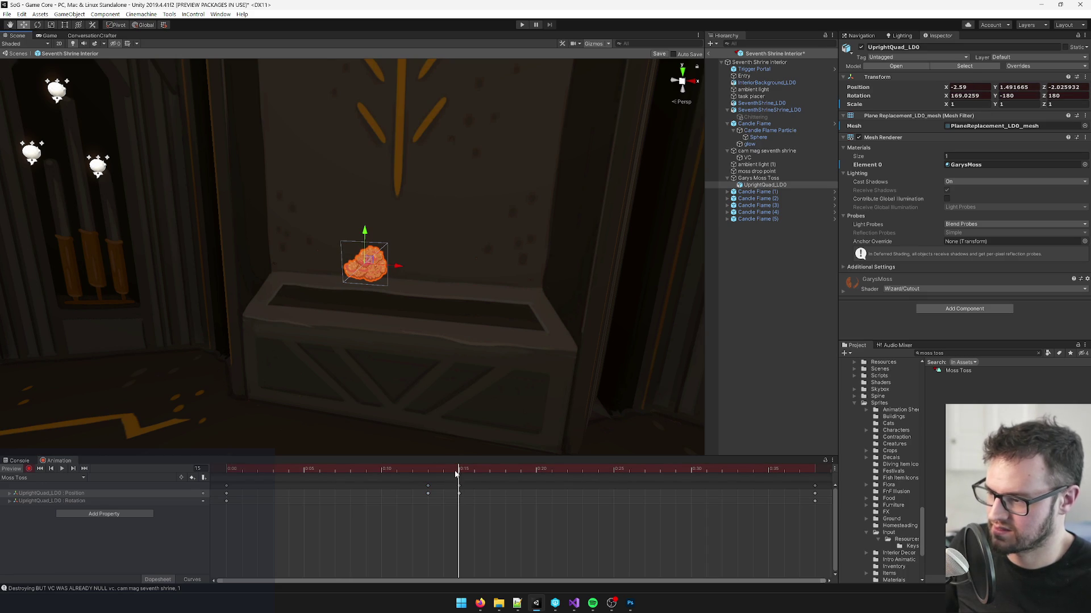
left_click_drag(456, 474, 30, 504)
left_click(66, 470)
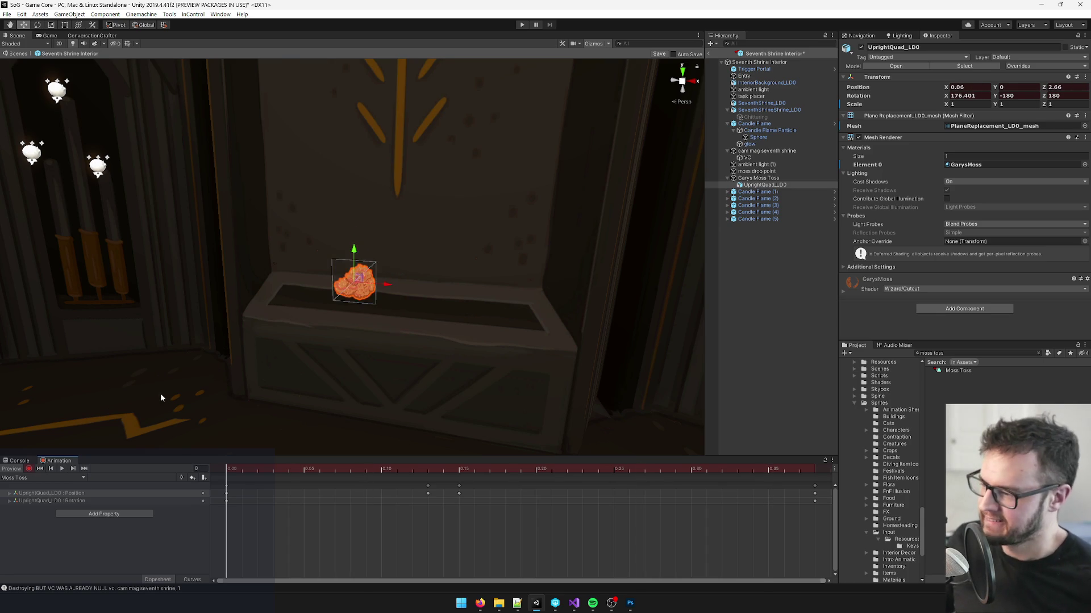
key("f")
mouse_move(367, 274)
left_mouse_down()
mouse_move(377, 246)
mouse_move(553, 279)
left_mouse_up()
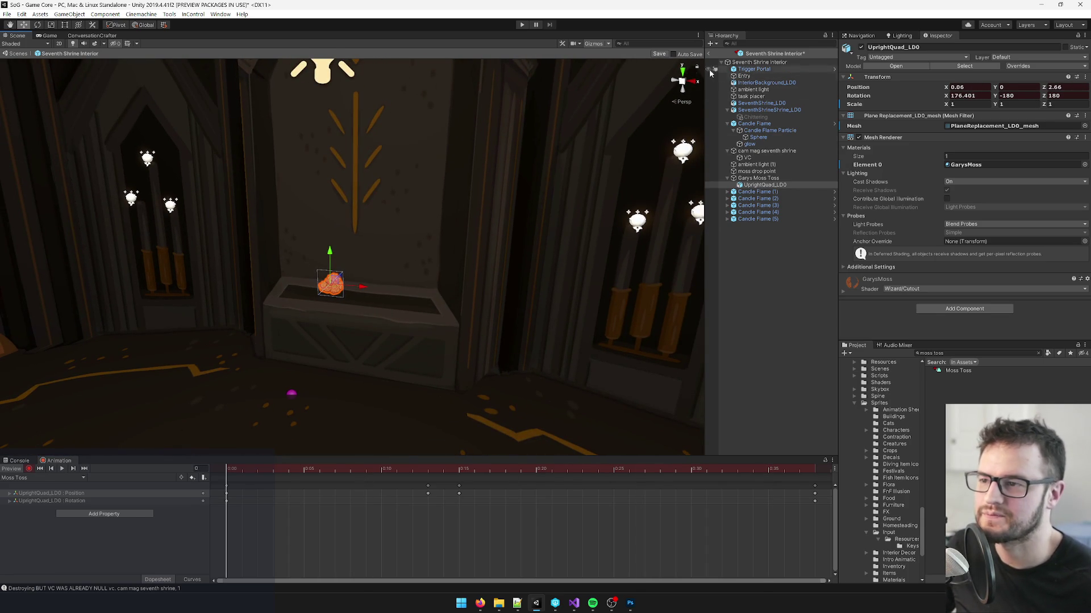
Step: Add a Game Bool Activation component to Garys Moss Toss by searching 'bool'
left_click(761, 177)
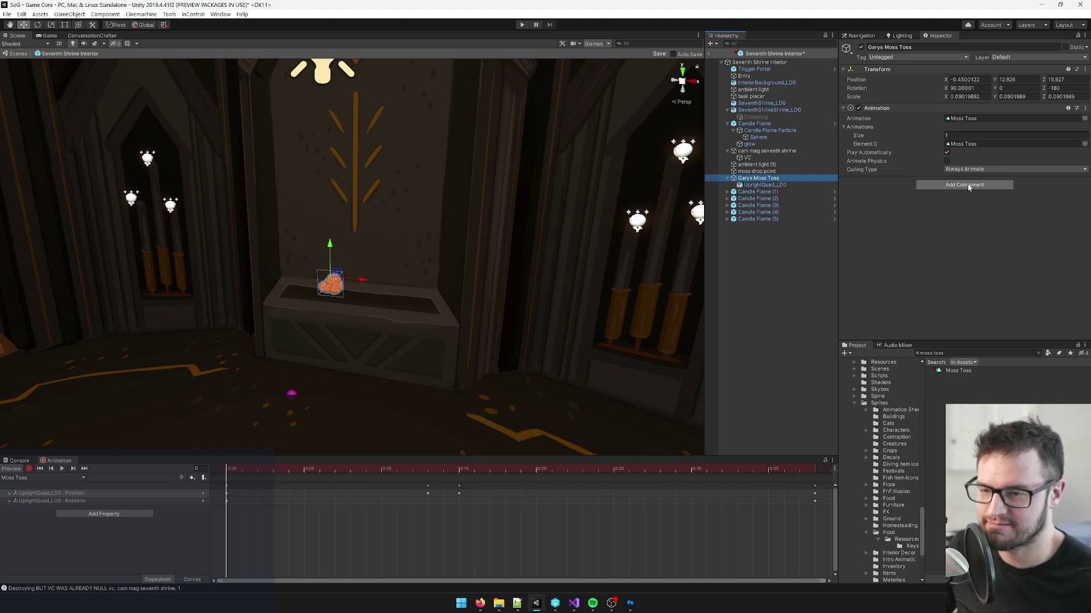
left_click(969, 185)
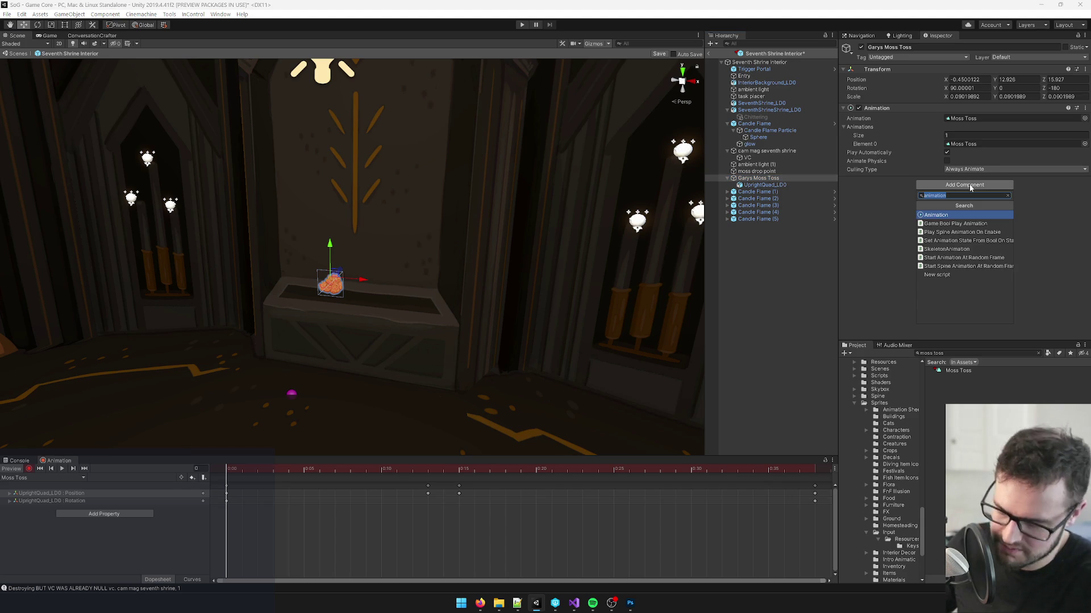
left_click(52, 476)
left_click(29, 469)
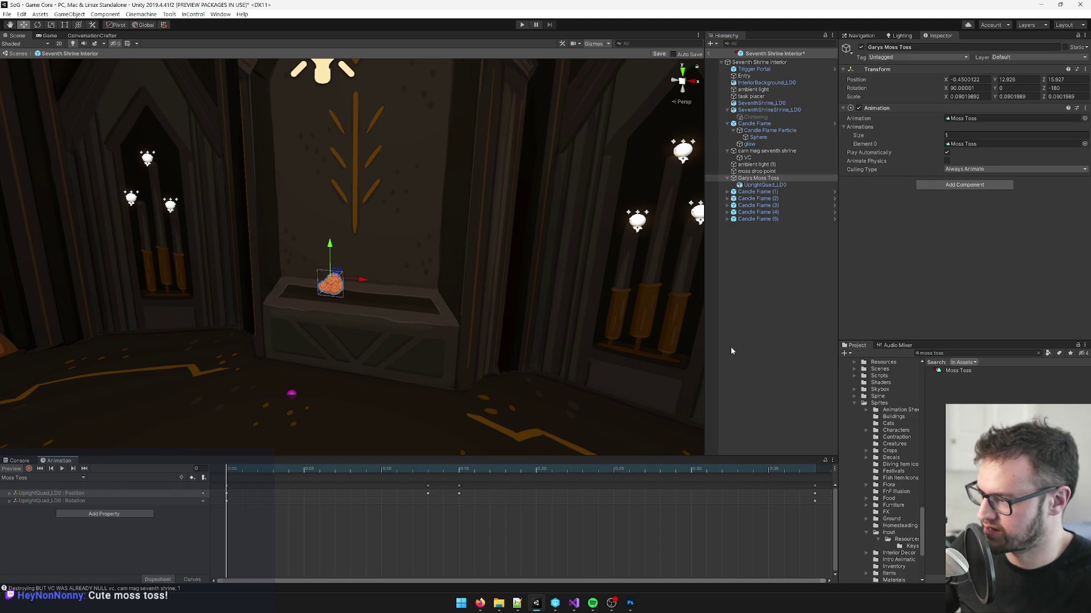
left_click(972, 191)
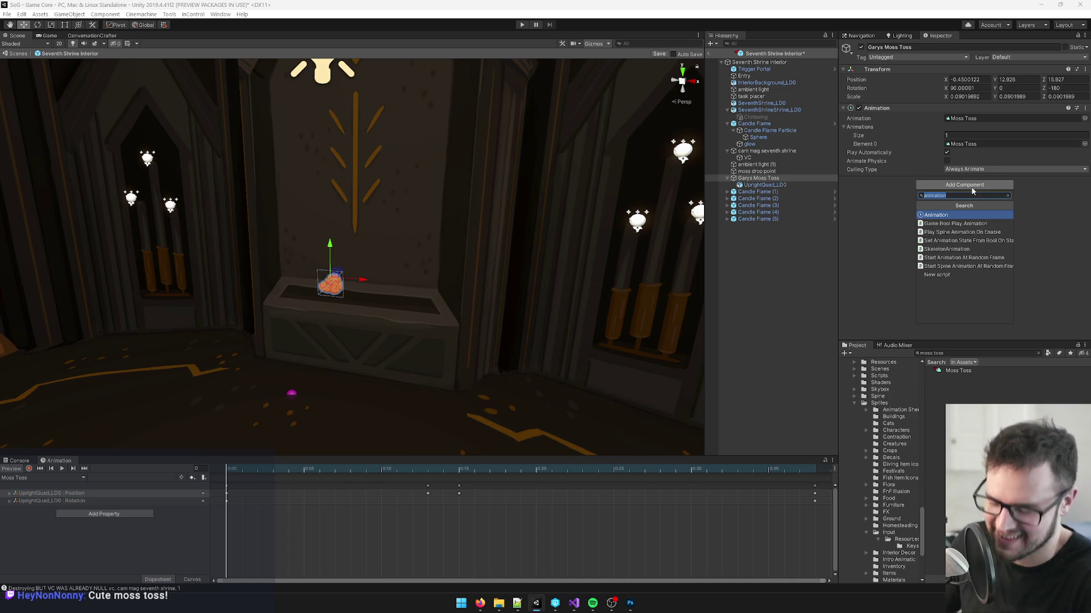
type("boolac")
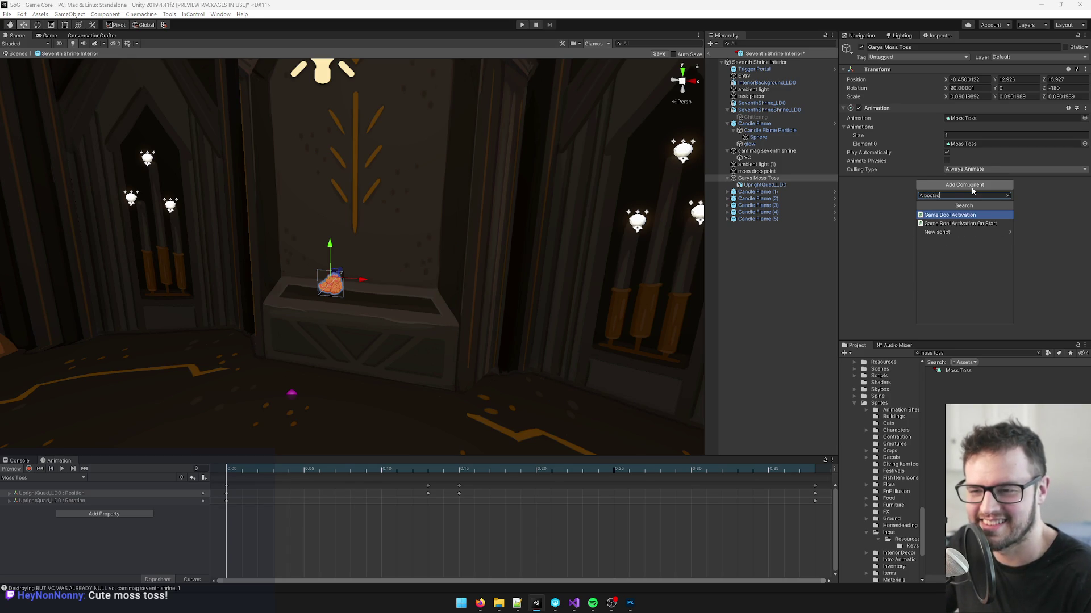
key("Escape")
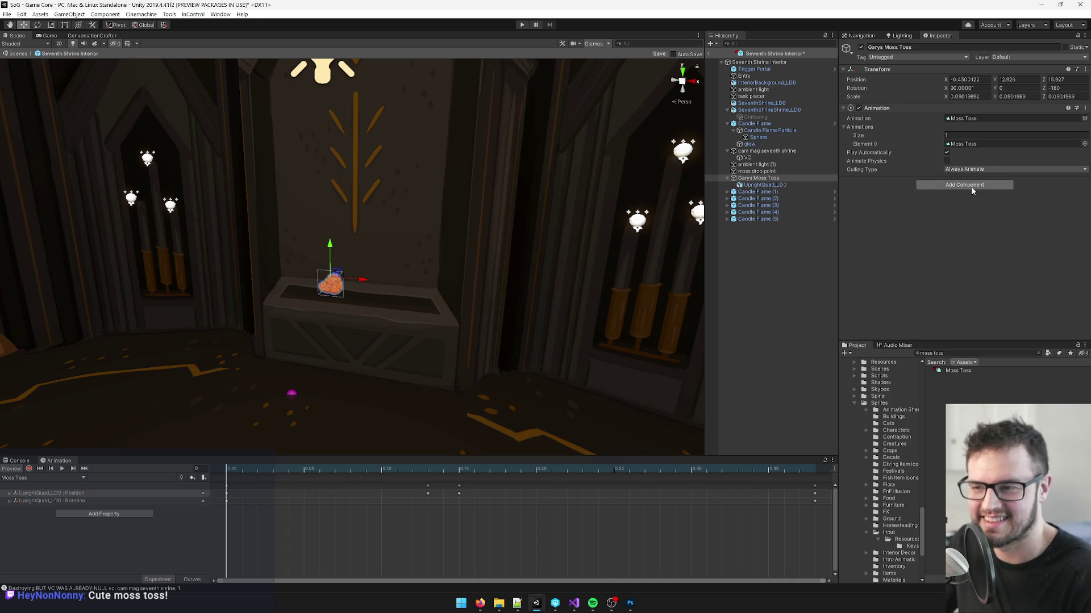
Step: Set Garys Moss Toss as Game Object To Activate and gary_moss_toss as the Game Bool
left_click_drag(922, 188, 942, 200)
left_click(964, 233)
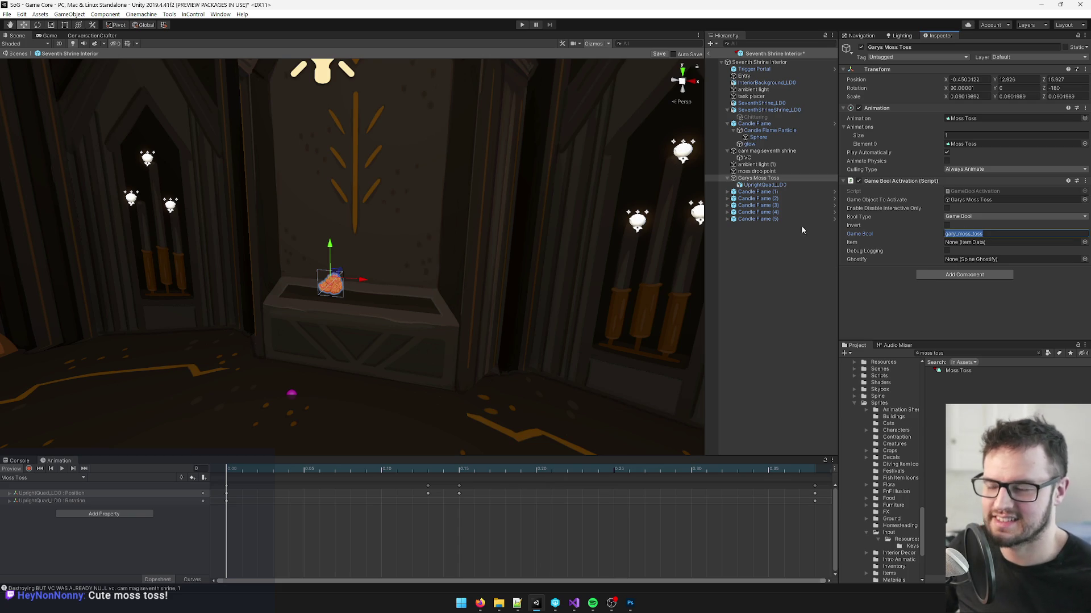
left_click_drag(431, 227, 458, 226)
scroll(456, 227, "up", 5)
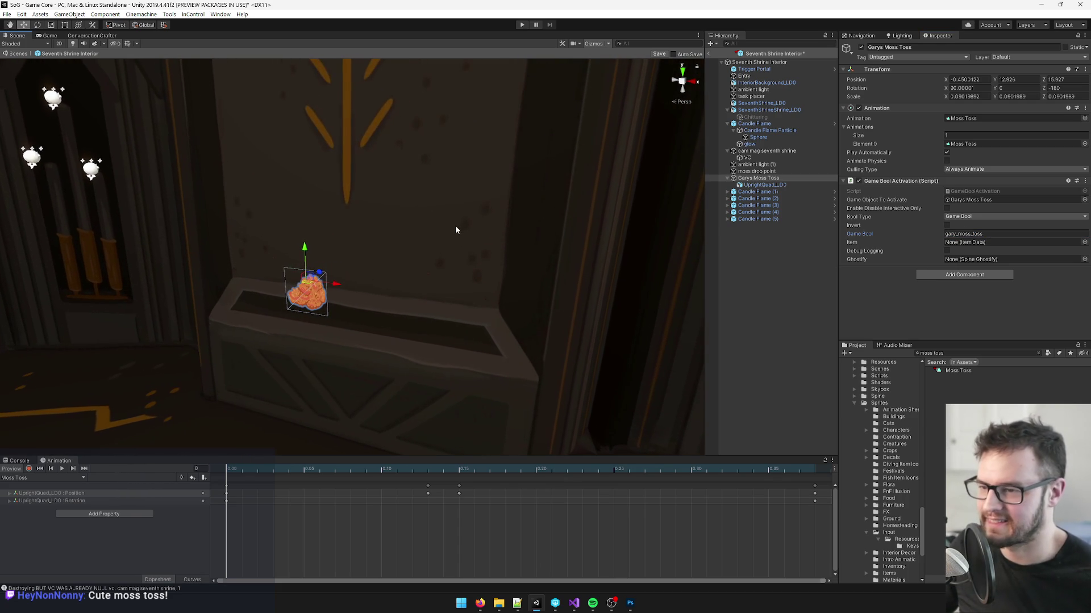
left_click(977, 353)
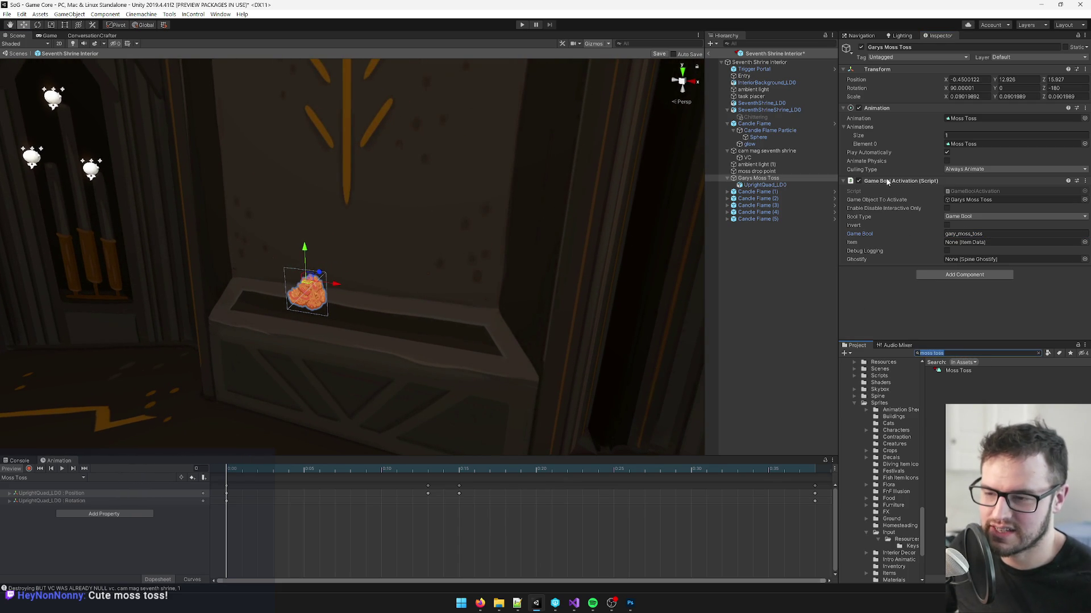
Step: Select SeventhShrineShrine_LD0 and locate its Shrine Final script in the Inspector
left_click(465, 320)
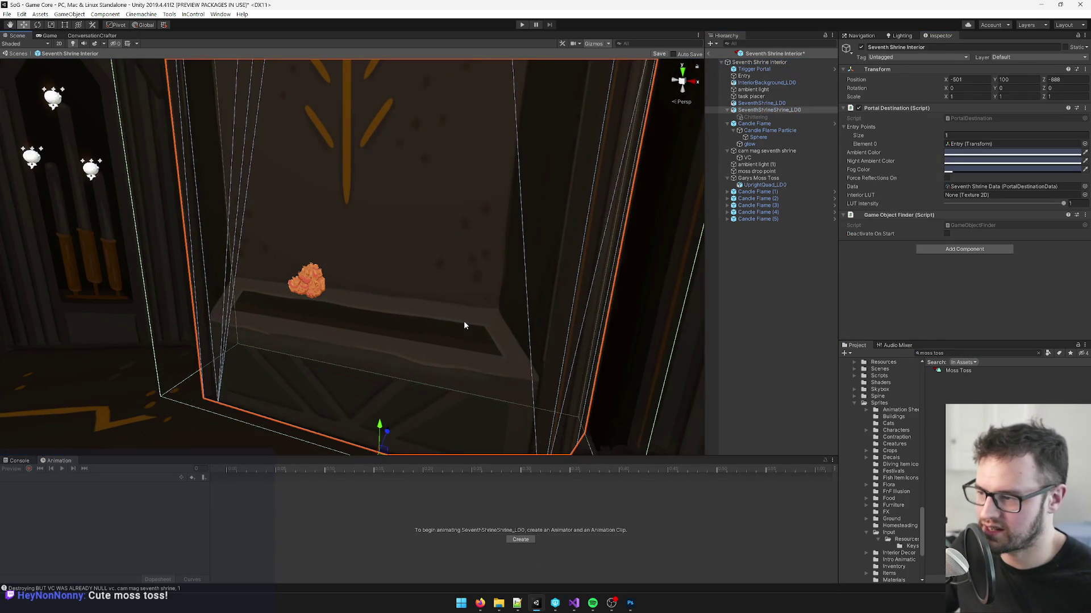
left_click_drag(538, 295, 499, 297)
scroll(933, 141, "down", 5)
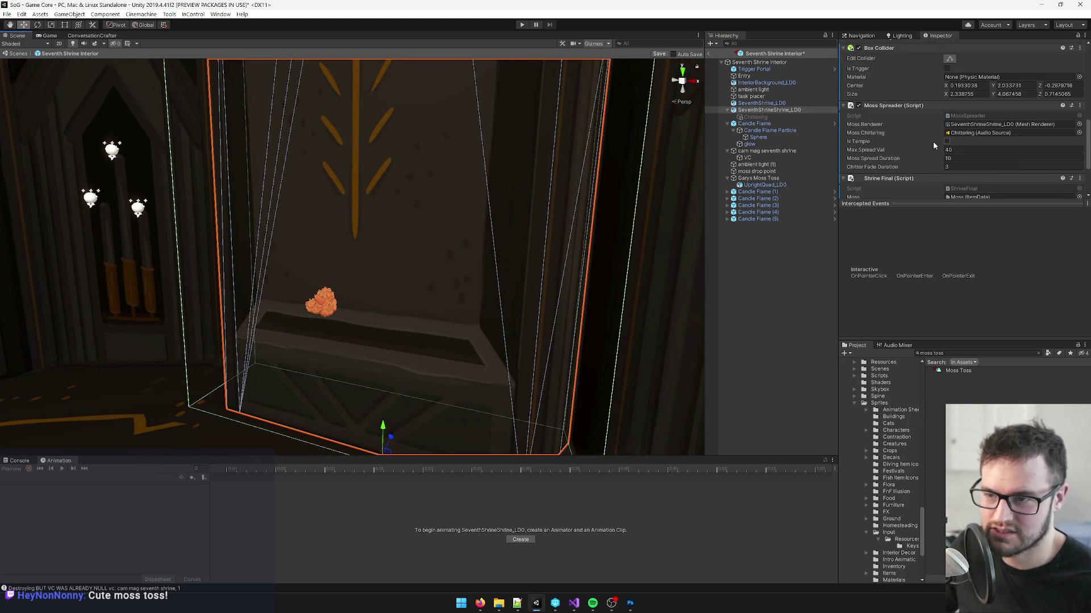
scroll(922, 128, "down", 3)
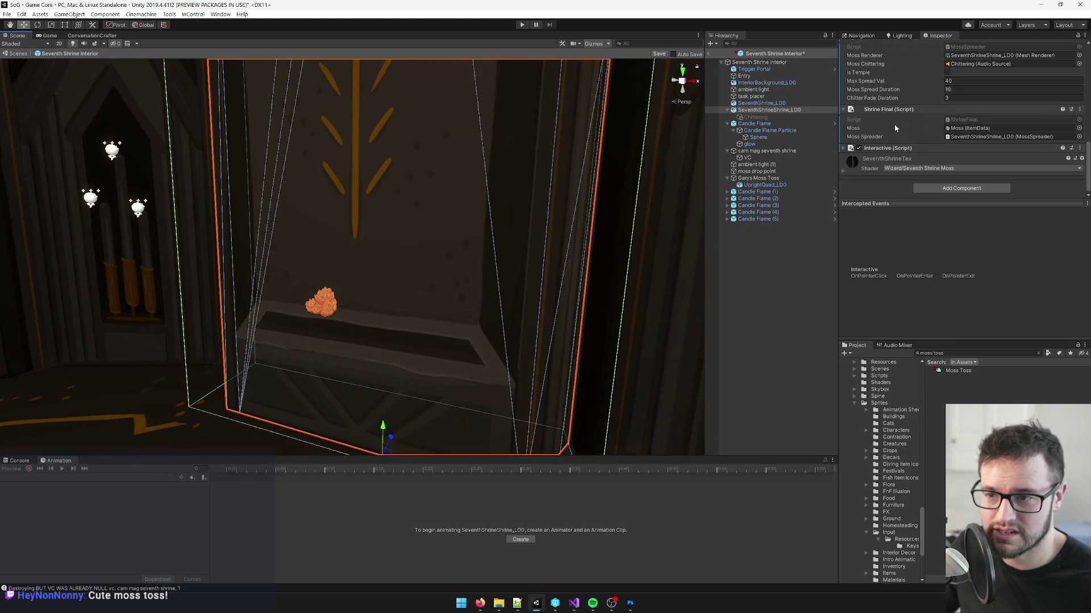
left_click(983, 121)
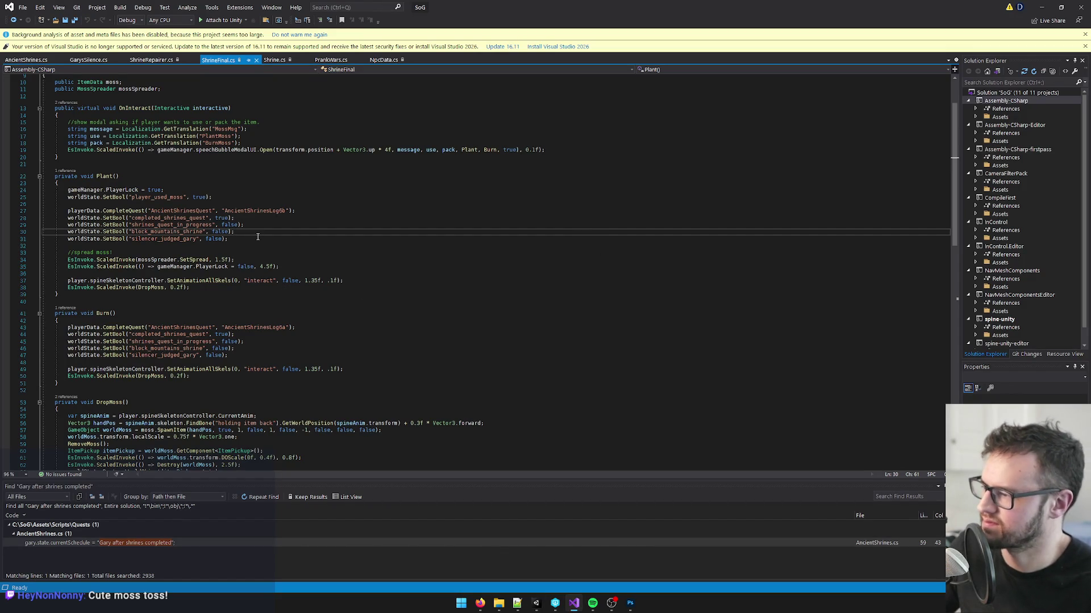
Step: Append worldState.SetBool("gary_moss_toss", true) after line 47 in Burn() and save ShrineFinal.cs
left_click(127, 313)
left_click(252, 354)
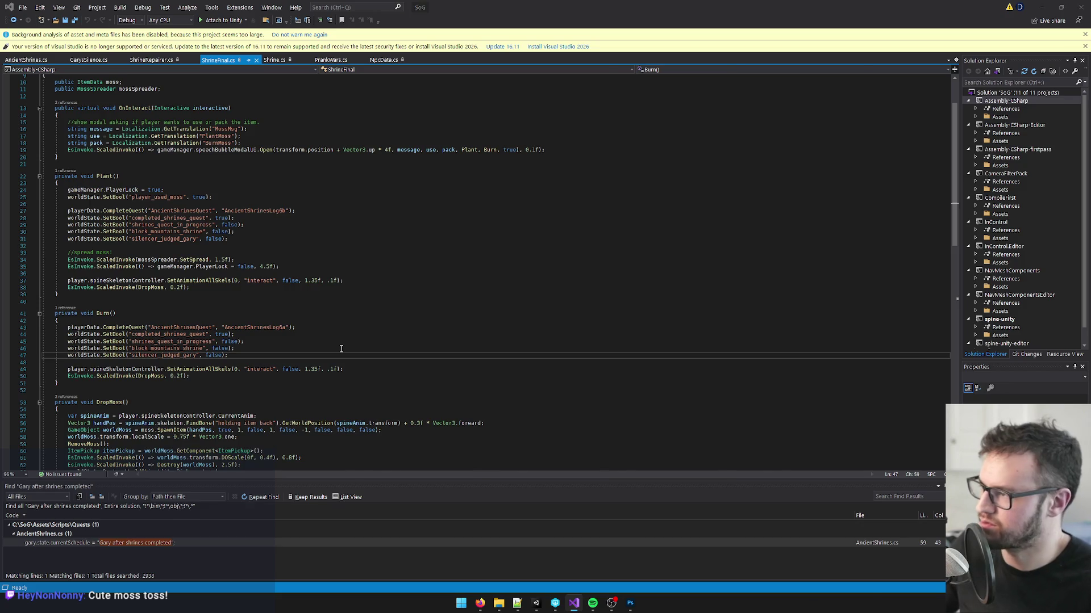
key("alt+Tab")
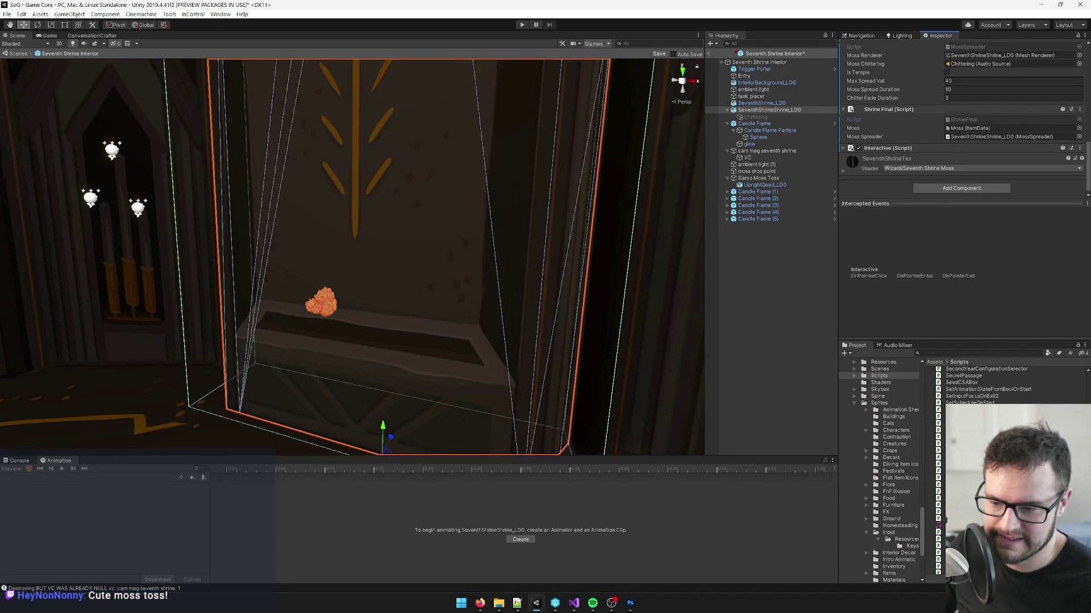
double_click(975, 122)
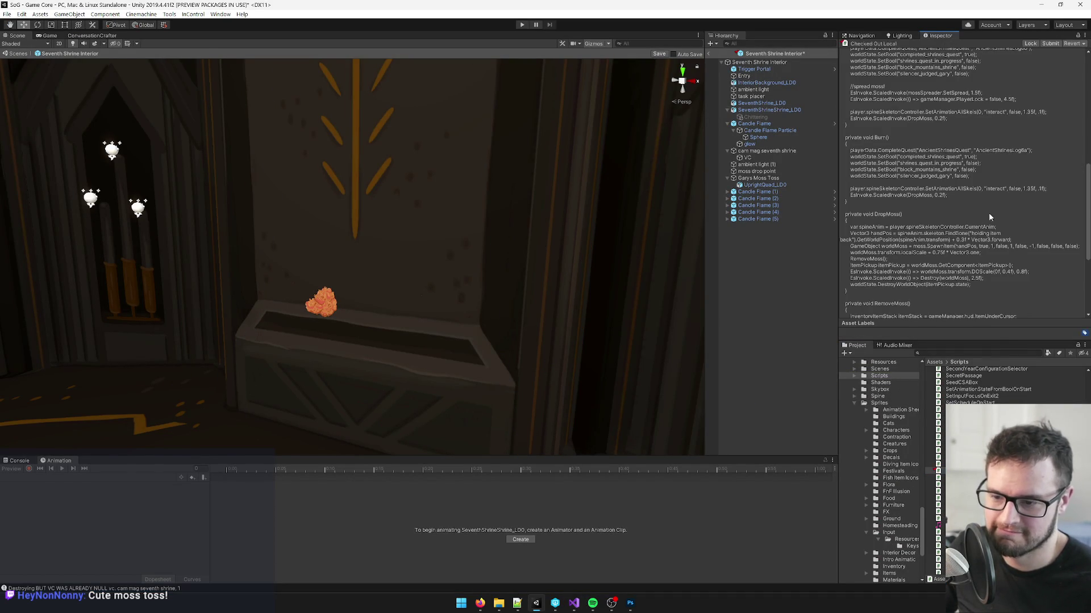
key("alt+Tab")
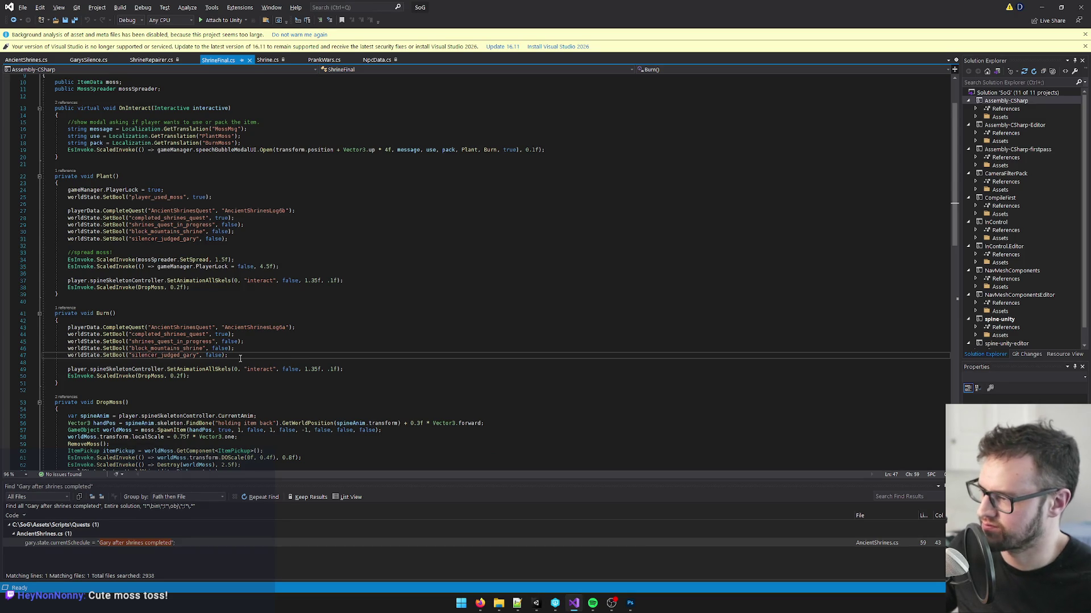
key("Return")
type("worldState.se")
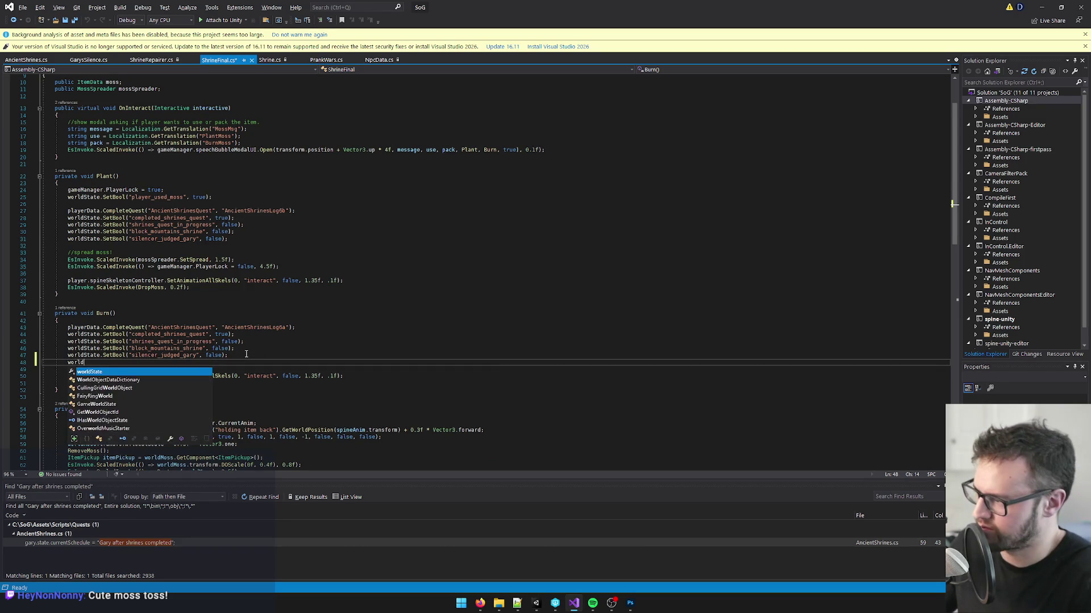
key("Tab")
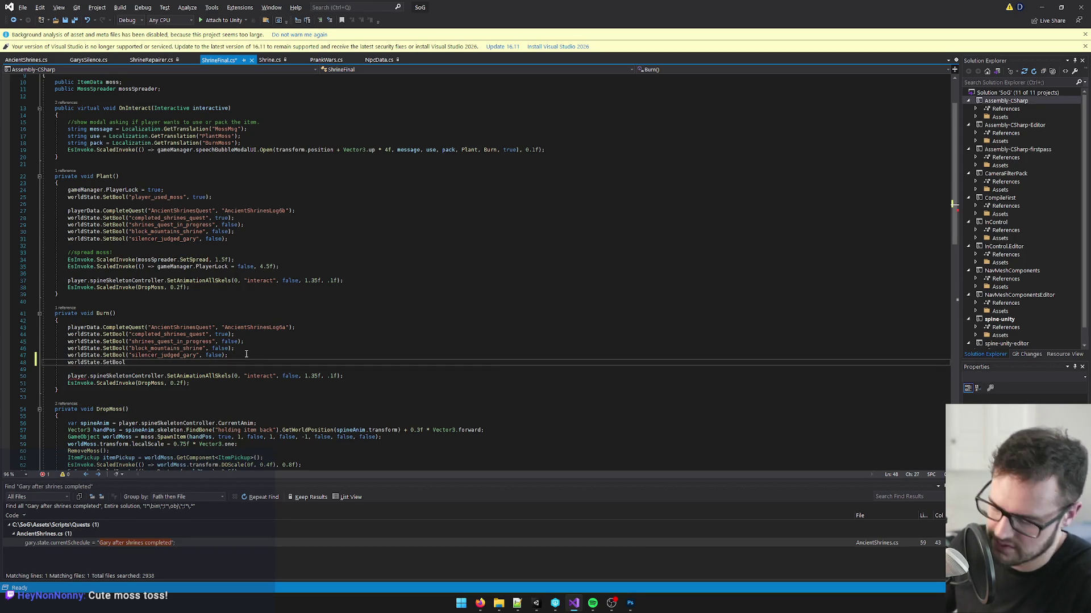
type("(\"")
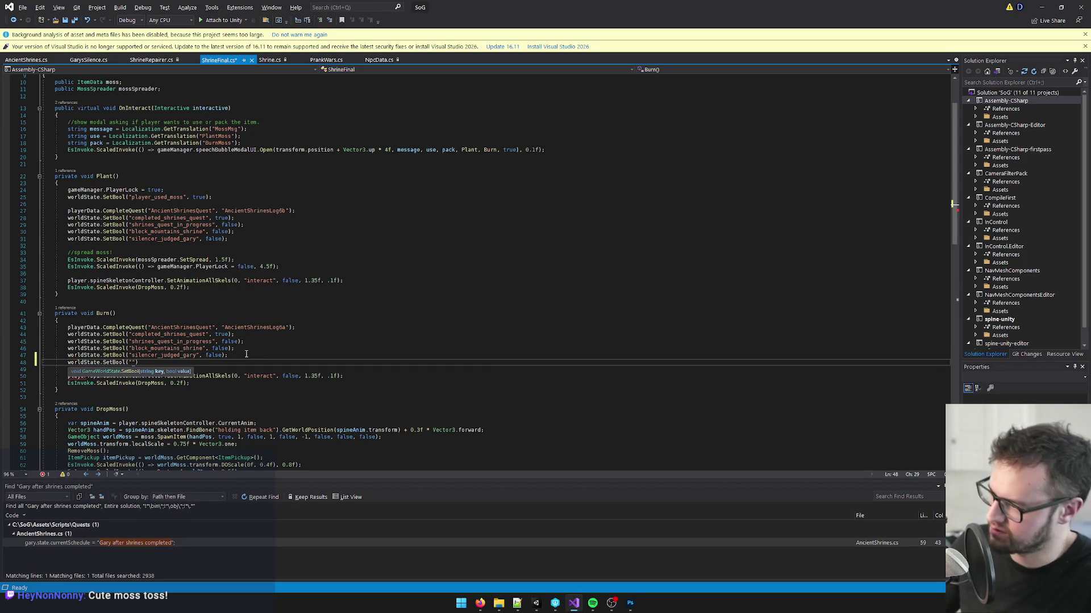
type("gary_moss_toss\"")
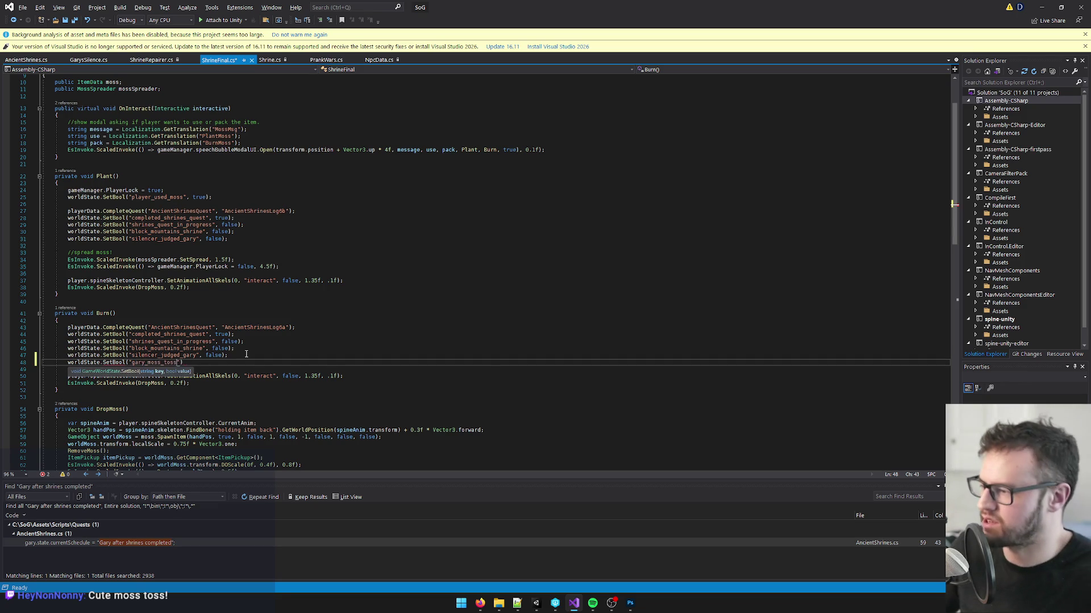
type(", true)")
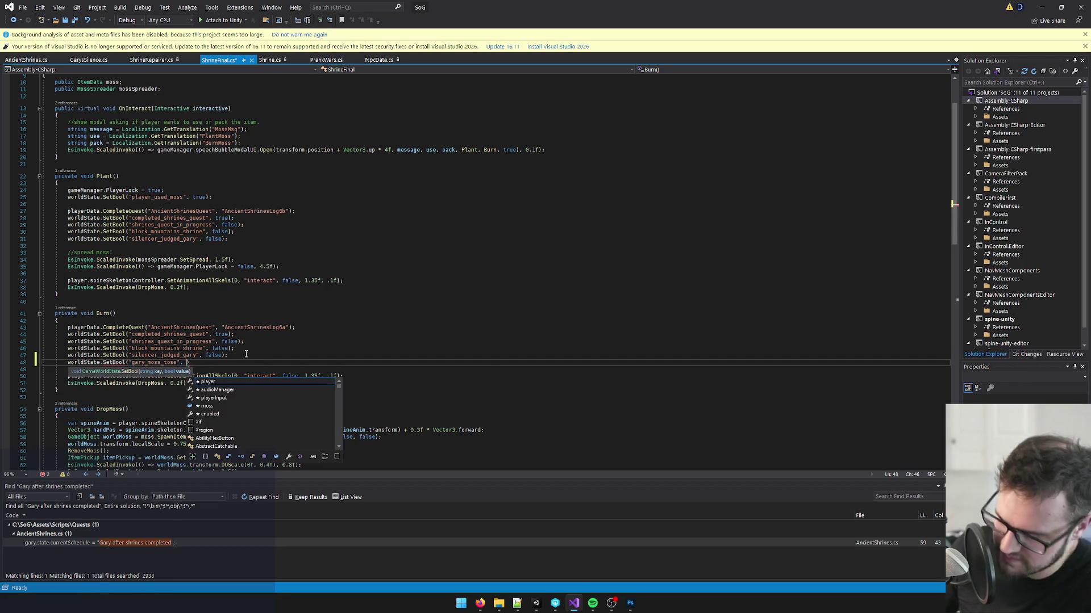
left_click(246, 355)
left_click(271, 327)
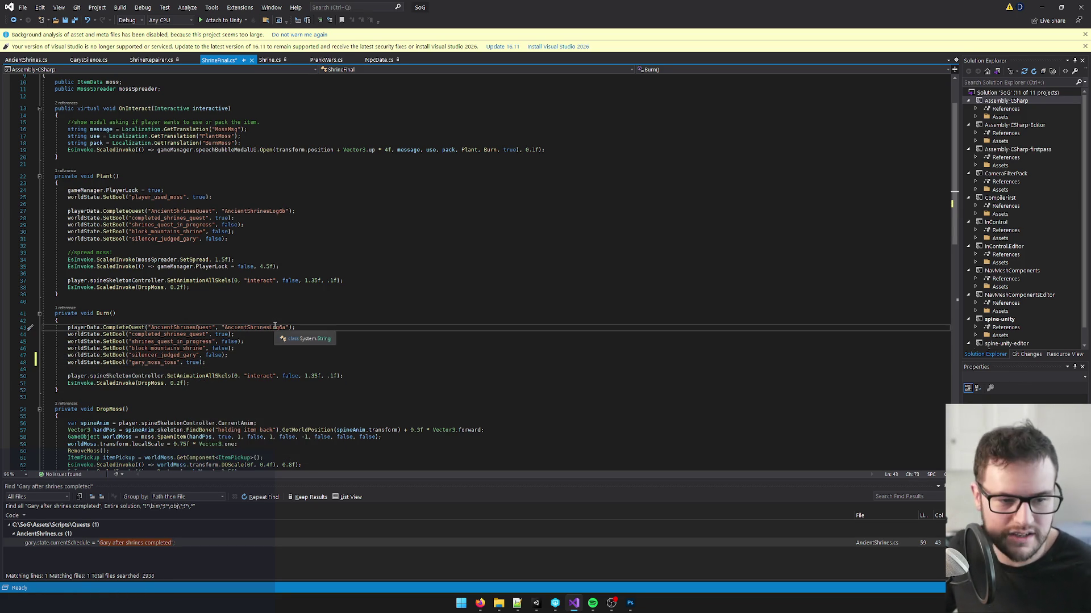
key("ctrl+s")
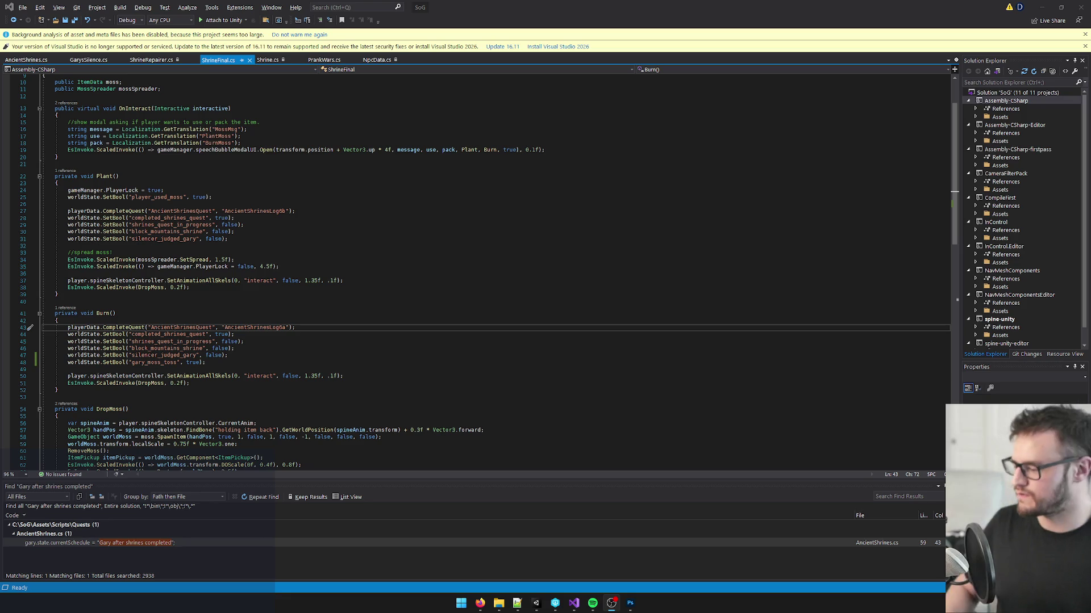
Step: Check the gary_moss_lost flag line in Burn(), save ShrineFinal.cs, and return to Unity
left_click(407, 437)
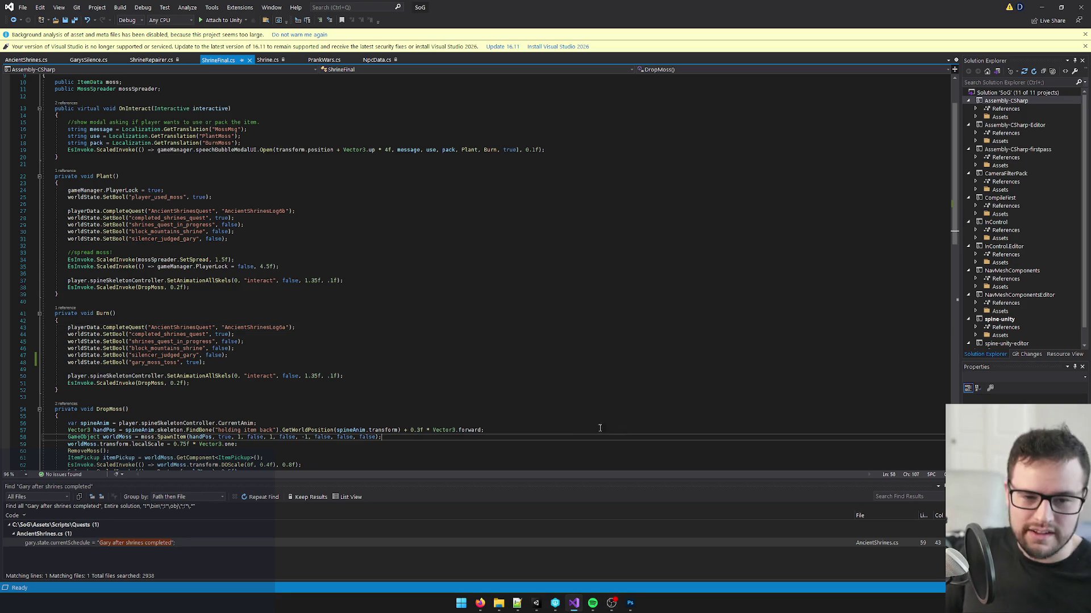
left_click(545, 313)
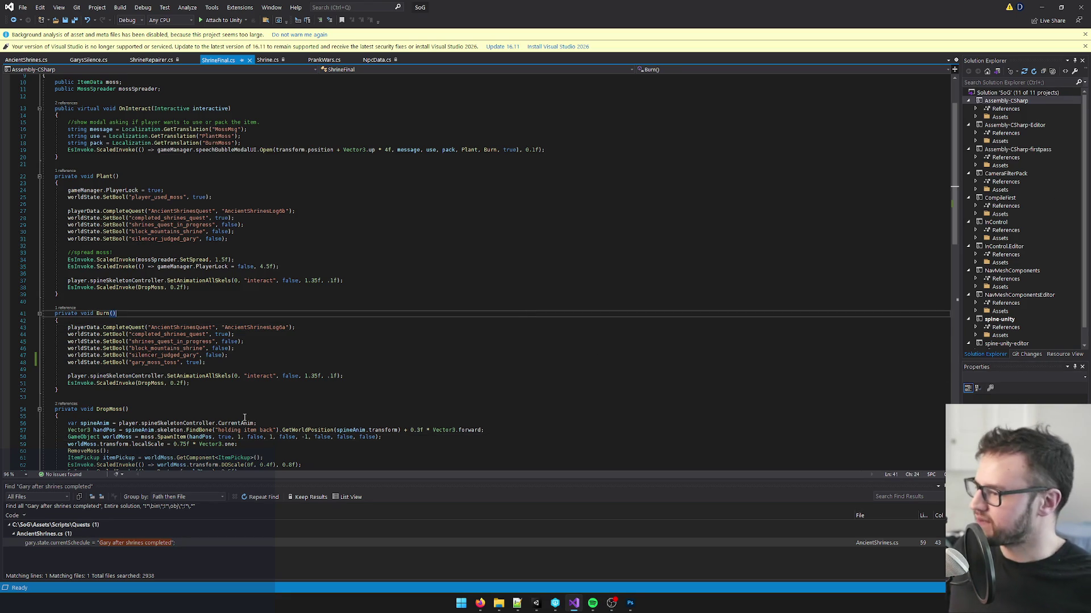
left_click(231, 353)
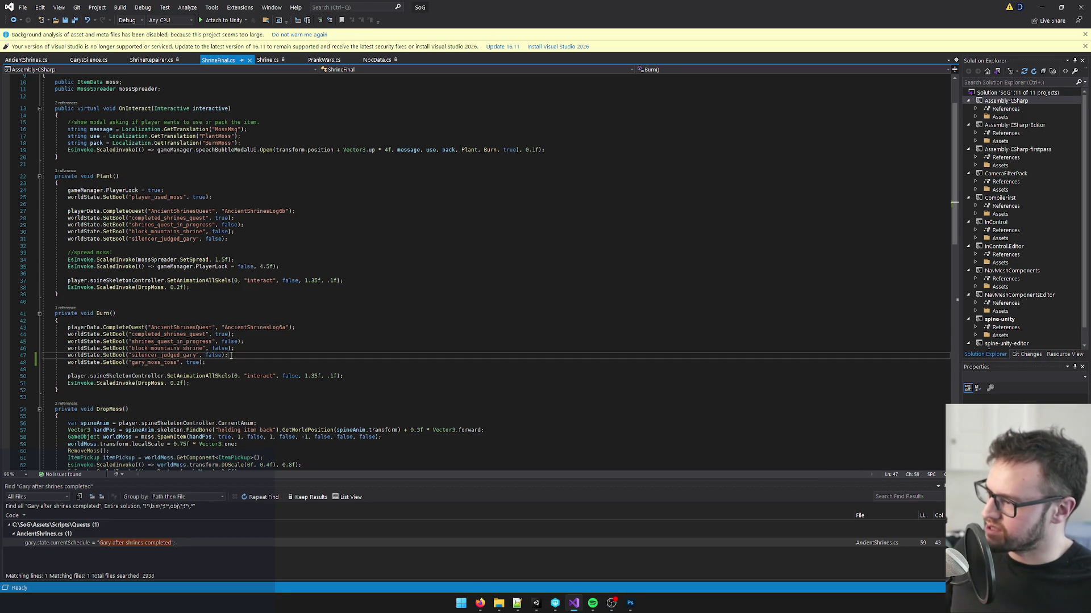
left_click(225, 362)
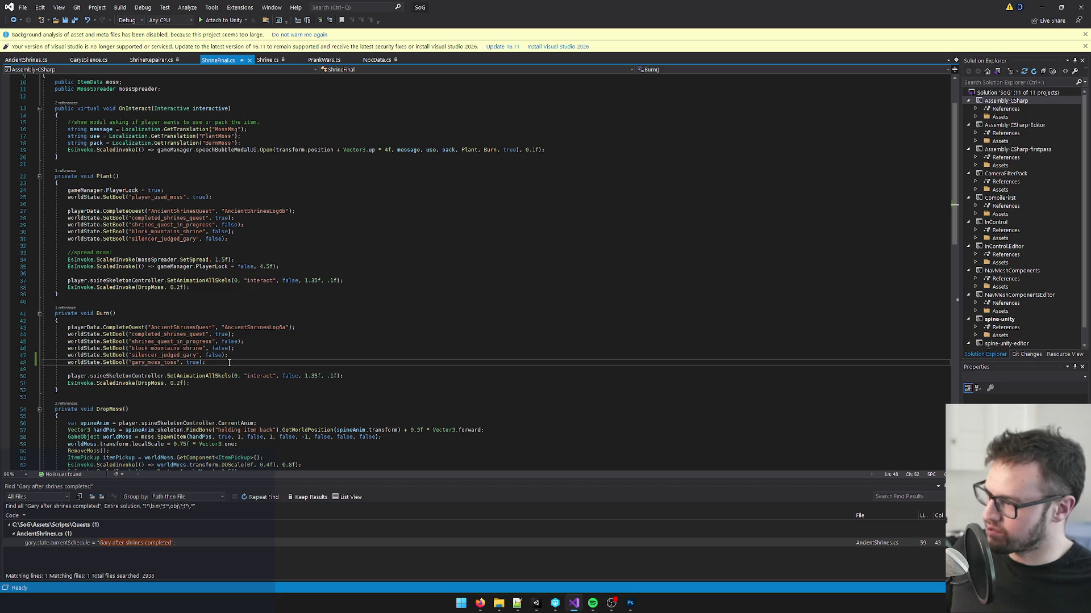
key("ctrl+s")
key("alt+Tab")
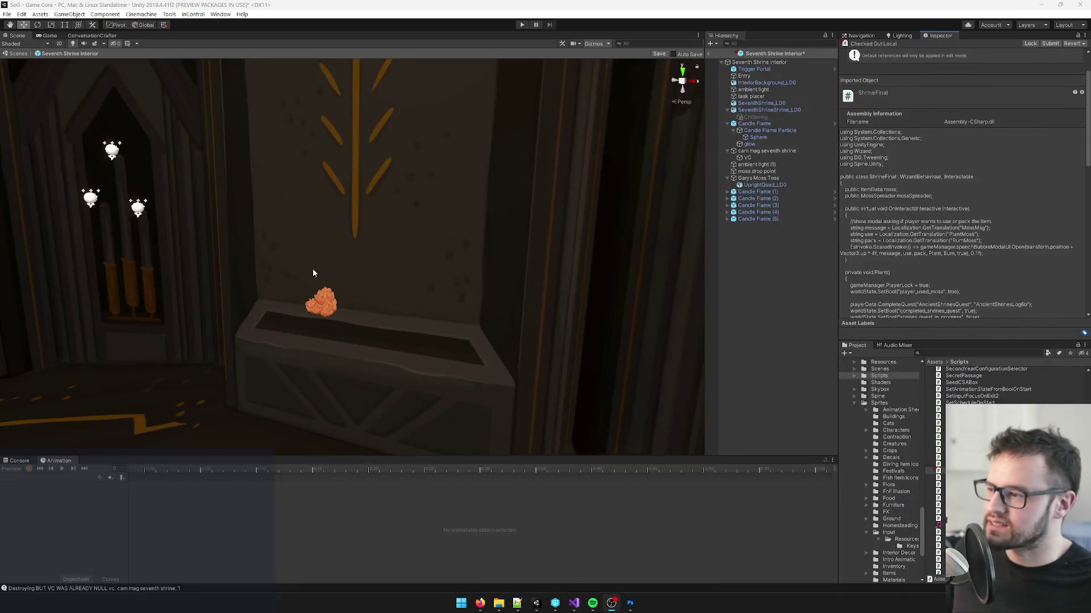
left_click_drag(534, 234, 441, 264)
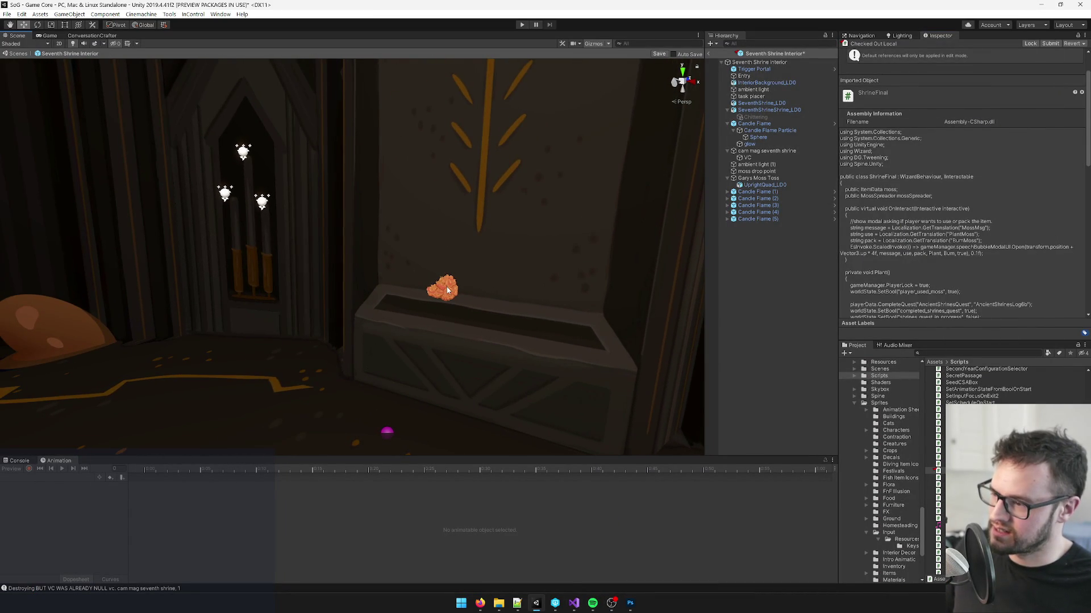
scroll(447, 290, "up", 8)
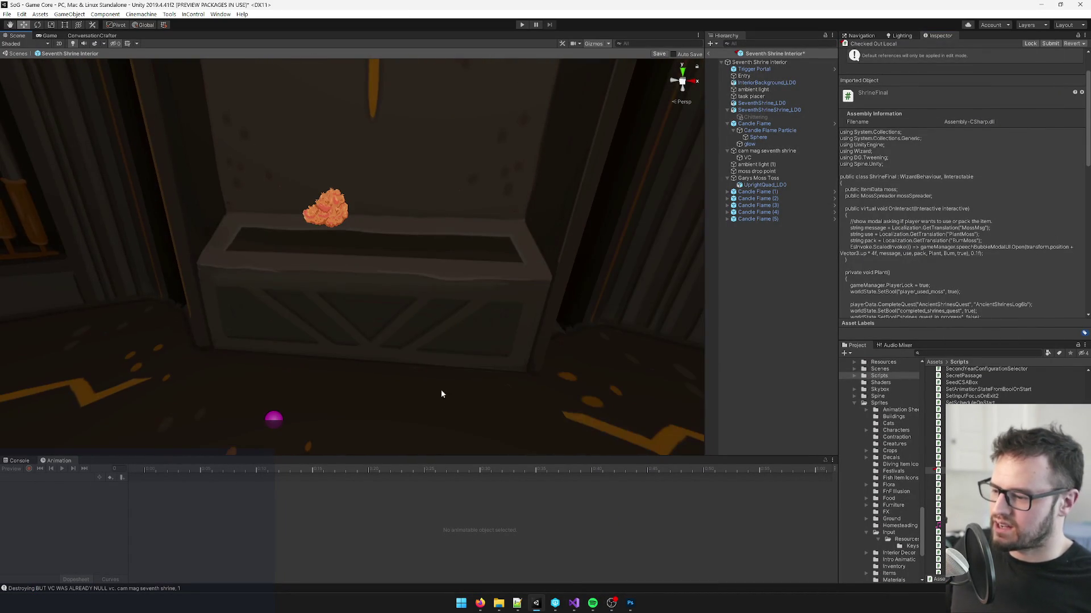
mouse_move(480, 604)
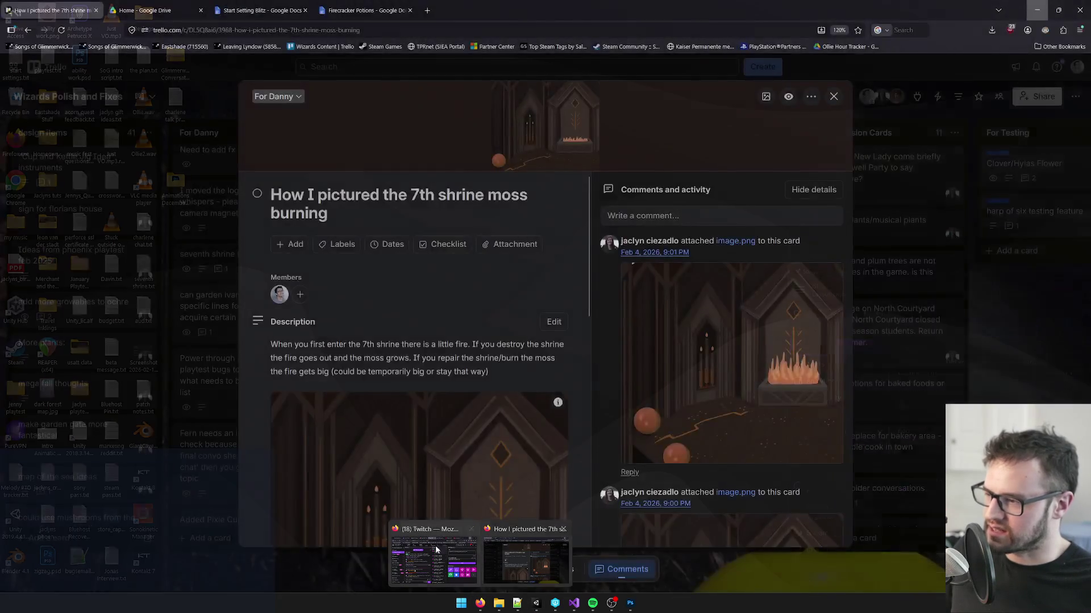
Step: Bring Firefox forward and view the Trello card 'How I pictured the 7th shrine moss burning'
left_click(496, 552)
left_click(261, 10)
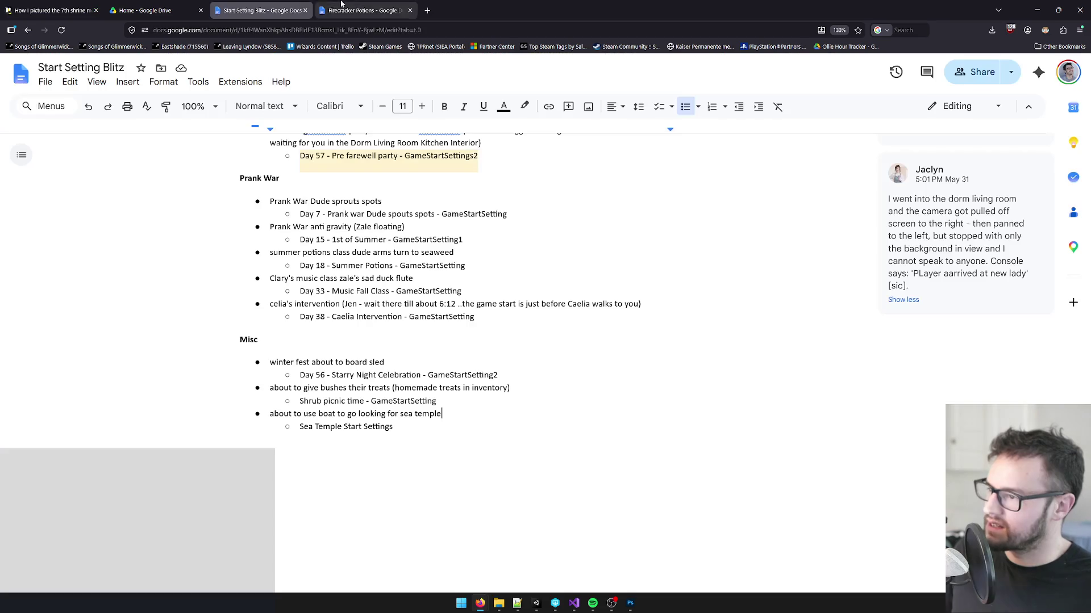
left_click(342, 9)
left_click(85, 10)
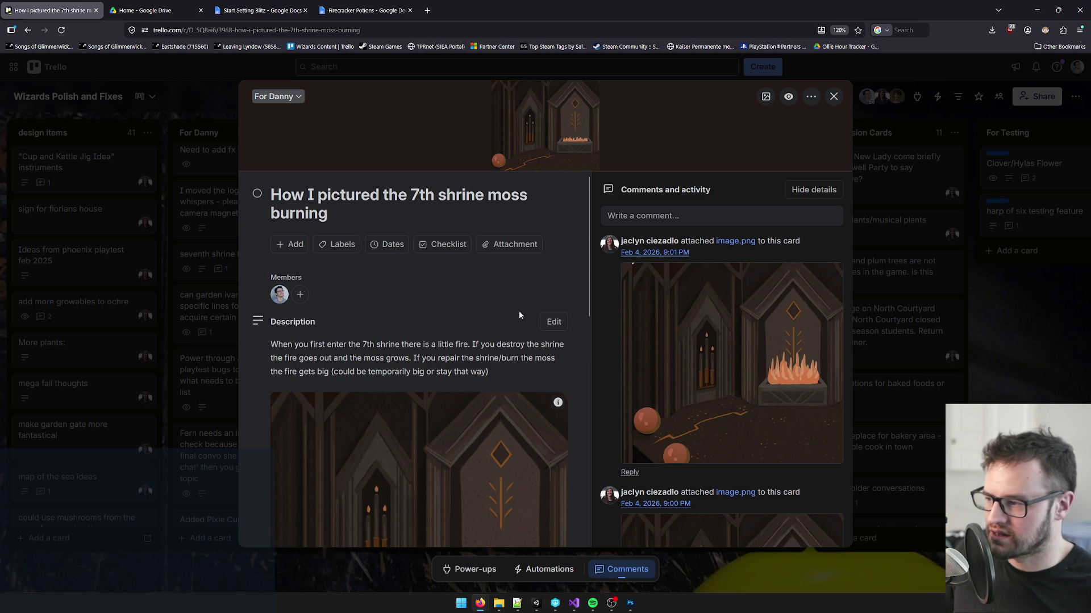
left_click(1059, 9)
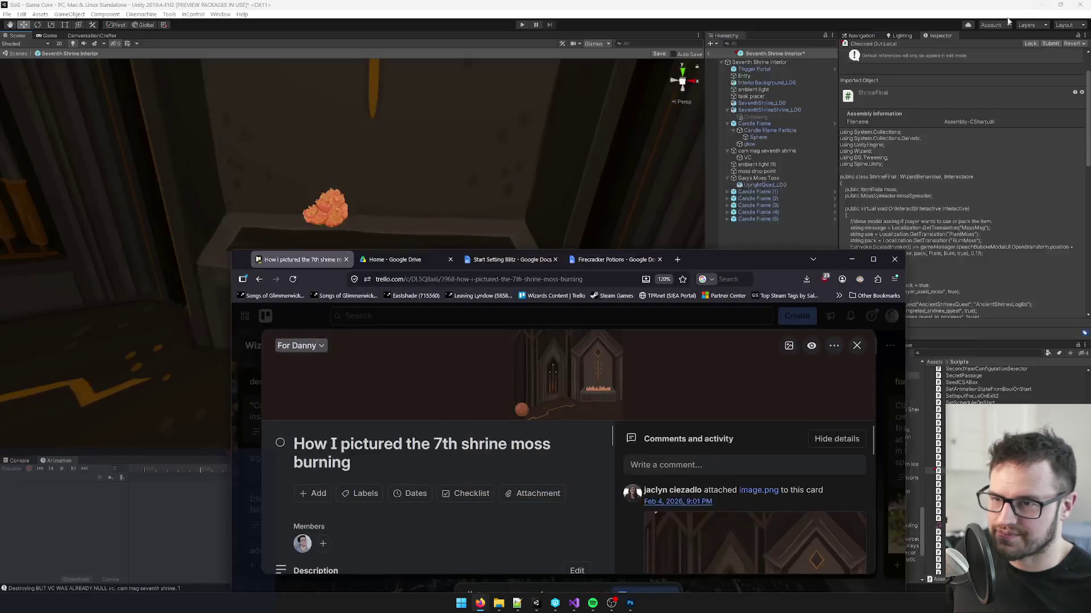
Step: Back in Unity, select the Sphere and search the Project assets for 'fire'
left_click(819, 286)
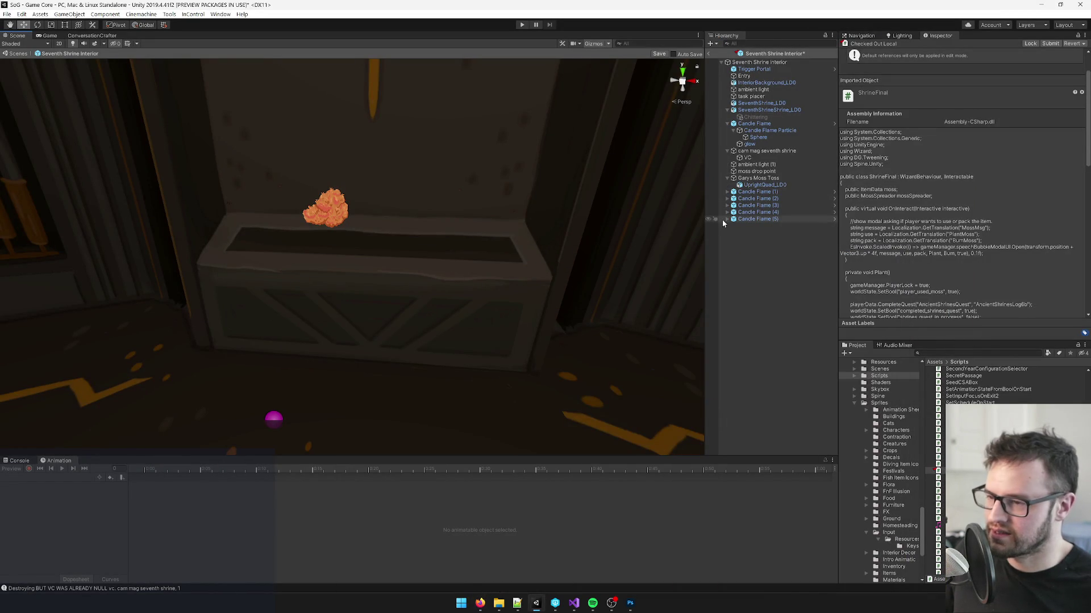
left_click(756, 138)
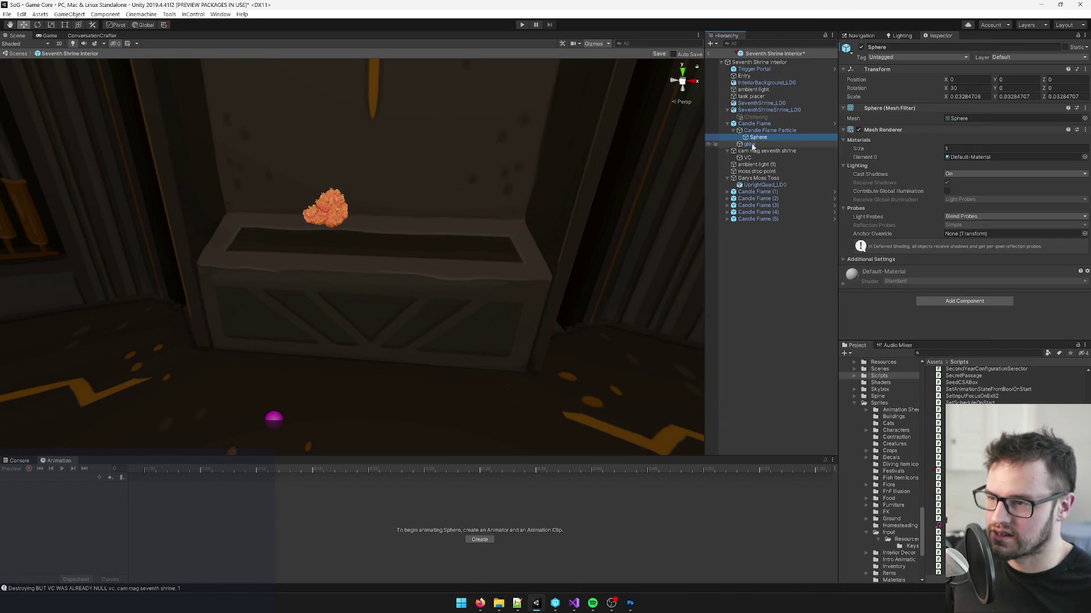
left_click(957, 352)
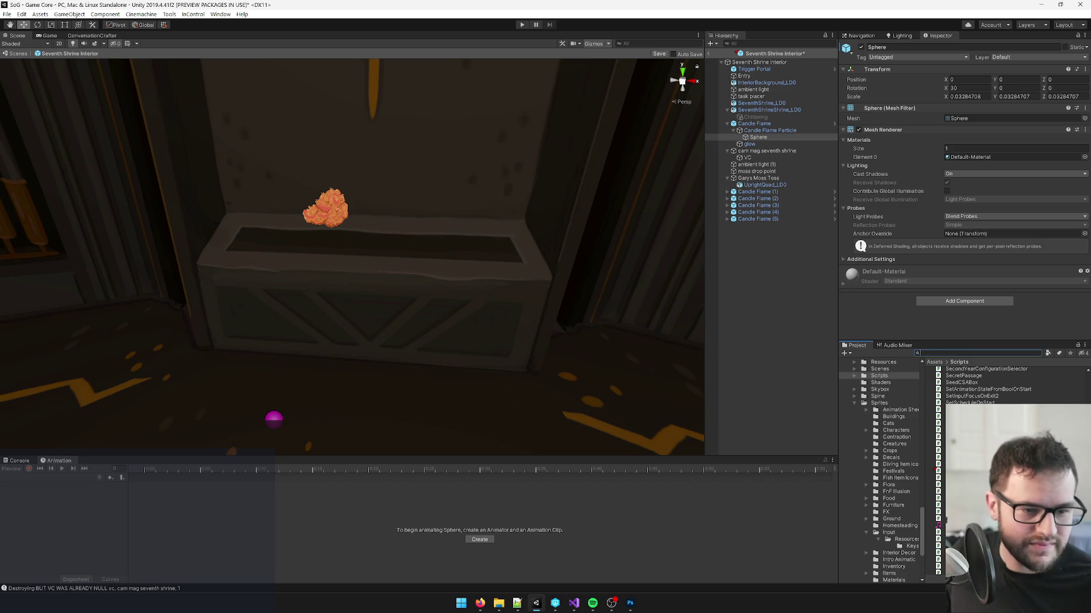
type("fire")
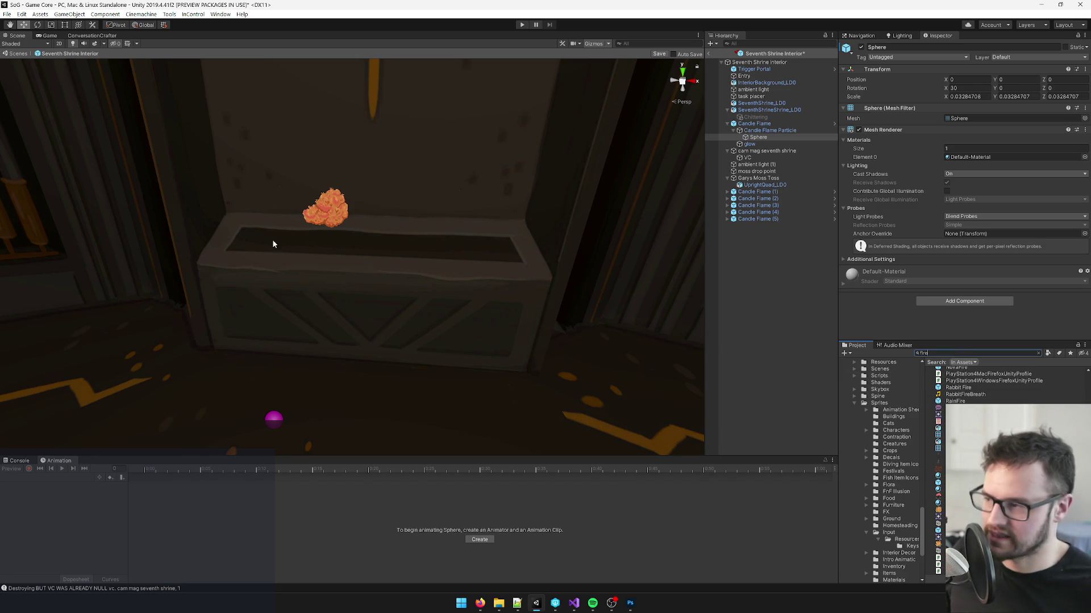
scroll(273, 245, "up", 3)
Step: Review the fire concept art on the Trello moss-burning card
key("alt+Tab")
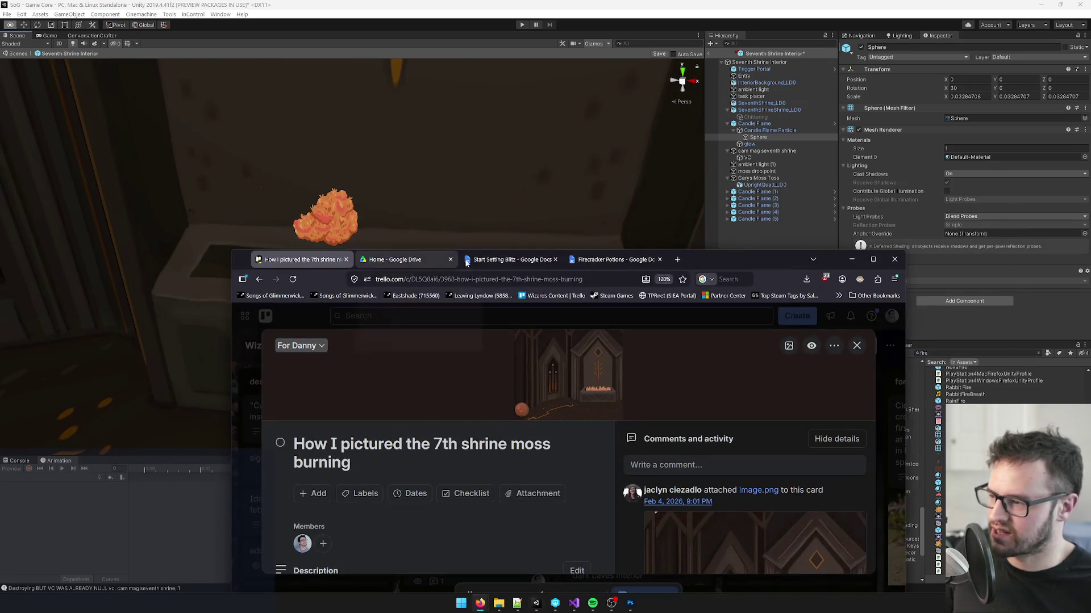
left_click(873, 259)
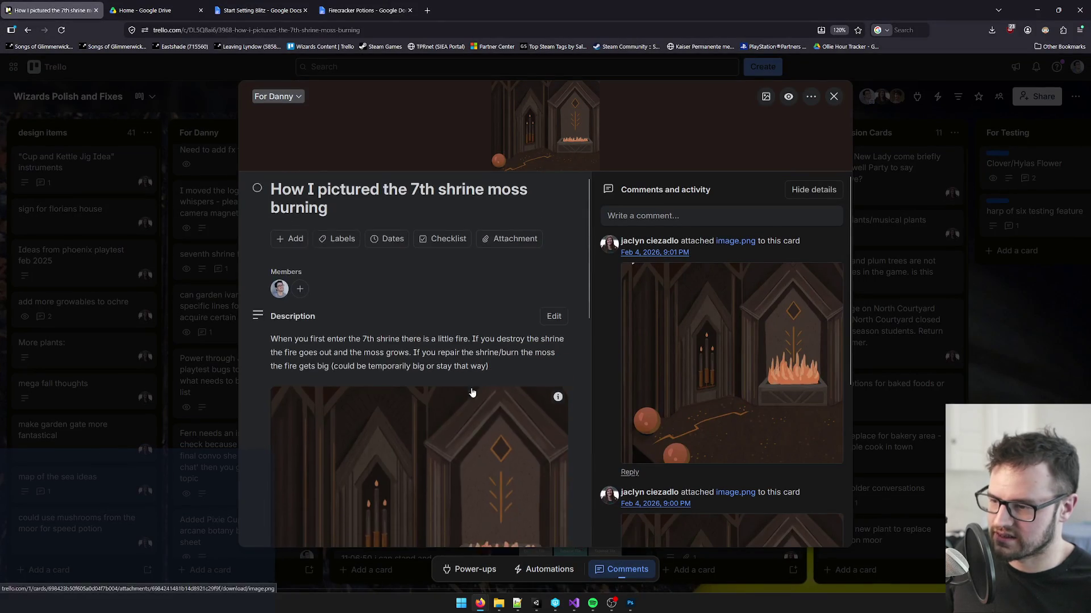
scroll(472, 392, "down", 5)
scroll(477, 339, "up", 2)
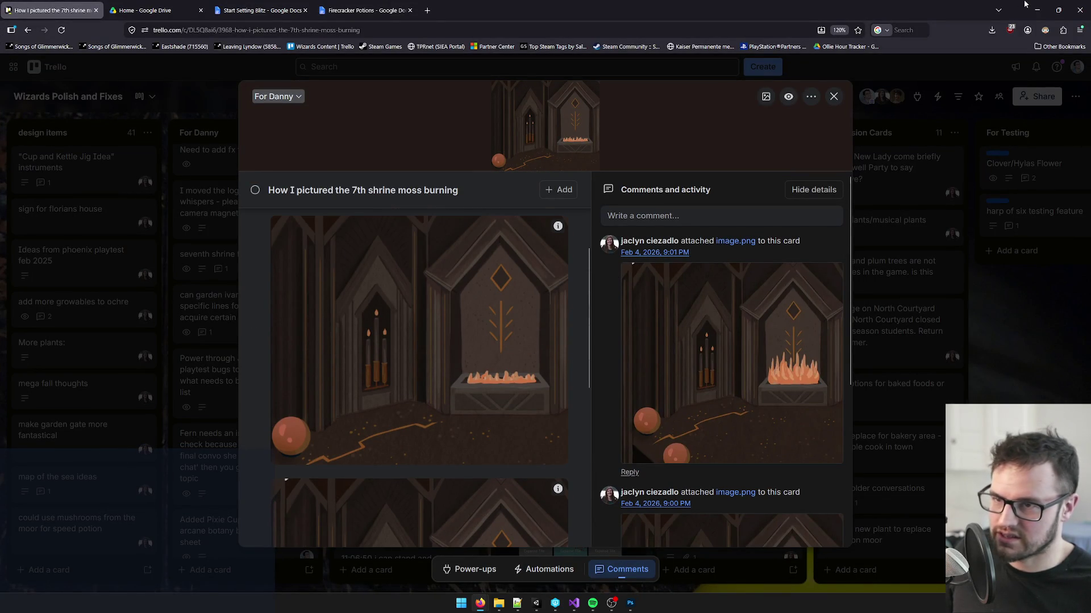
left_click(1035, 8)
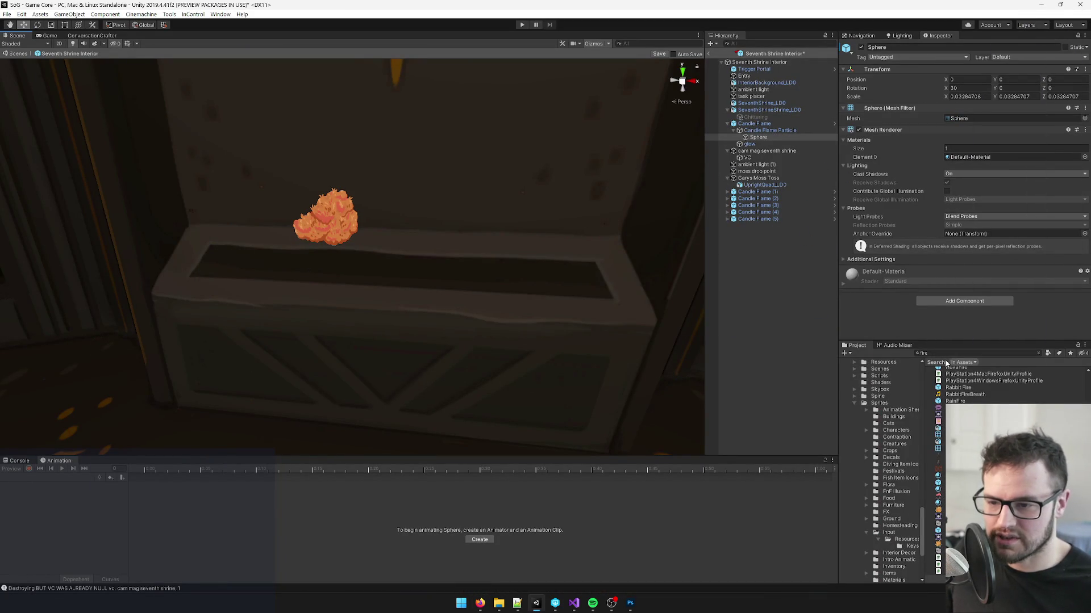
Step: Find the Fire prefab with a 't:prefab' search and place it in the shrine scene
scroll(966, 375, "up", 10)
left_click(969, 353)
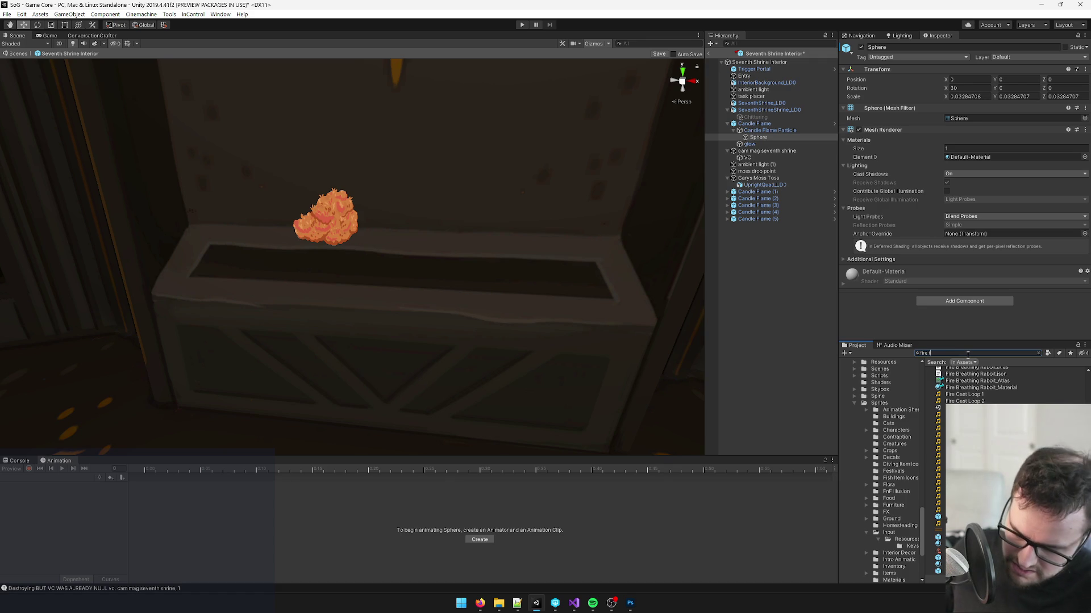
type("o")
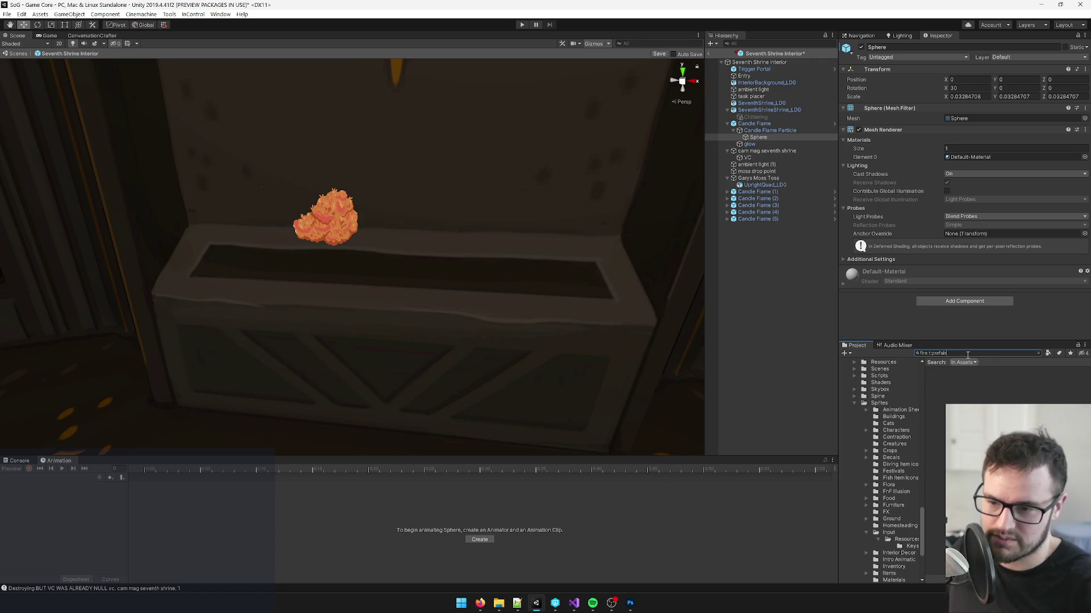
left_click(955, 418)
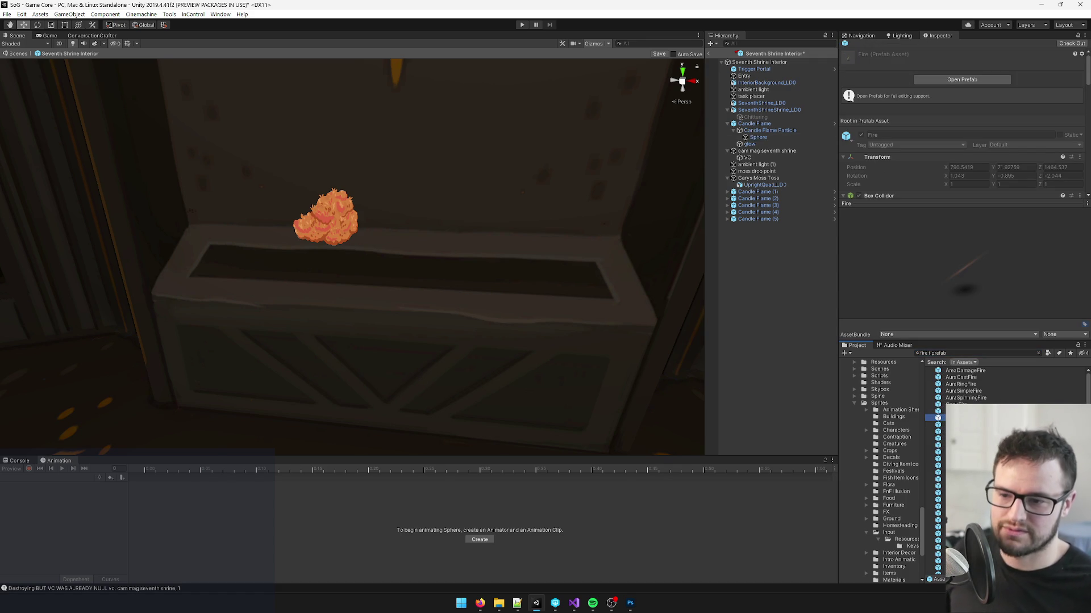
mouse_move(938, 418)
left_mouse_down()
mouse_move(554, 282)
mouse_move(492, 274)
mouse_move(471, 331)
mouse_move(456, 321)
left_mouse_up()
key("f")
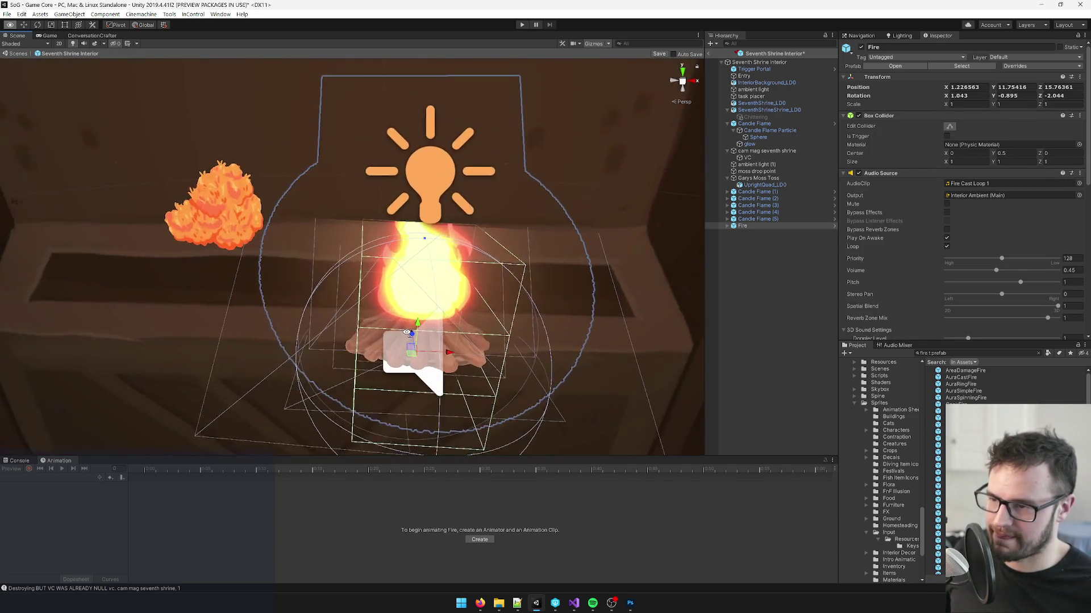
Step: Unpack the Fire prefab and select its Flipbook Fire child
left_click(728, 226)
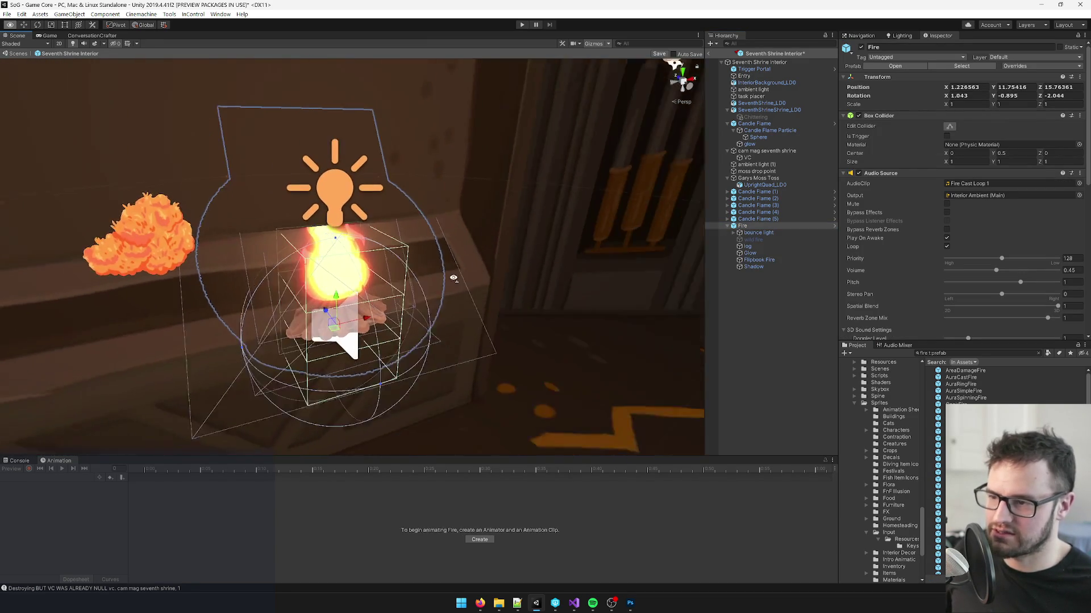
right_click(752, 227)
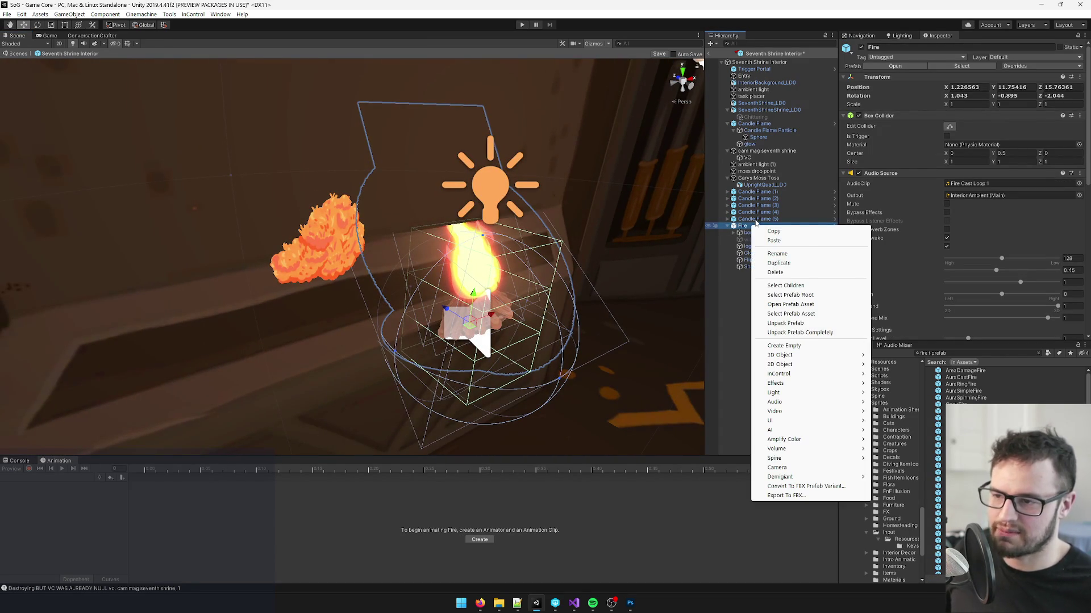
left_click(787, 323)
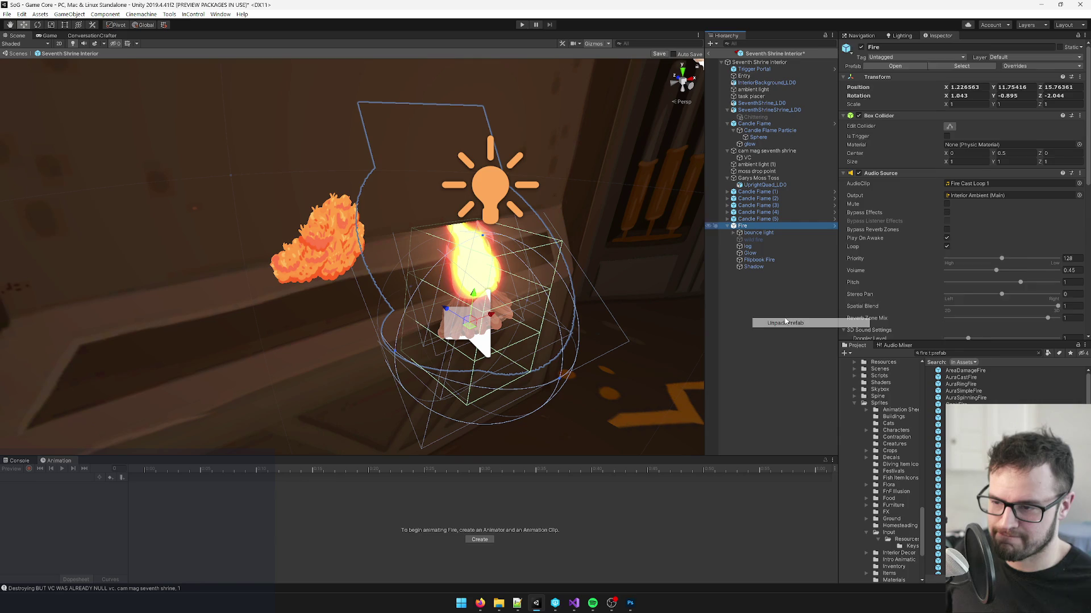
left_click(749, 254)
left_click(749, 260)
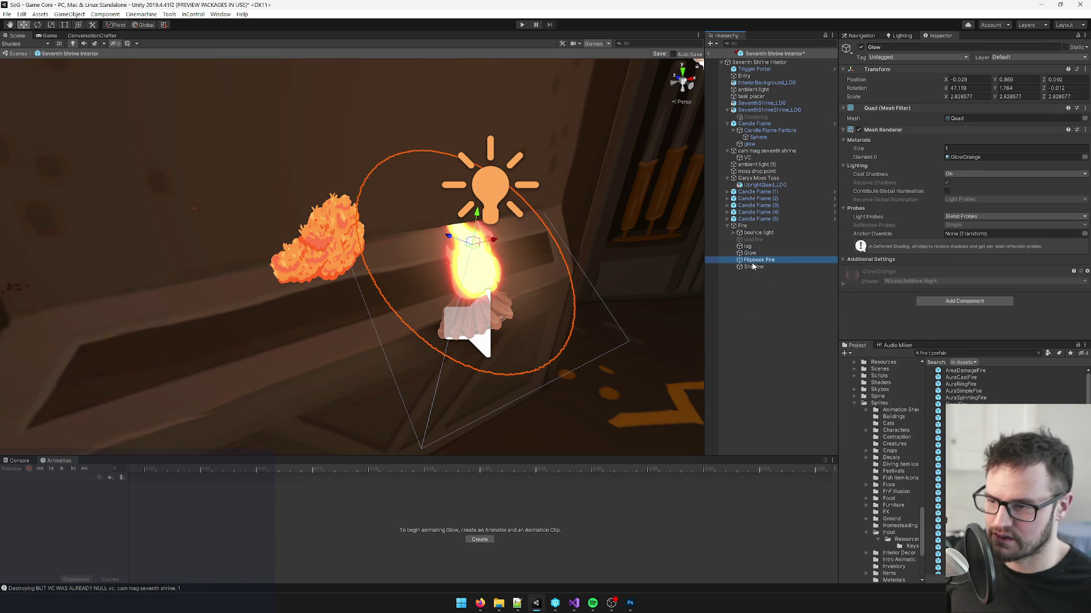
Step: Move Flipbook Fire out of the Fire parent and delete the parent
left_click_drag(528, 267, 512, 267)
scroll(511, 268, "up", 3)
left_click(761, 260)
left_click_drag(761, 221, 761, 225)
left_click(761, 233)
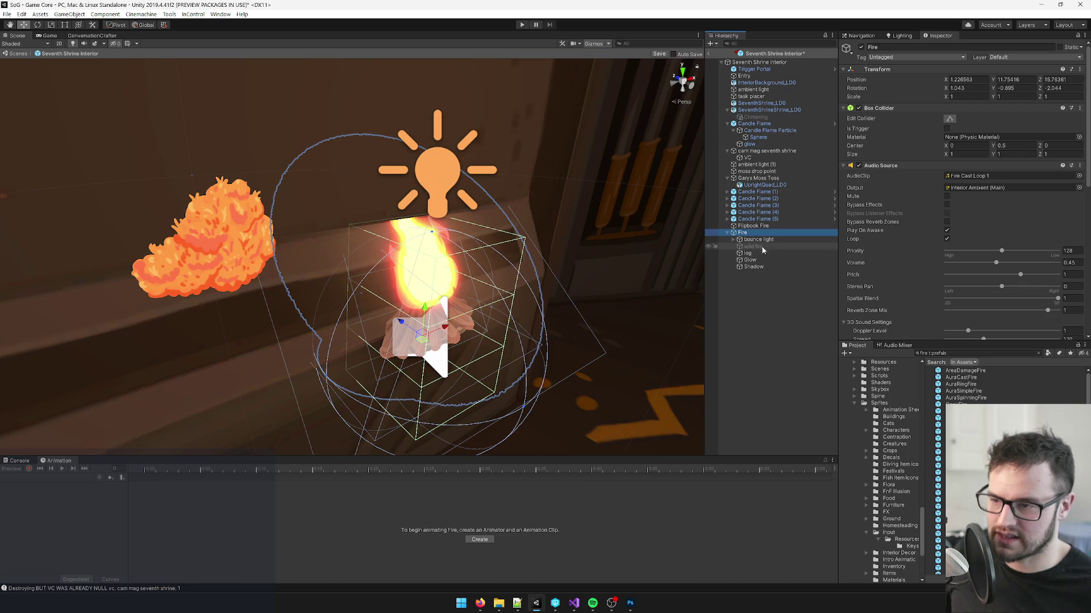
key("Delete")
left_click(464, 272)
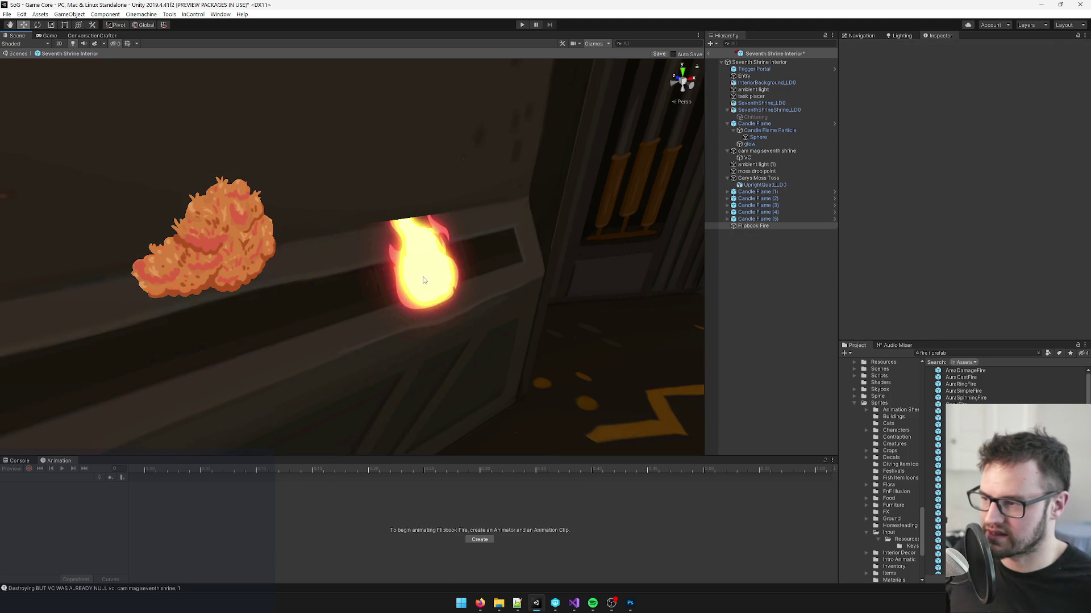
Step: Restore the Fire object, move its Glow child out, then delete Fire
left_click_drag(465, 272, 499, 265)
left_click(790, 234)
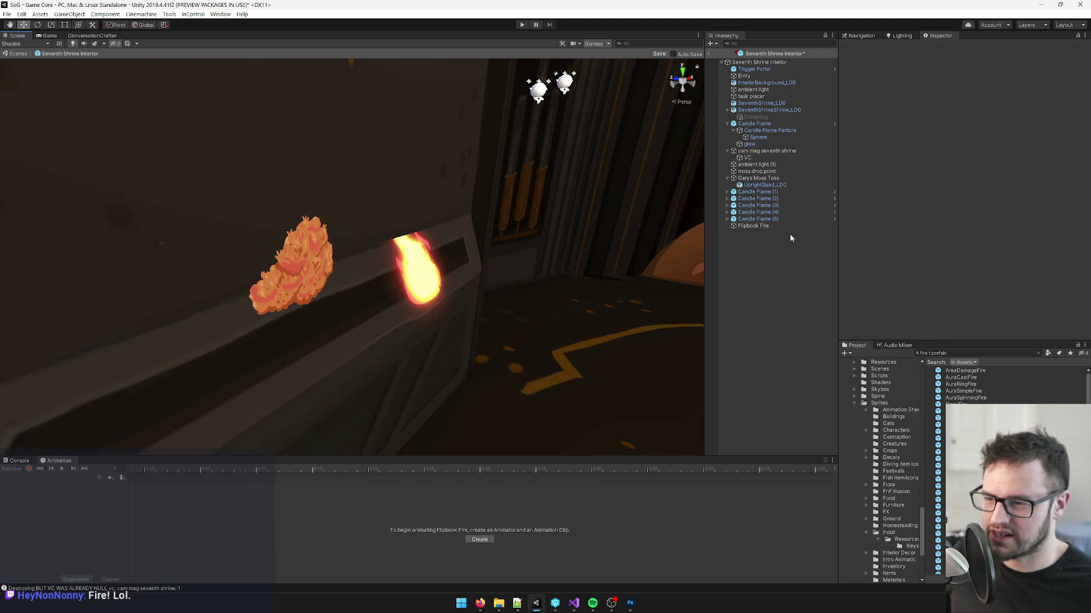
key("ctrl+z")
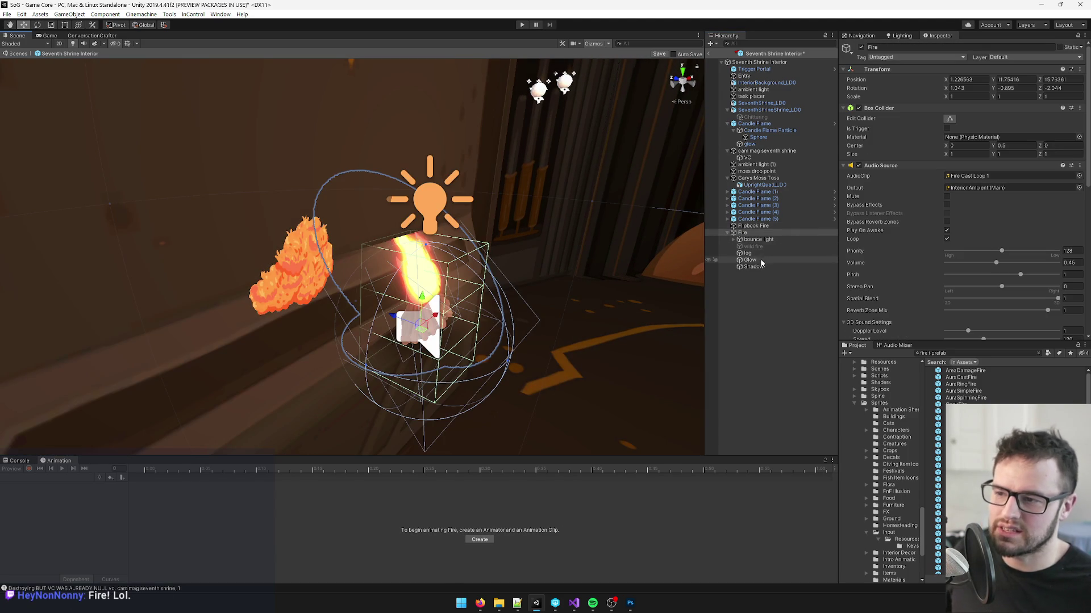
left_click(761, 261)
left_click_drag(763, 232, 761, 231)
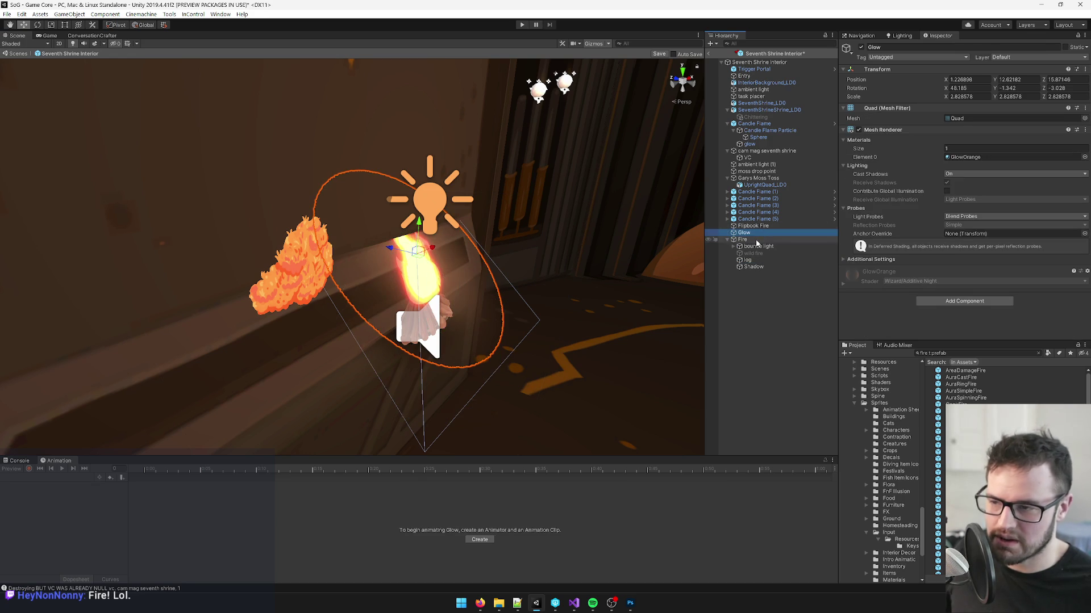
left_click(755, 240)
key("Delete")
Step: Rotate Flipbook Fire upright and nudge it slightly back
left_click(749, 233)
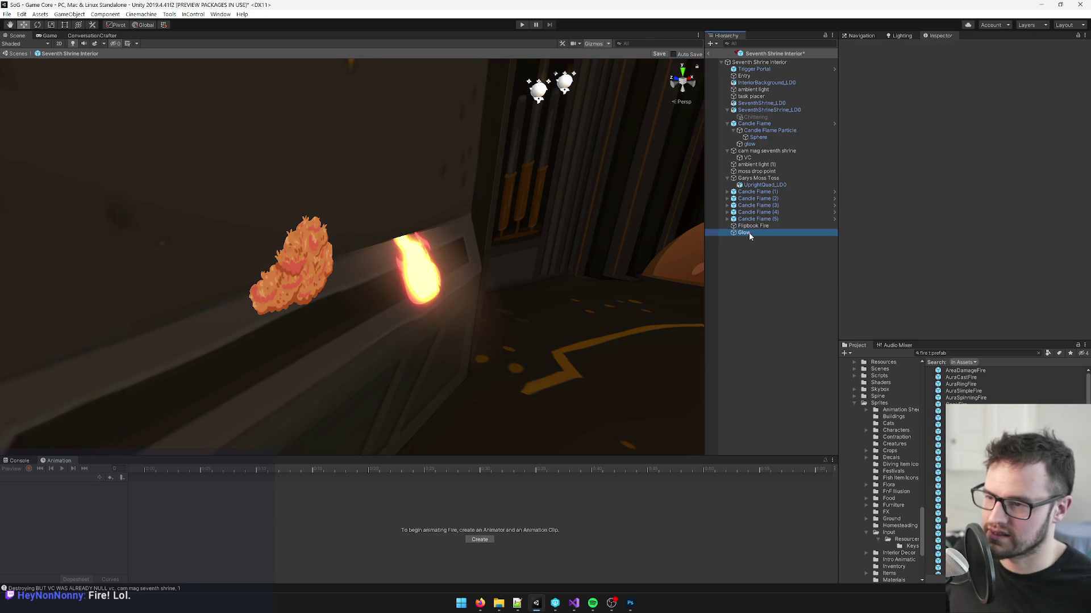
left_click(750, 226)
key("e")
left_click_drag(427, 217, 437, 244)
key("w")
mouse_move(376, 218)
left_mouse_down()
mouse_move(497, 236)
mouse_move(363, 206)
mouse_move(398, 215)
left_mouse_up()
Step: Lay the Glow flat by setting its Rotation Y and Z to 0
left_click(744, 233)
mouse_move(438, 260)
left_mouse_down()
mouse_move(483, 273)
mouse_move(472, 267)
mouse_move(539, 267)
mouse_move(500, 281)
mouse_move(517, 280)
mouse_move(564, 218)
mouse_move(594, 255)
mouse_move(672, 243)
mouse_move(594, 252)
left_mouse_up()
key("r")
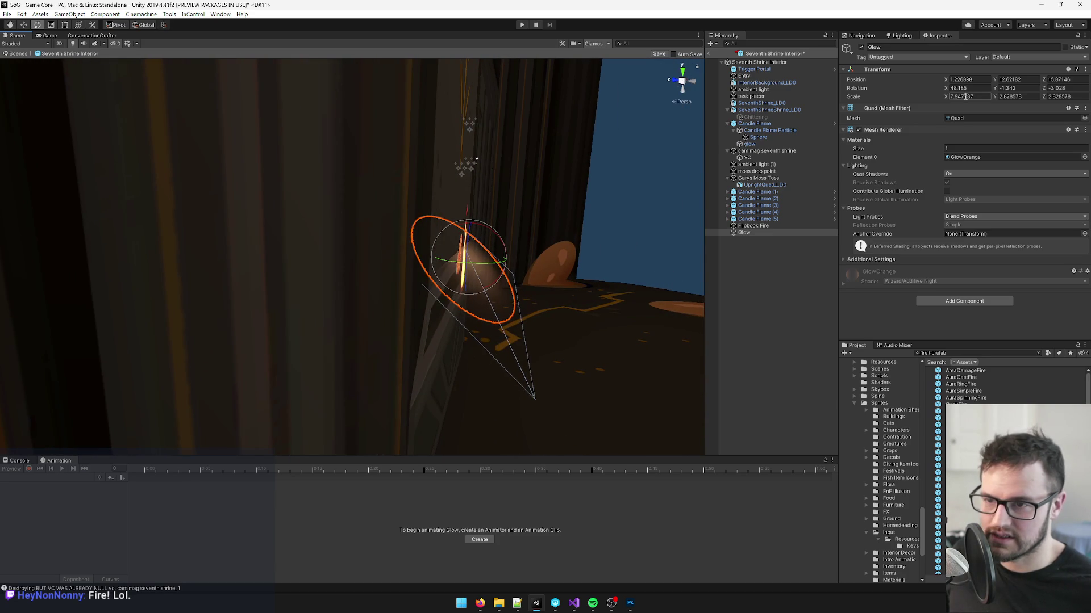
type("0")
key("Tab")
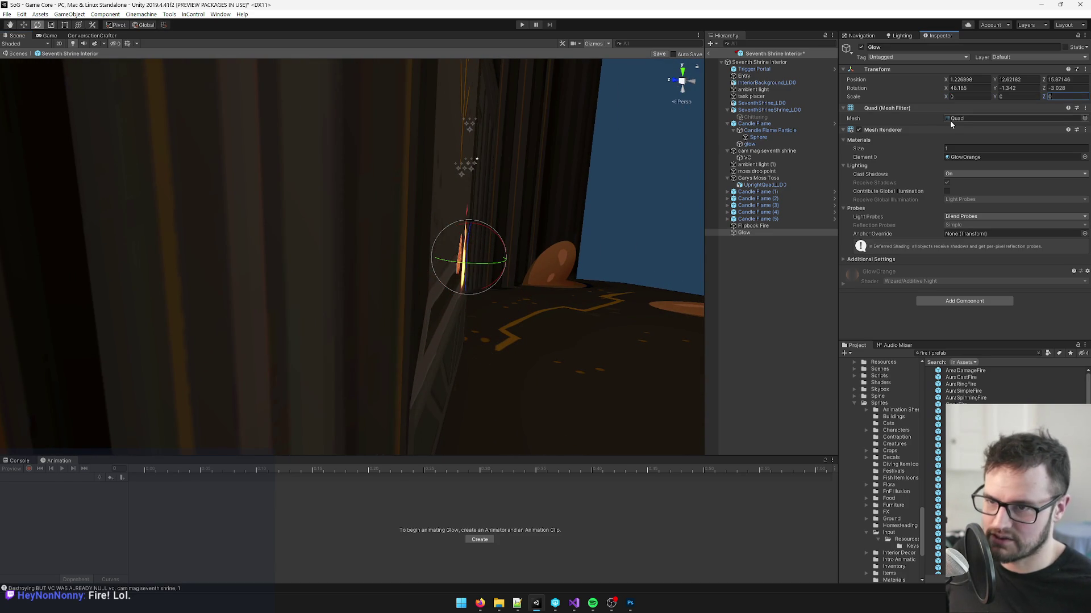
key("ctrl+z")
type("0")
key("Tab")
type("0")
key("Return")
mouse_move(547, 307)
left_mouse_down()
mouse_move(370, 331)
mouse_move(321, 314)
mouse_move(409, 314)
mouse_move(520, 237)
mouse_move(509, 280)
mouse_move(462, 255)
mouse_move(489, 257)
mouse_move(568, 221)
left_mouse_up()
Step: Reposition Flipbook Fire along the altar and duplicate it
key("e")
key("w")
mouse_move(524, 254)
left_mouse_down()
mouse_move(395, 255)
mouse_move(404, 272)
mouse_move(458, 271)
left_mouse_up()
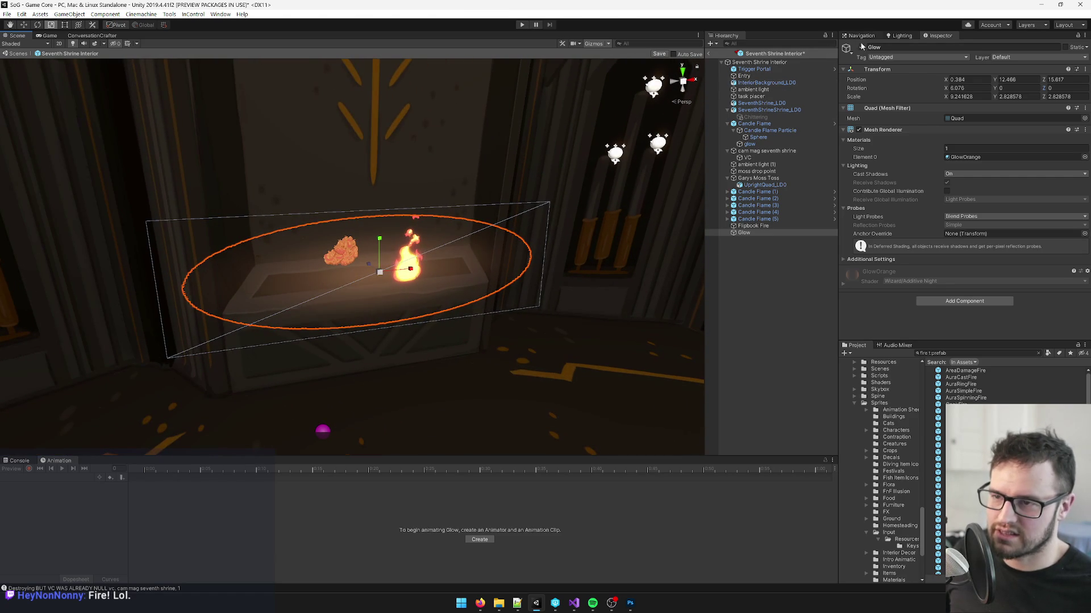
left_click(755, 226)
mouse_move(438, 254)
left_mouse_down()
mouse_move(311, 254)
mouse_move(450, 252)
left_mouse_up()
mouse_move(509, 226)
left_mouse_down()
mouse_move(423, 222)
mouse_move(393, 242)
mouse_move(532, 244)
mouse_move(492, 229)
mouse_move(318, 221)
mouse_move(324, 201)
mouse_move(431, 204)
mouse_move(296, 198)
left_mouse_up()
key("ctrl+d")
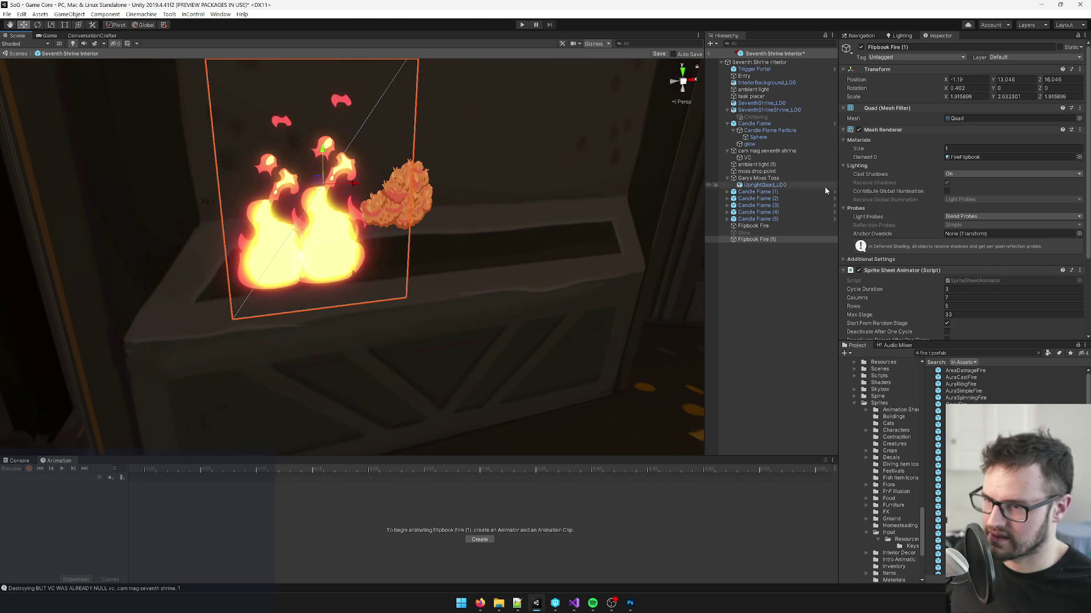
Step: Mirror Flipbook Fire (1) by making its Scale X negative
left_click(961, 97)
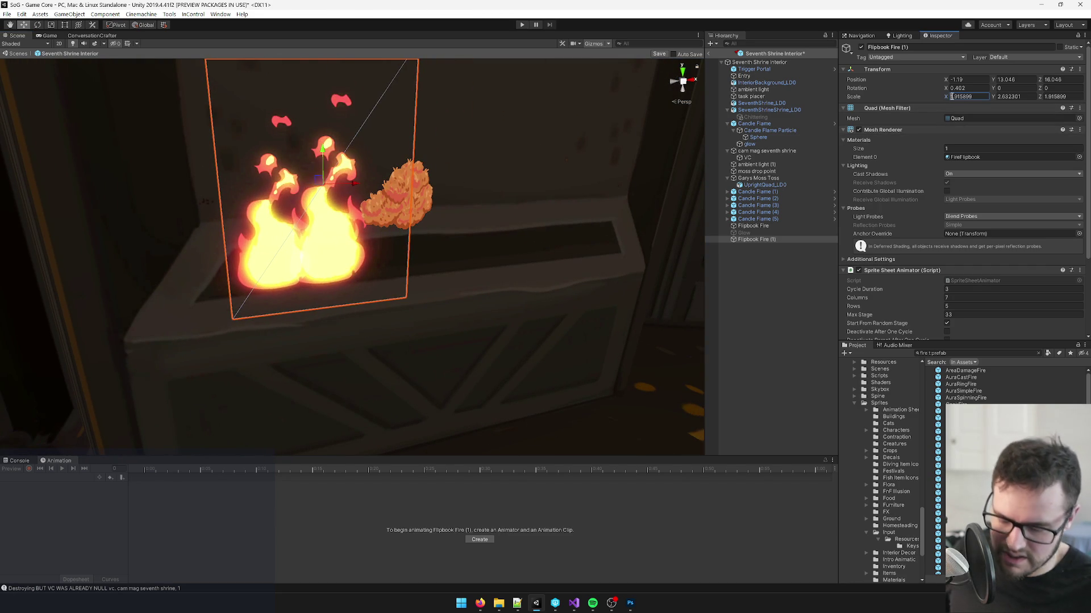
type("-")
key("Return")
scroll(506, 182, "down", 5)
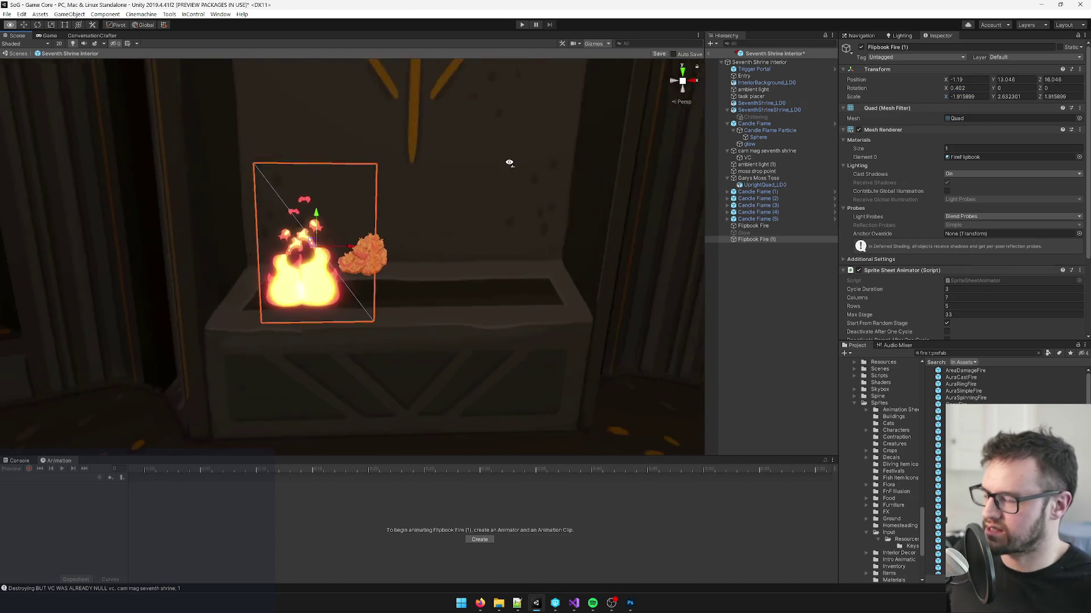
scroll(508, 164, "down", 2)
scroll(500, 173, "up", 8)
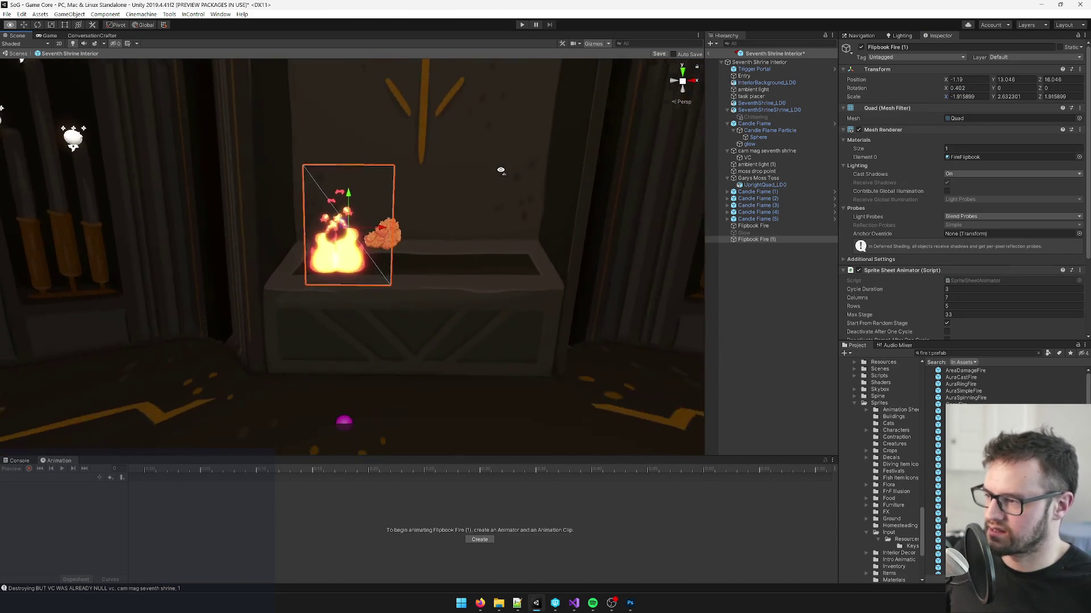
Step: Duplicate the mirrored flame, move the copy right and shrink it slightly
key("ctrl+d")
mouse_move(421, 217)
left_mouse_down()
mouse_move(467, 216)
mouse_move(582, 165)
left_mouse_up()
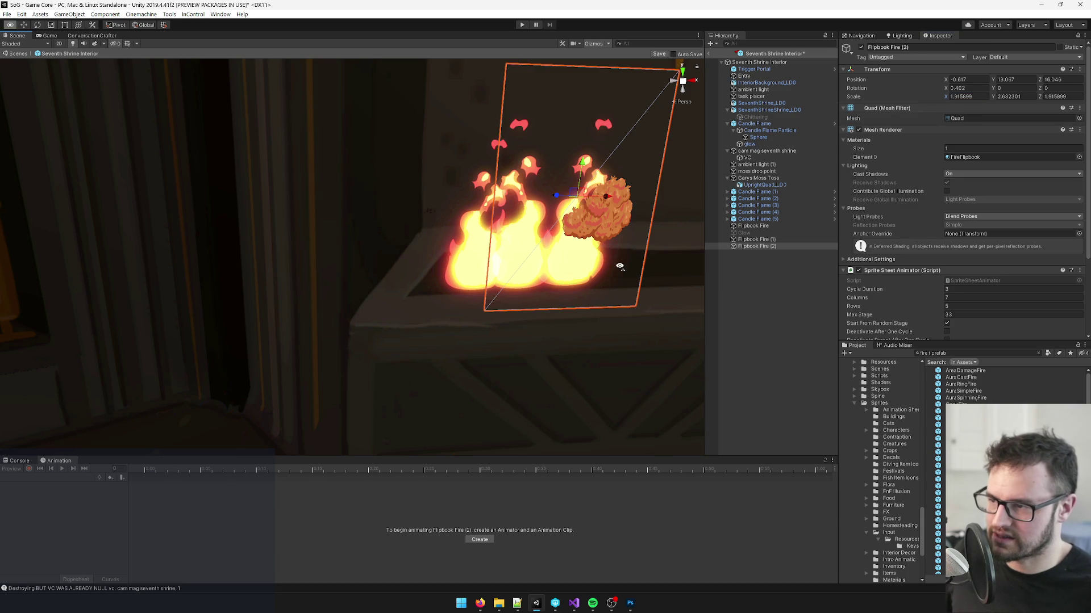
left_click_drag(581, 205, 582, 170)
scroll(565, 179, "down", 5)
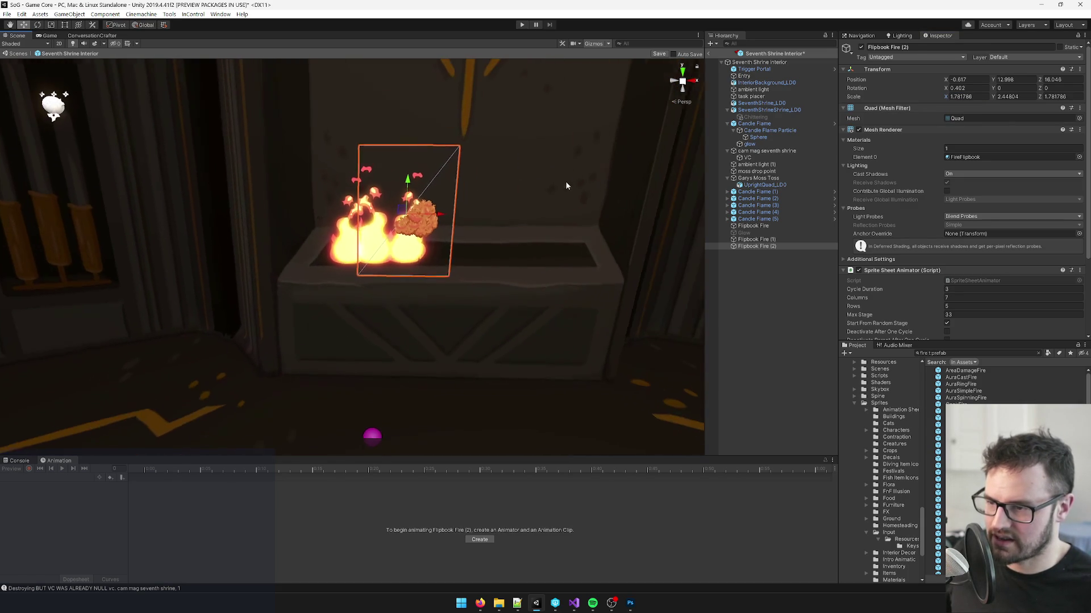
Step: Duplicate all three flipbook flames and move the copies to the altar's right side
left_click(752, 226)
left_click_drag(753, 238, 753, 237)
left_click(756, 246, "shift")
key("ctrl+d")
mouse_move(415, 236)
left_mouse_down()
mouse_move(507, 229)
mouse_move(262, 201)
mouse_move(418, 239)
left_mouse_up()
scroll(418, 240, "down", 10)
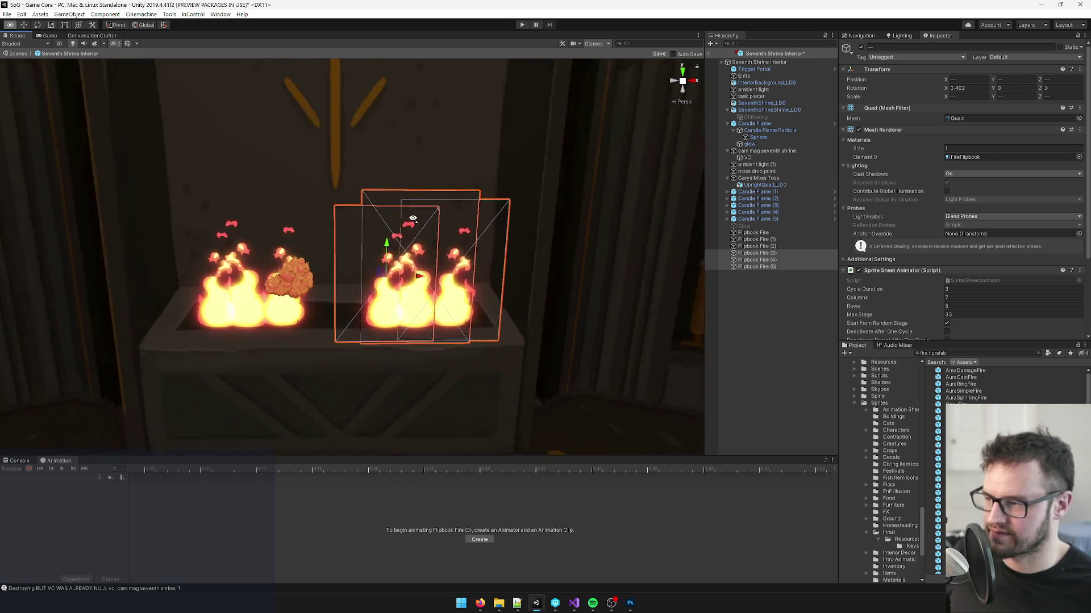
scroll(364, 256, "up", 4)
Step: Shrink Flipbook Fire (5) slightly with the Rect tool
left_click(756, 266)
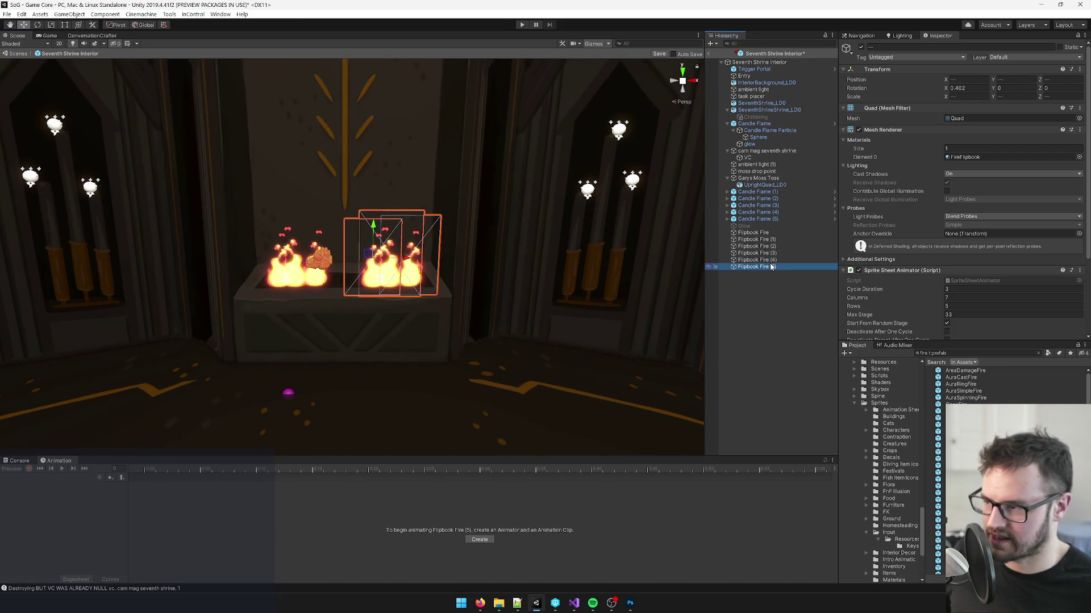
key("t")
scroll(417, 265, "up", 4)
left_click_drag(416, 266, 410, 270)
key("w")
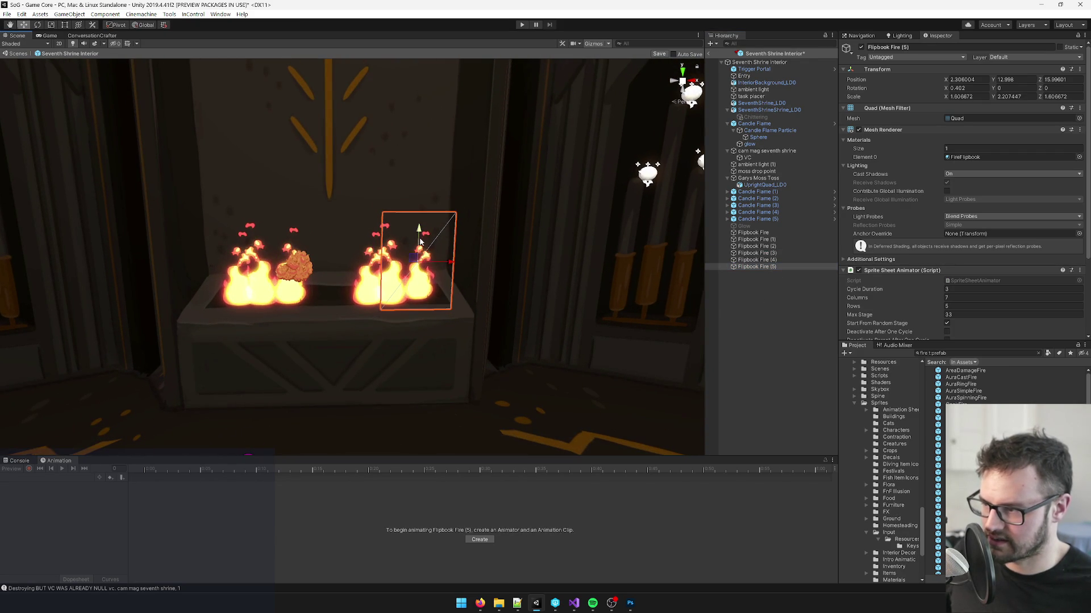
scroll(420, 250, "down", 10)
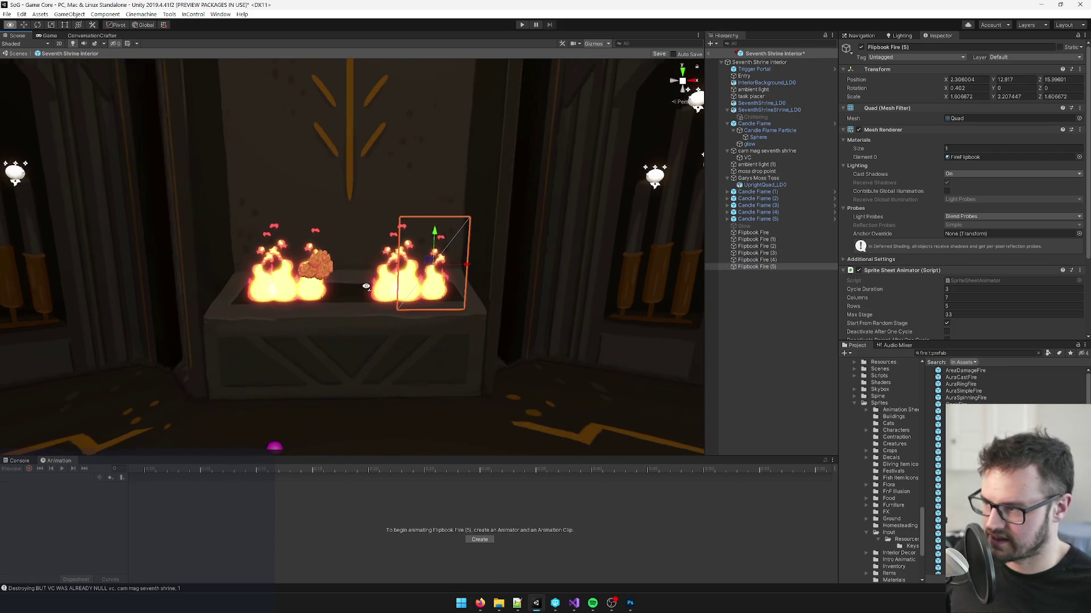
scroll(452, 311, "down", 3)
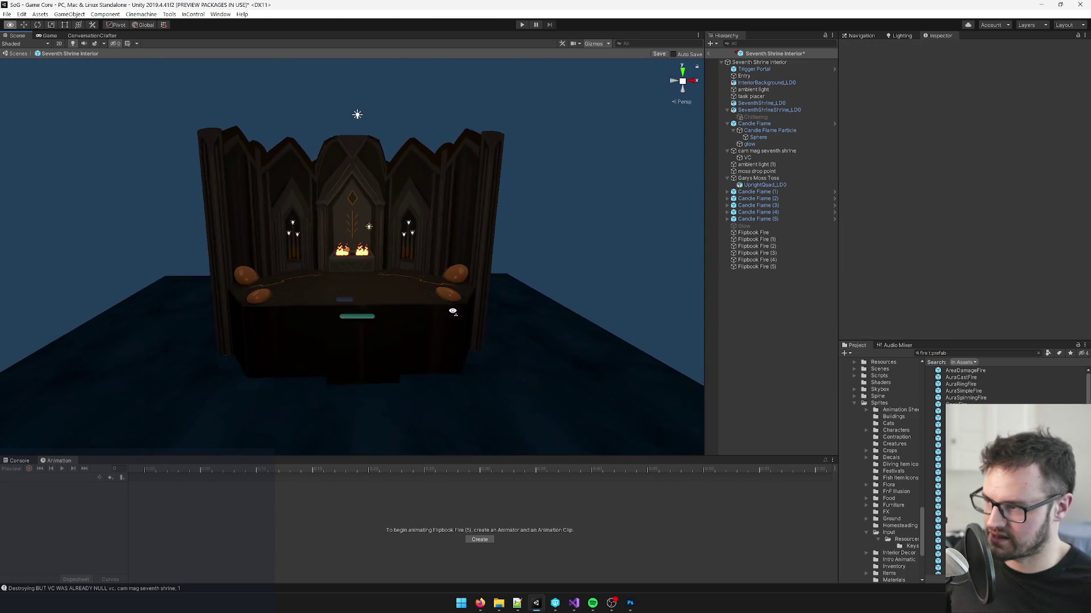
Step: Duplicate Flipbook Fire (3) twice, moving the copies left into the gap
scroll(449, 307, "up", 10)
scroll(448, 304, "up", 3)
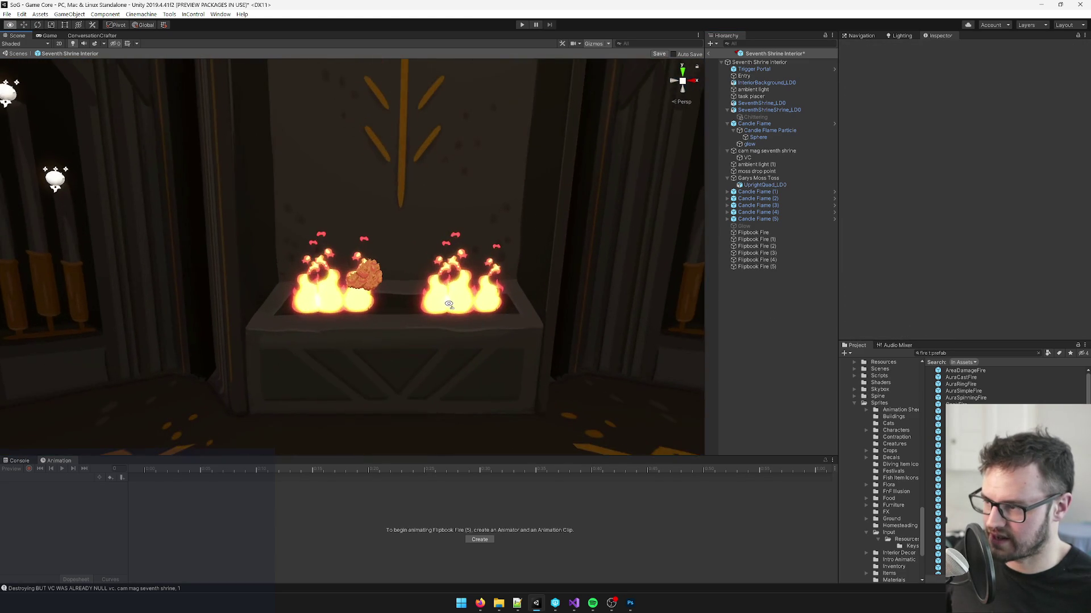
left_click(428, 301)
scroll(447, 287, "up", 3)
key("ctrl+d")
left_click_drag(441, 274, 414, 274)
scroll(432, 296, "up", 3)
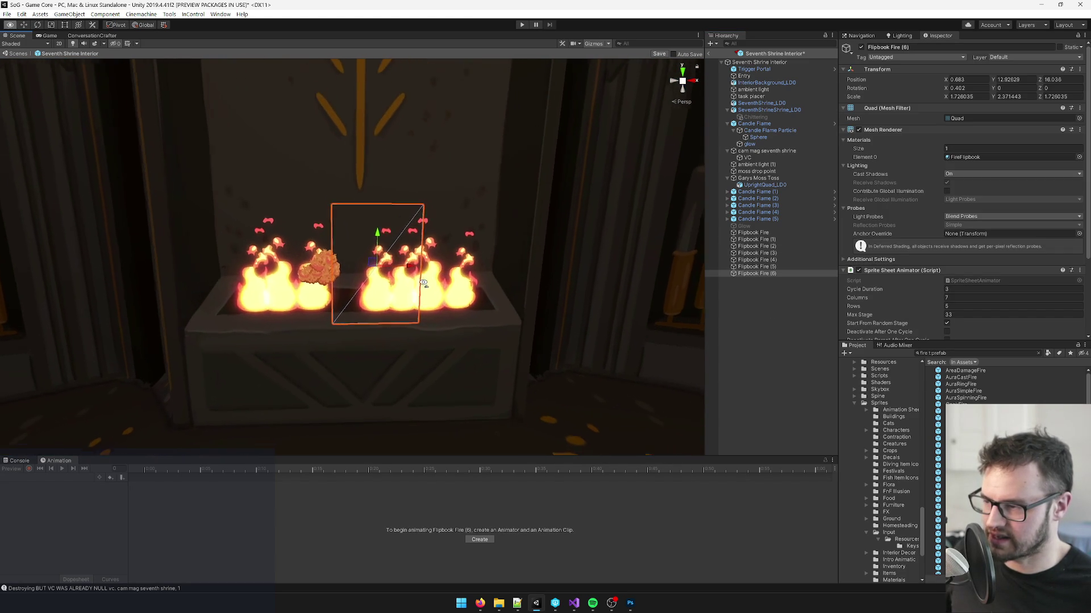
key("ctrl+d")
mouse_move(420, 272)
left_mouse_down()
mouse_move(356, 271)
mouse_move(343, 235)
mouse_move(373, 264)
left_mouse_up()
Step: Make the centre flame taller, then select all eight flipbook flames
key("w")
mouse_move(340, 232)
left_mouse_down()
mouse_move(382, 233)
mouse_move(433, 344)
mouse_move(352, 268)
mouse_move(360, 282)
mouse_move(358, 263)
left_mouse_up()
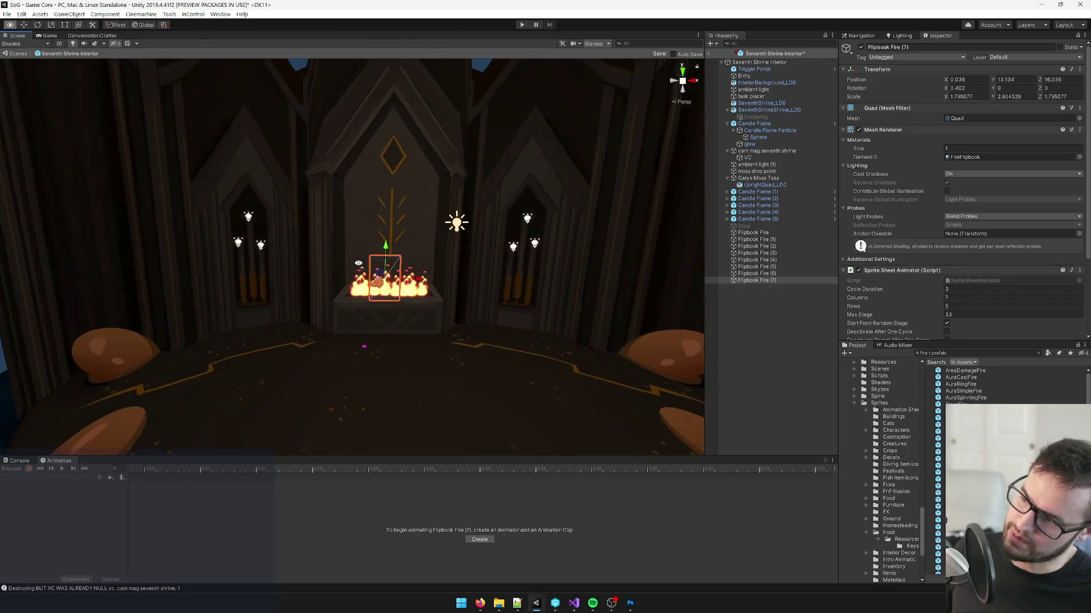
scroll(359, 264, "up", 6)
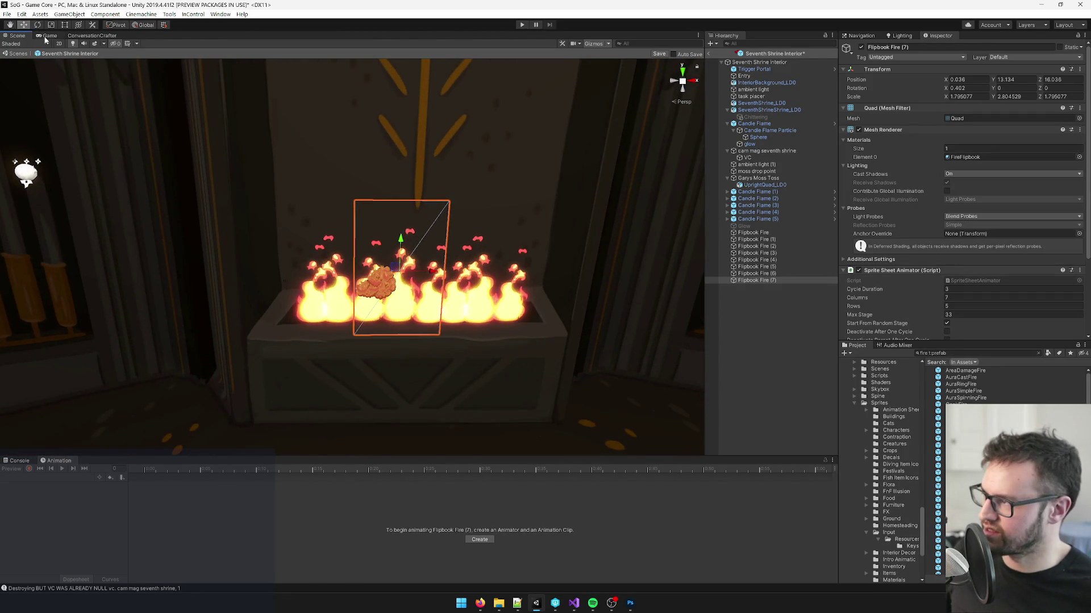
left_click(48, 36)
left_click(12, 35)
left_click_drag(239, 151, 244, 149)
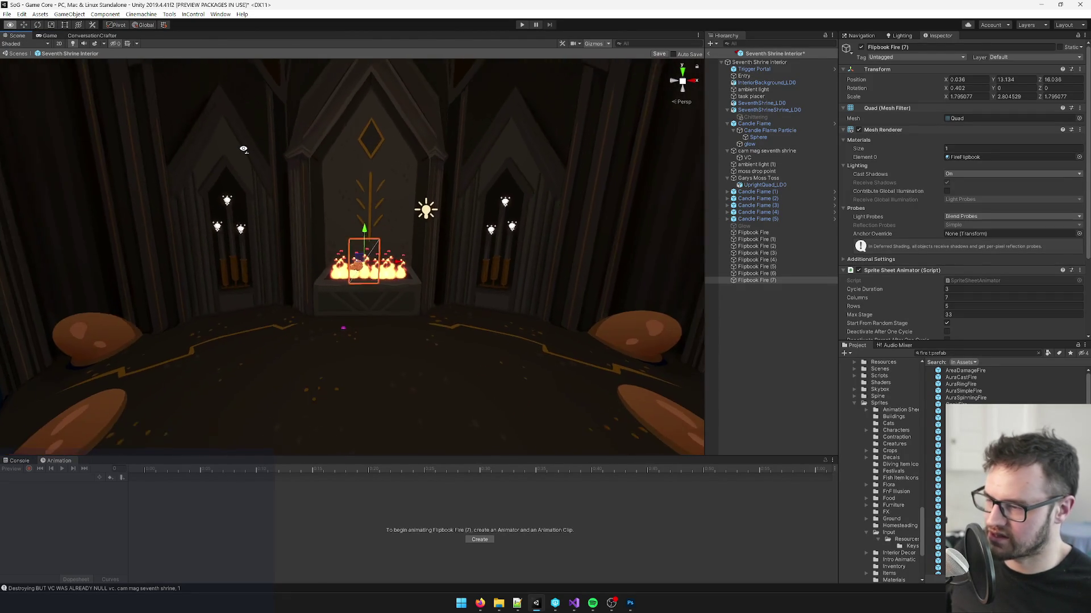
scroll(244, 149, "up", 5)
left_click(753, 232, "shift")
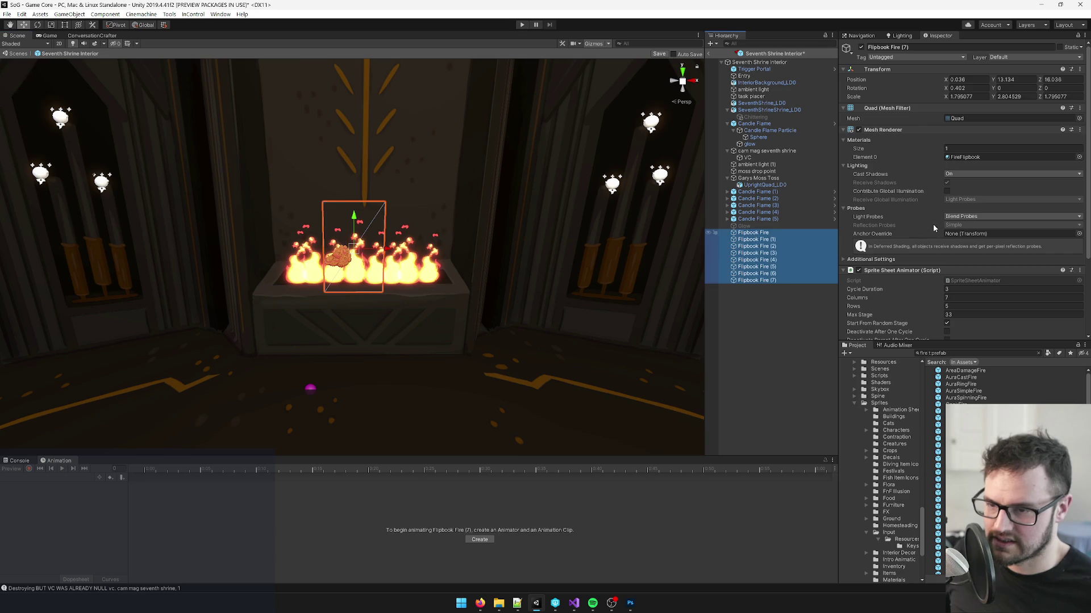
scroll(960, 233, "down", 3)
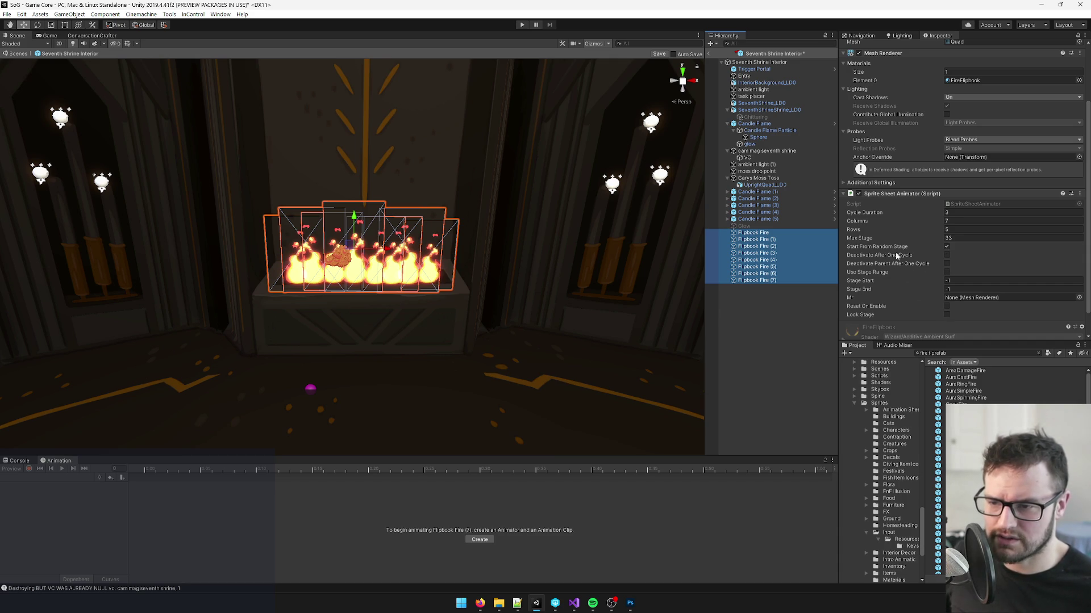
Step: Save the Seventh Shrine Interior prefab, exit prefab mode, and view the altar fires in the Game view
left_click(664, 55)
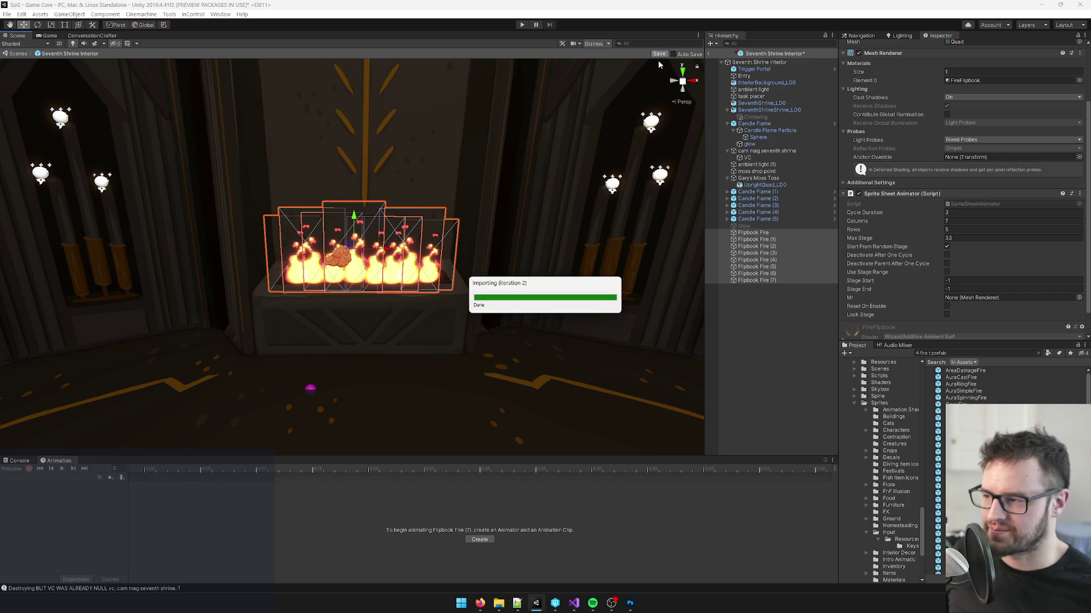
left_click_drag(519, 226, 494, 237)
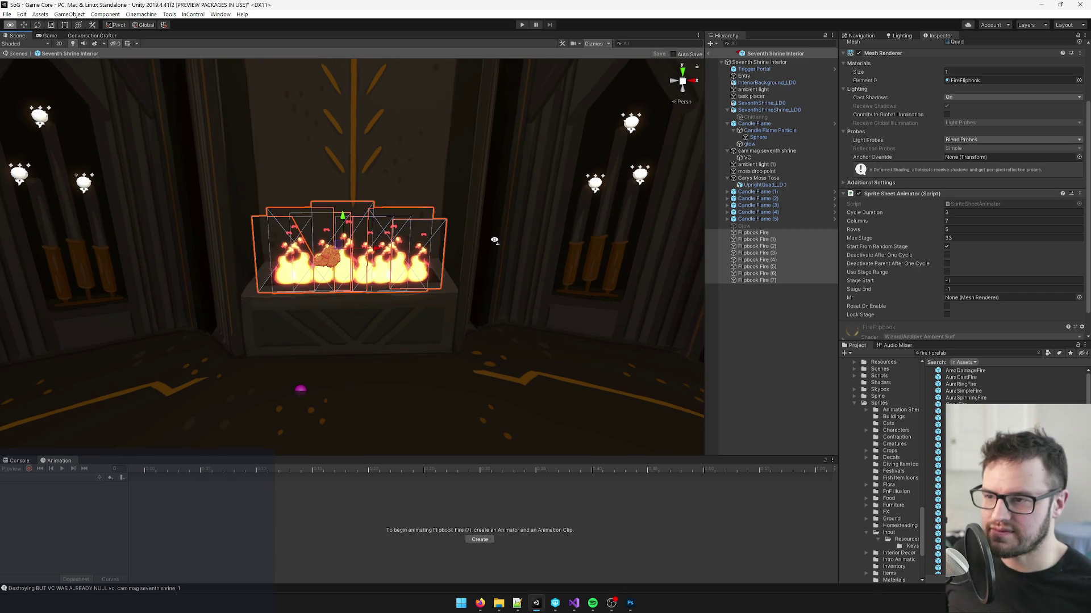
left_click(708, 55)
left_click(48, 35)
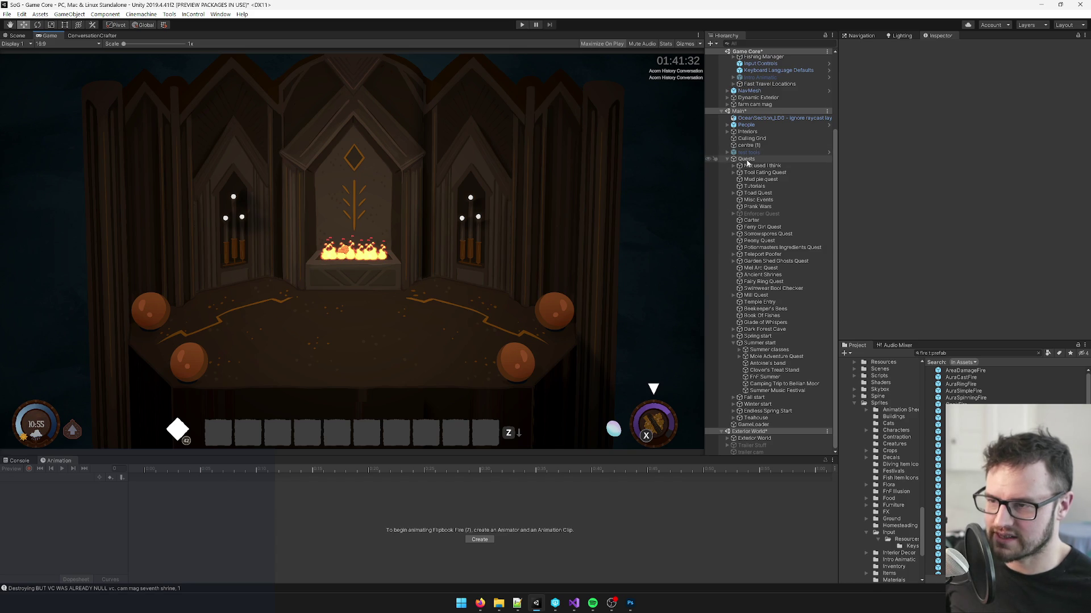
Step: Locate Seventh Shrine Interior under Interiors in the Hierarchy and untick its active checkbox
left_click(733, 159)
scroll(729, 162, "up", 3)
key("Left")
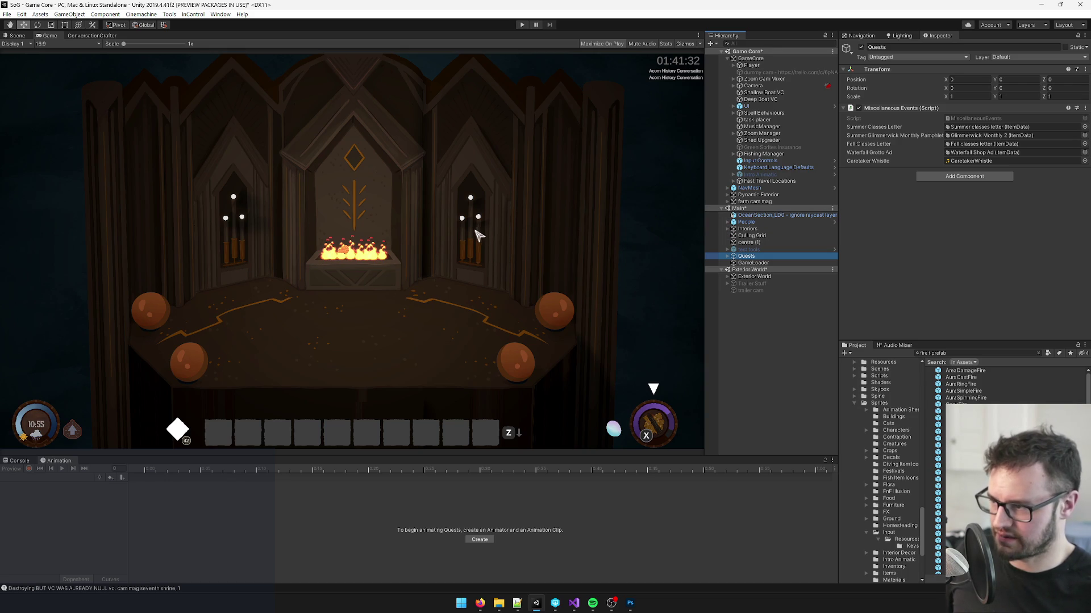
left_click(727, 228)
scroll(739, 261, "down", 10)
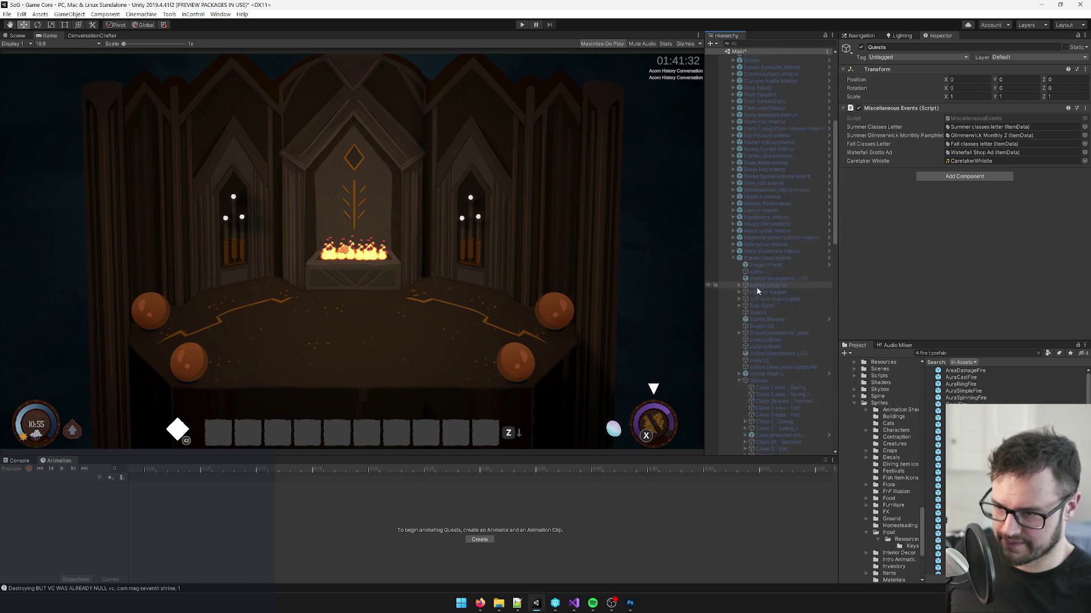
left_click(733, 258)
left_click(761, 336)
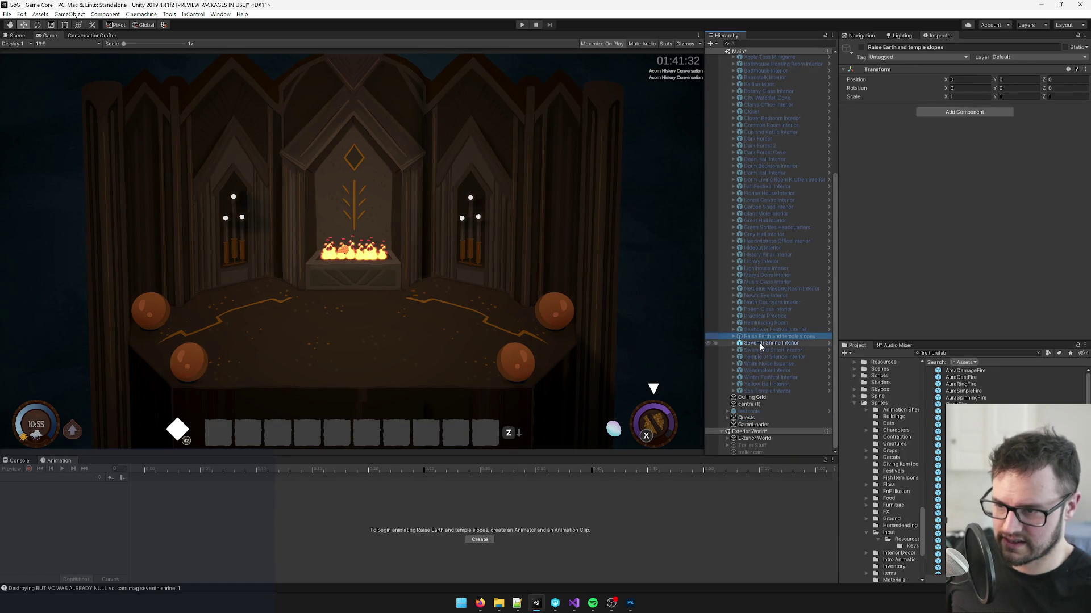
left_click(761, 343)
left_click(863, 47)
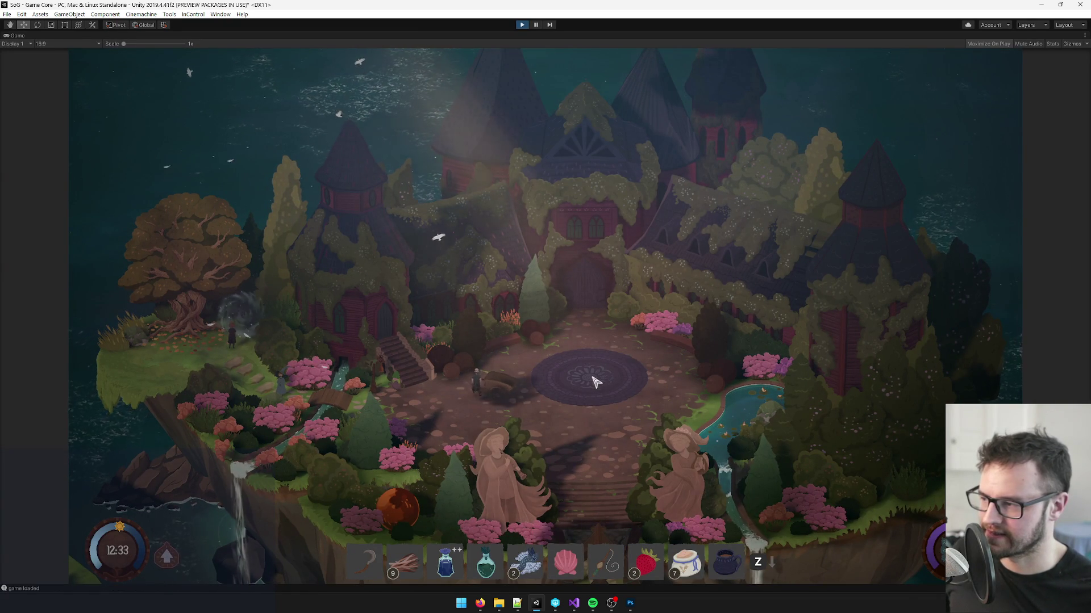
Step: Exit the running game to the title menu and load the 'at 7th shrine' save
key("Escape")
left_click(574, 381)
key("Escape")
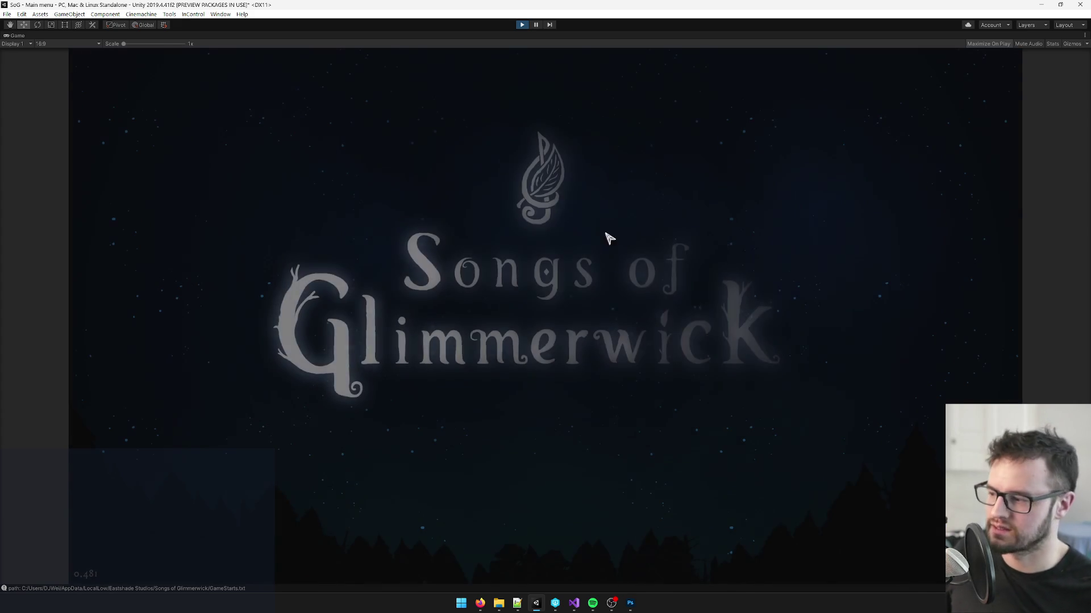
key("Return")
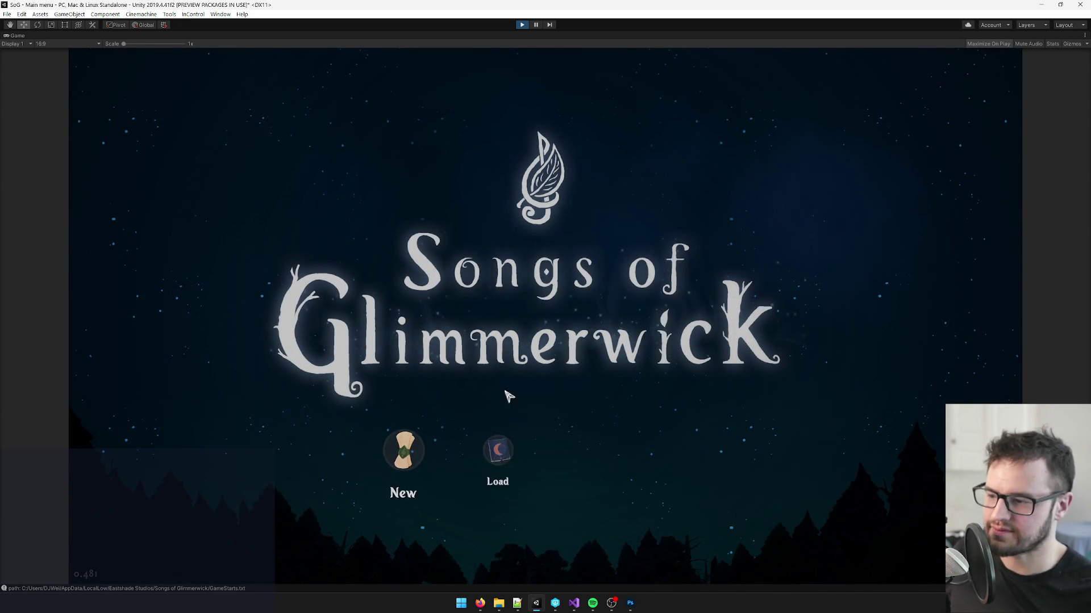
left_click(497, 450)
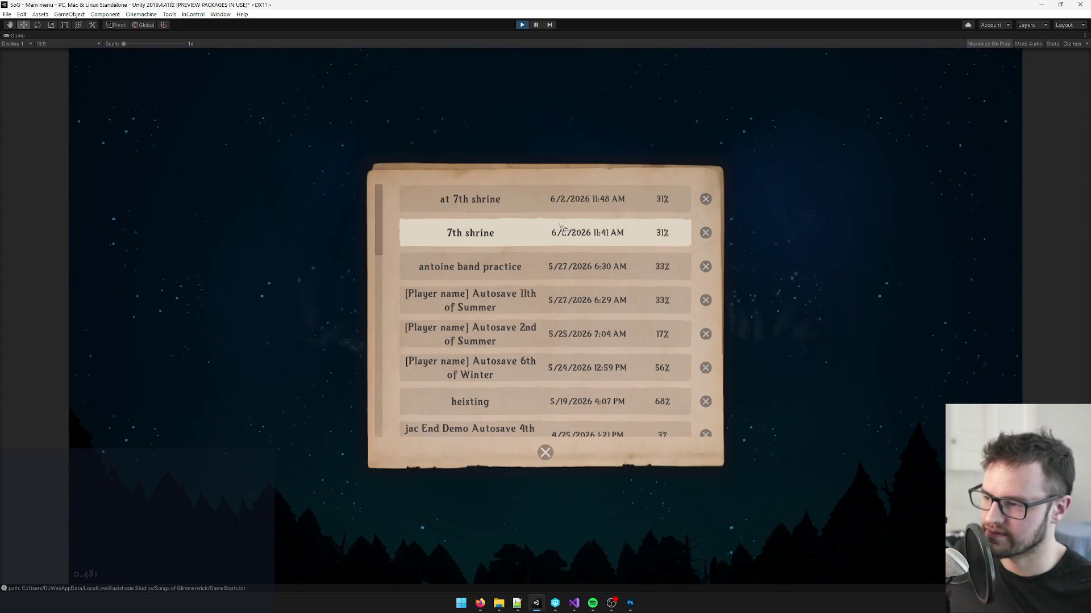
left_click(510, 201)
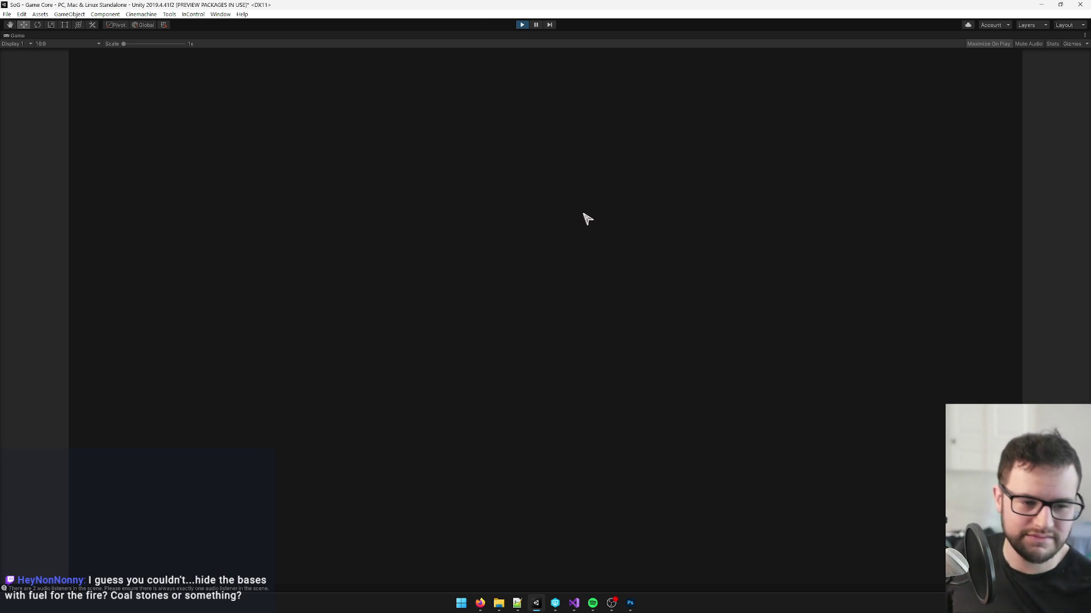
Step: Walk the character around the fire altar with WASD, then un-maximize the Game view
key("a")
key("w")
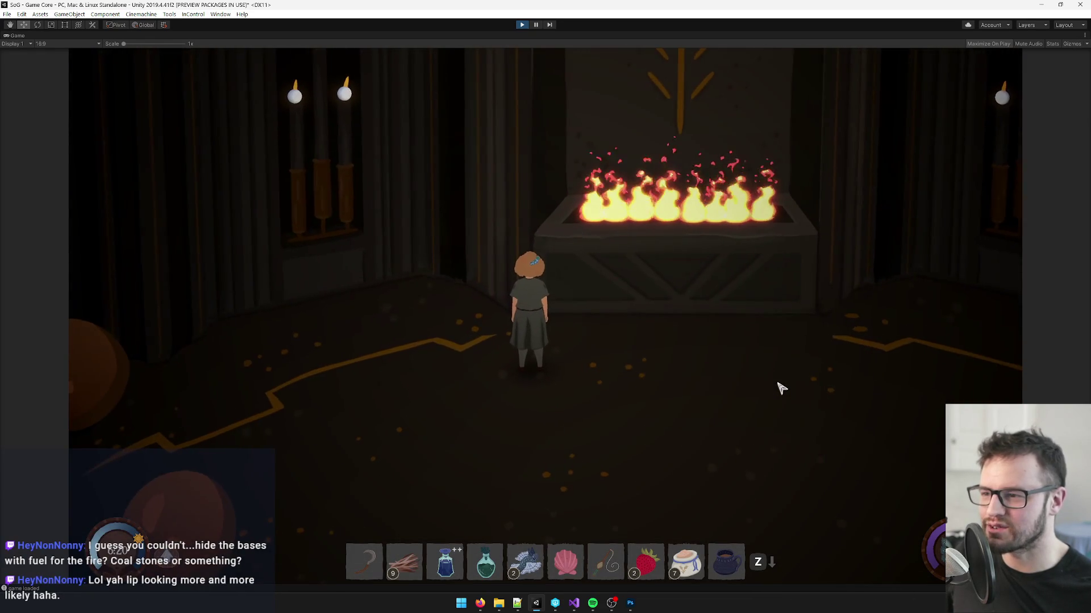
key("s")
key("d")
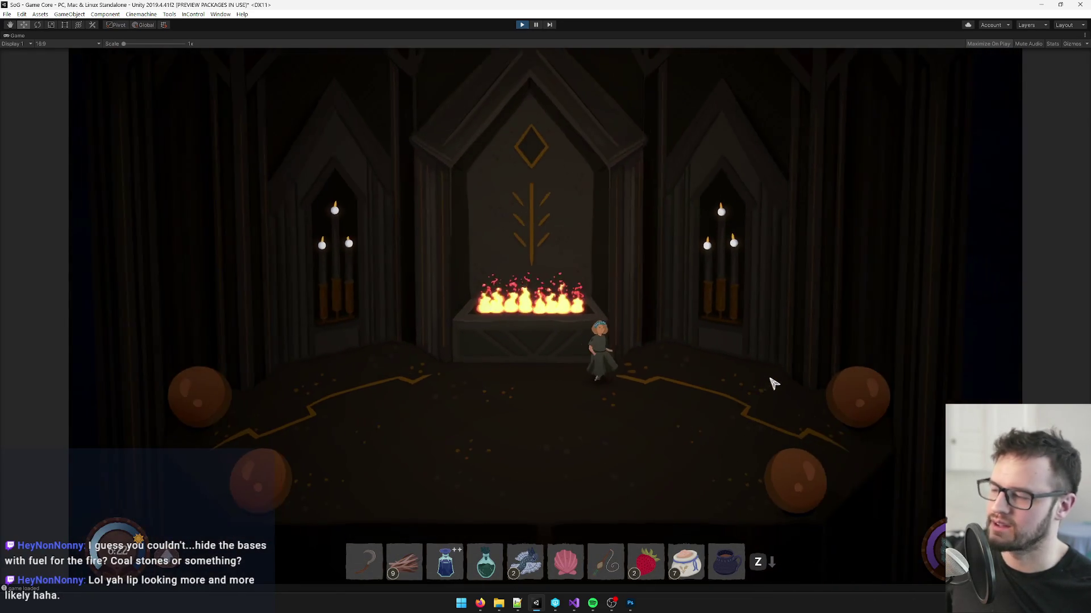
key("a")
key("s")
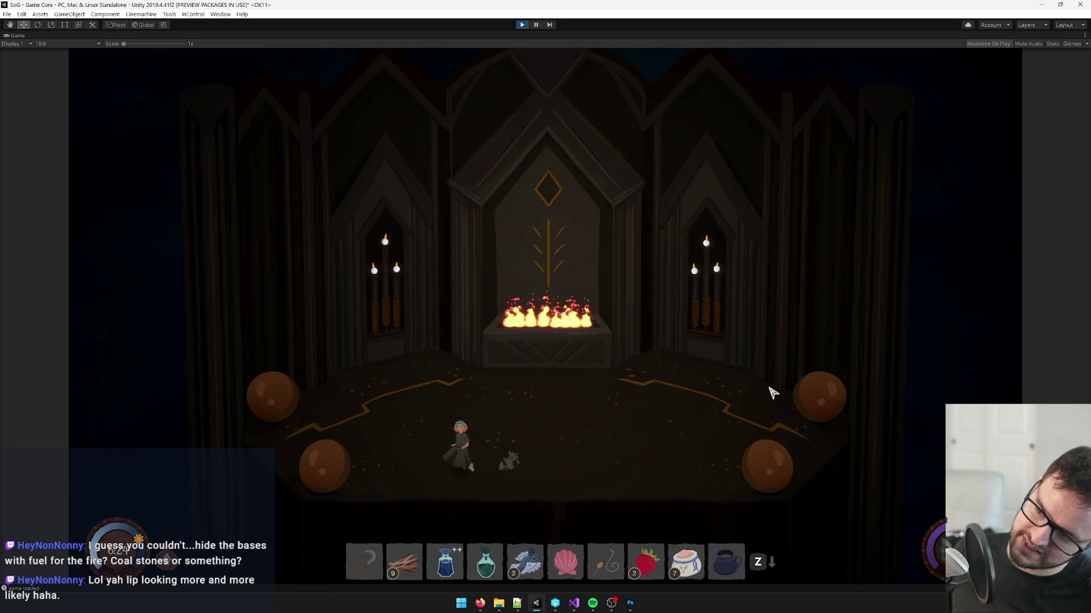
key("a")
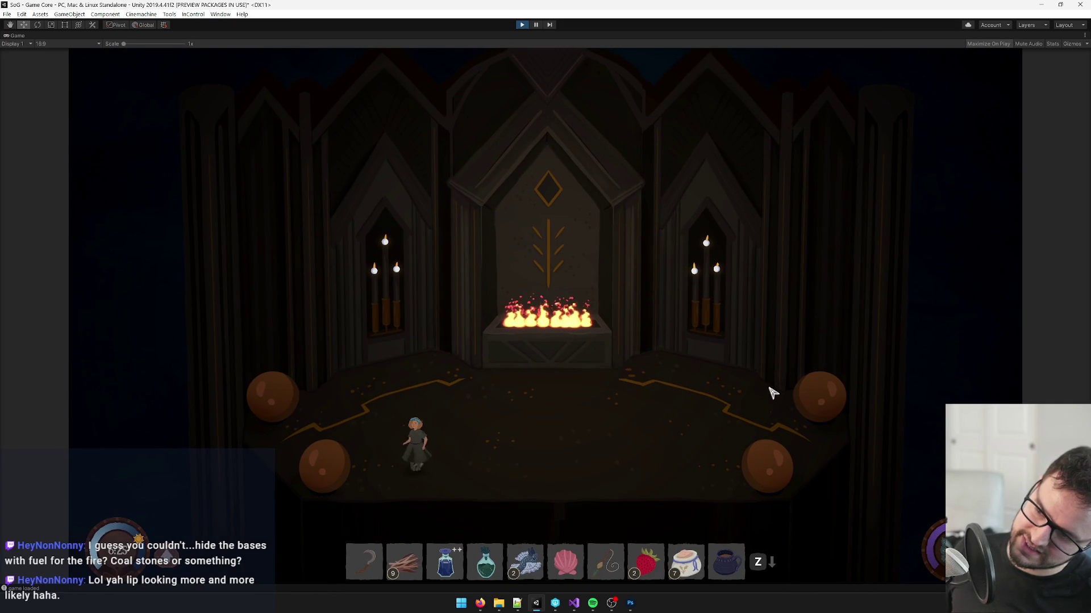
key("d")
key("w")
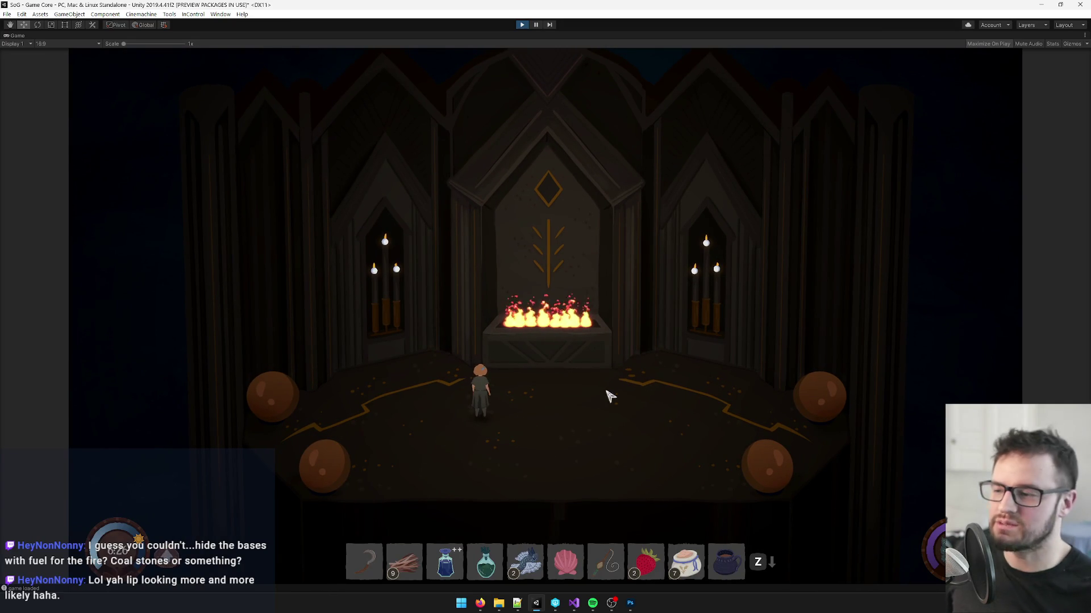
key("a")
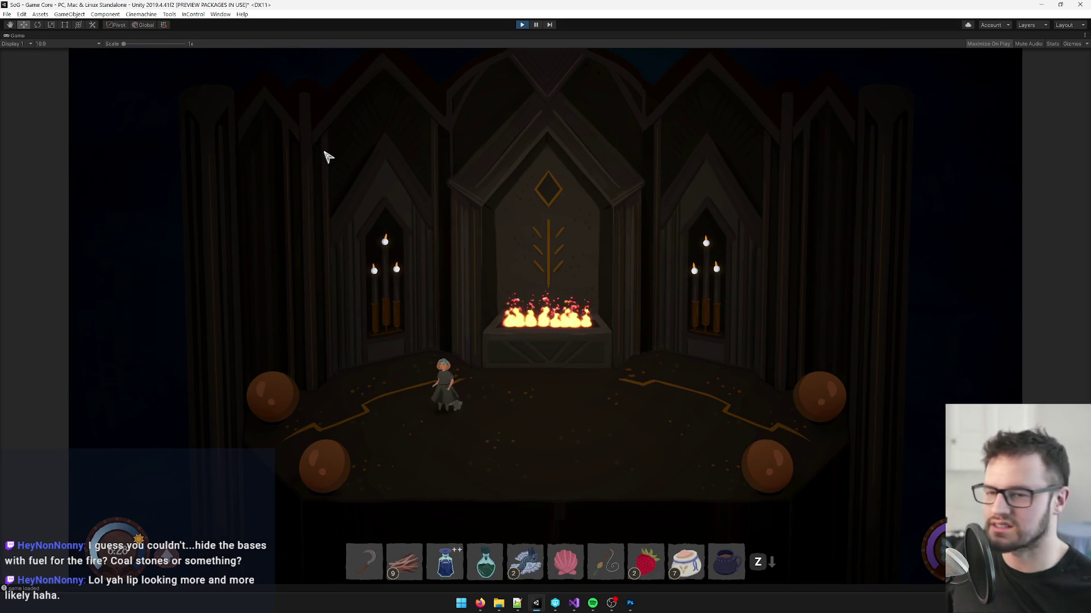
right_click(23, 35)
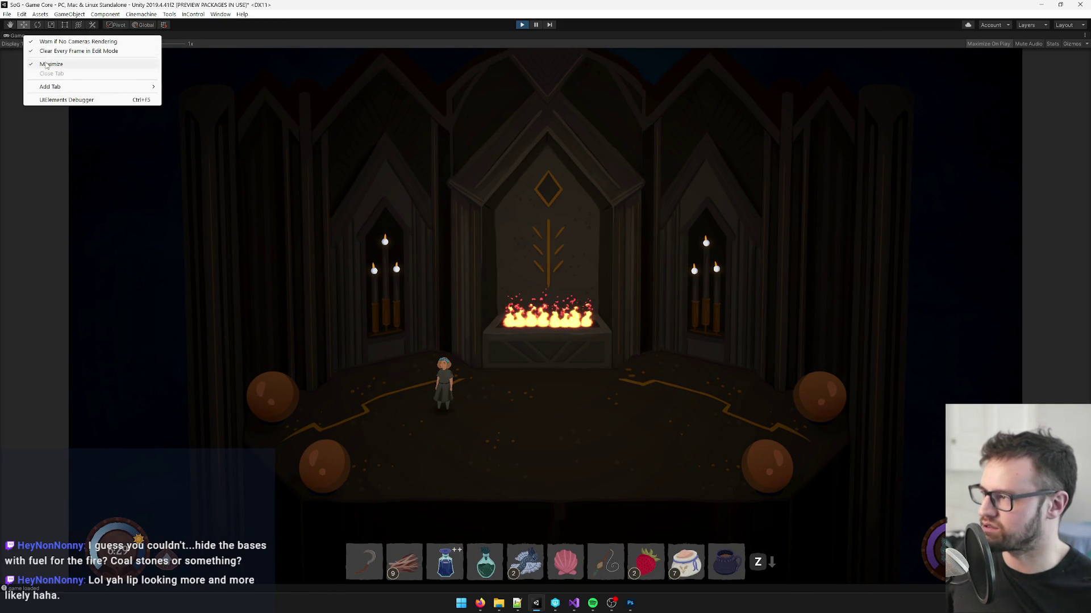
left_click(69, 64)
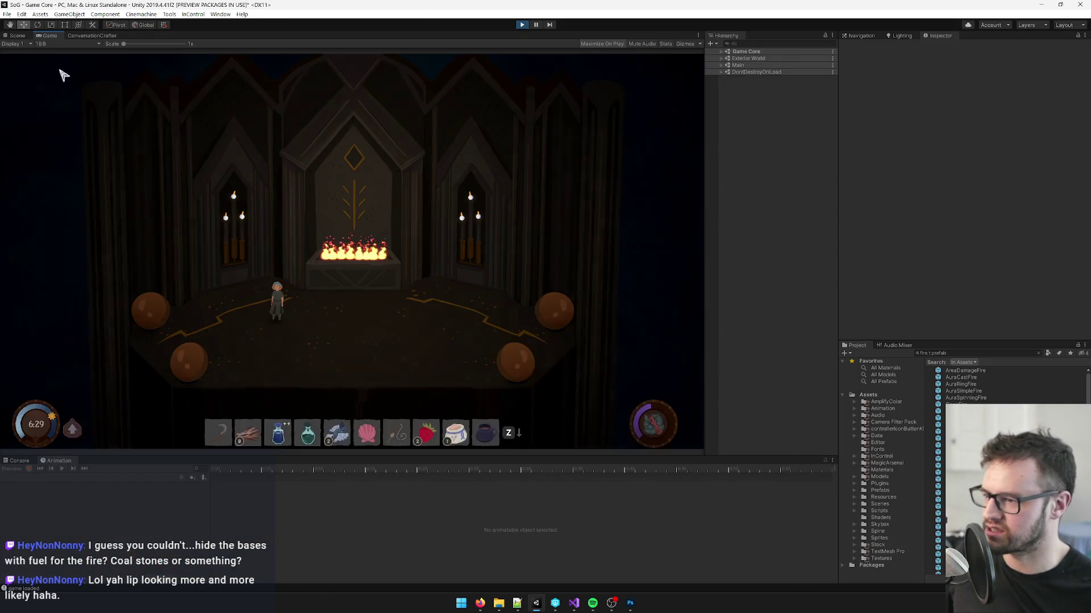
Step: In the Scene view, frame the GameCore object and then the Player
left_click(21, 35)
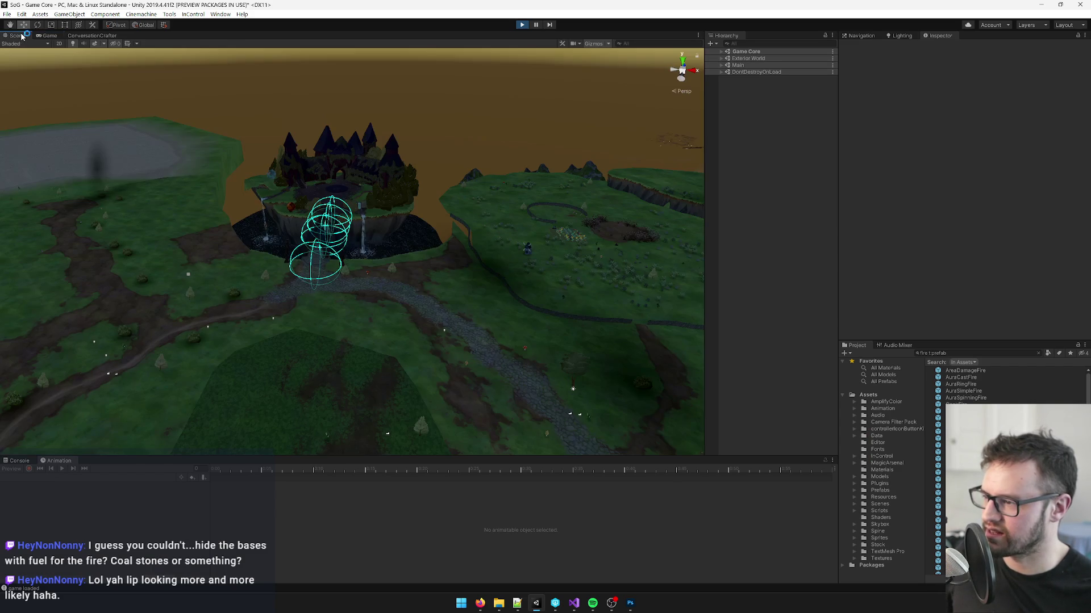
left_click(721, 52)
left_click(745, 59)
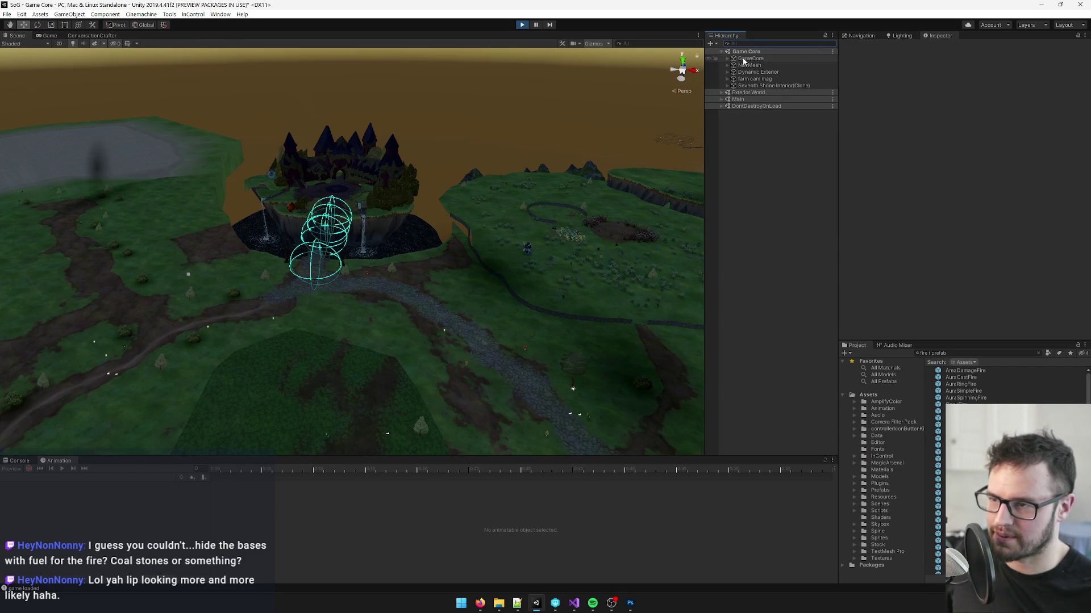
key("f")
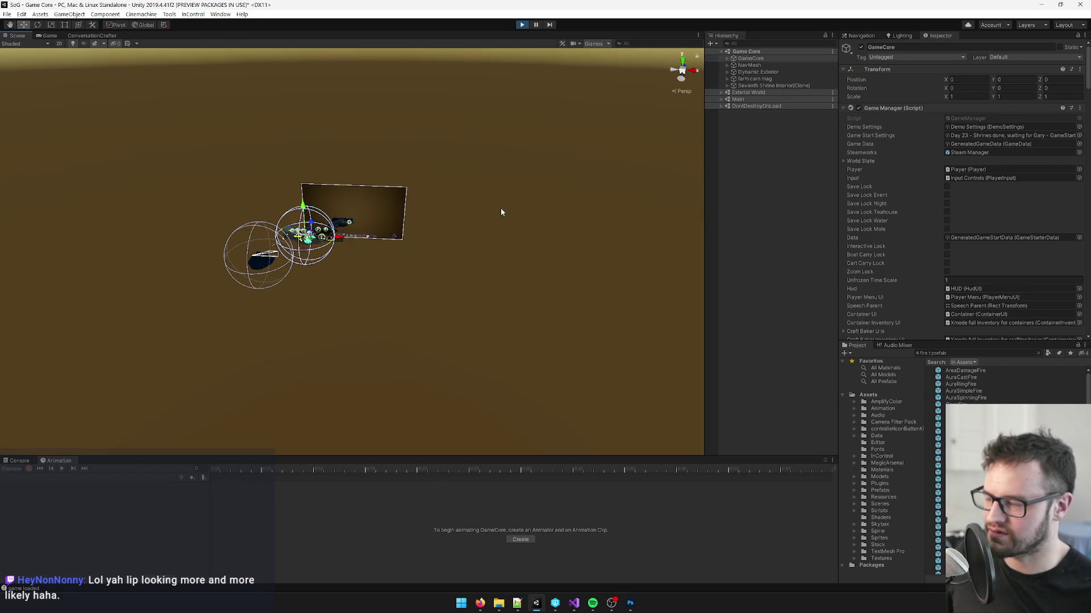
left_click(728, 59)
left_click(746, 66)
key("f")
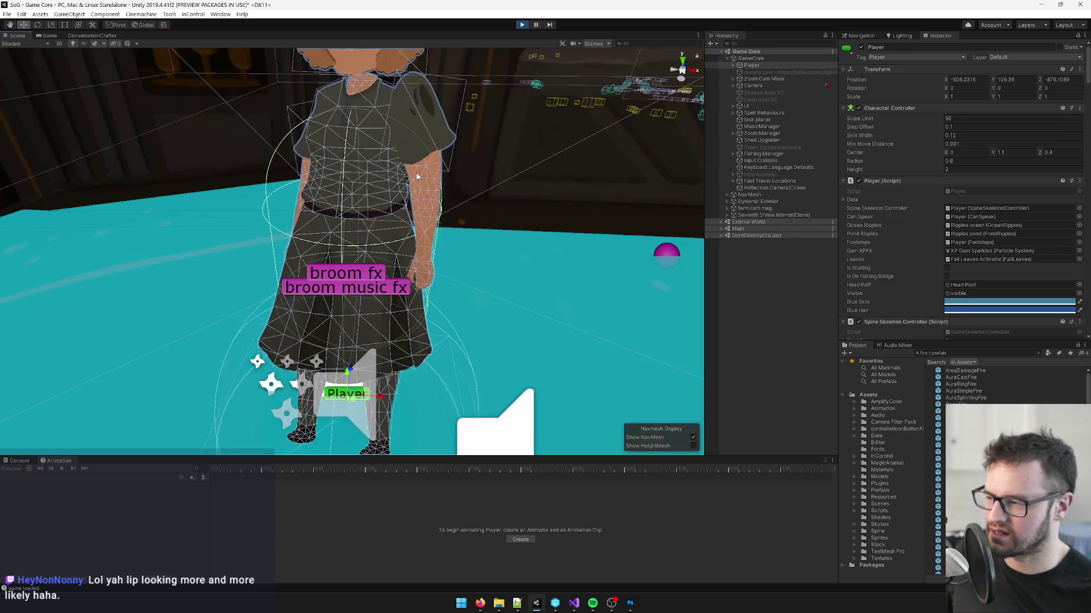
Step: Orbit and zoom onto the altar fire and select the Flipbook Fire (2) quad
left_click(574, 306)
mouse_move(573, 306)
left_mouse_down()
mouse_move(526, 225)
mouse_move(525, 184)
left_mouse_up()
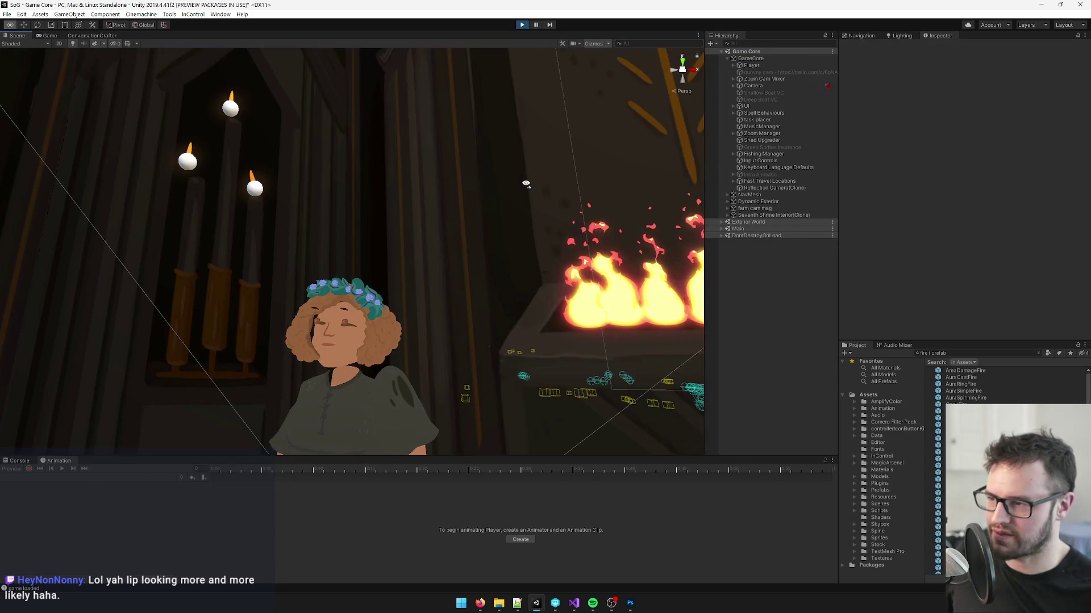
scroll(526, 183, "up", 5)
scroll(563, 239, "up", 3)
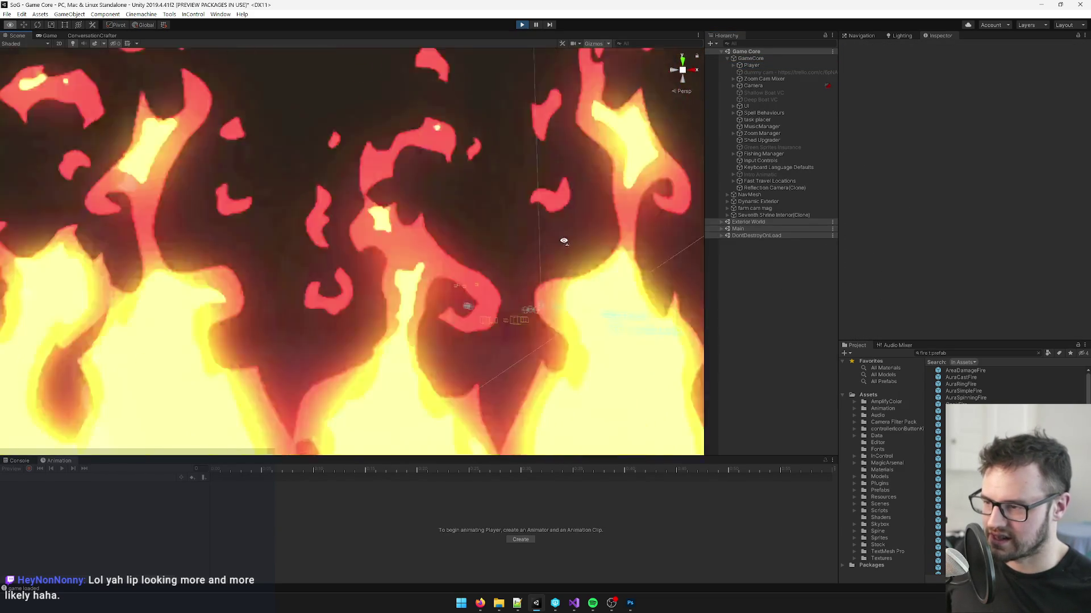
scroll(519, 215, "down", 6)
left_click(470, 264)
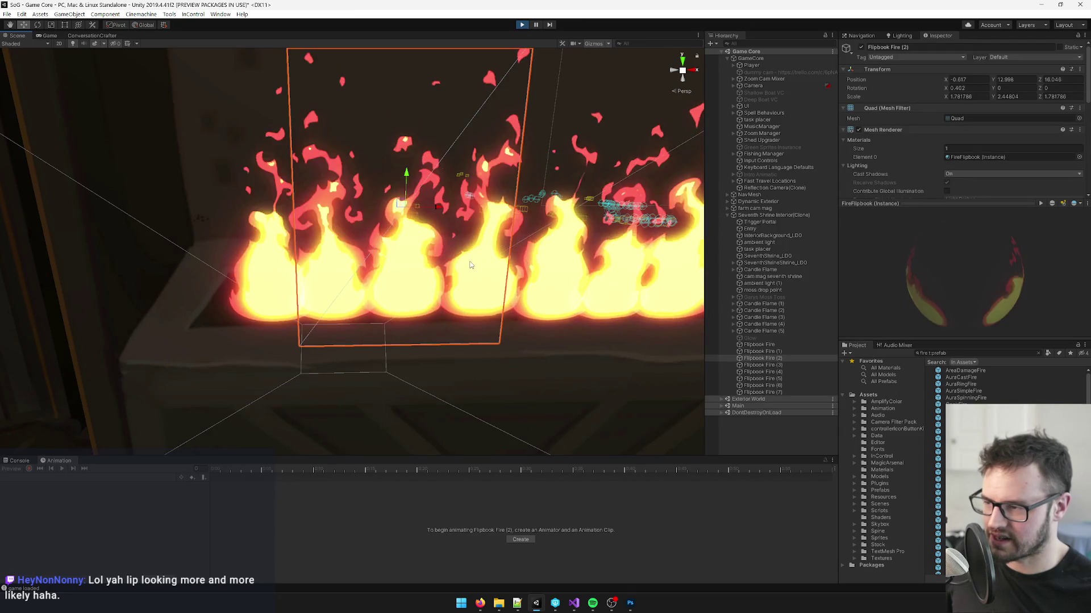
Step: Stretch the Flipbook Fire (2) quad wider along X over the altar
key("r")
left_click_drag(438, 202, 492, 212)
key("w")
key("r")
key("w")
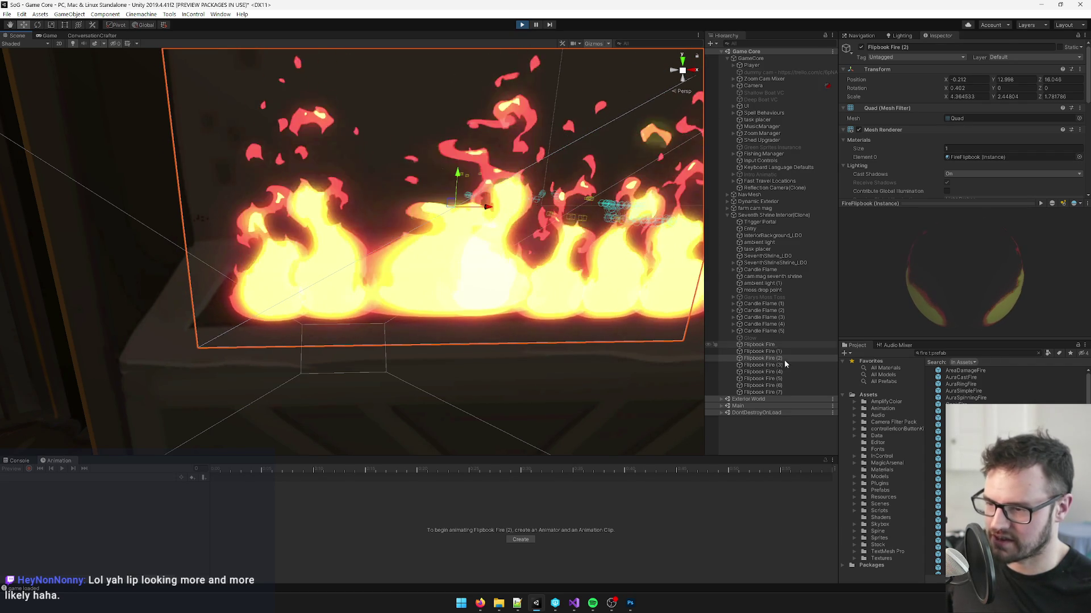
Step: Compare Flipbook Fire (1) through (7), delete Flipbook Fire (7), and view the running game
left_click(759, 366)
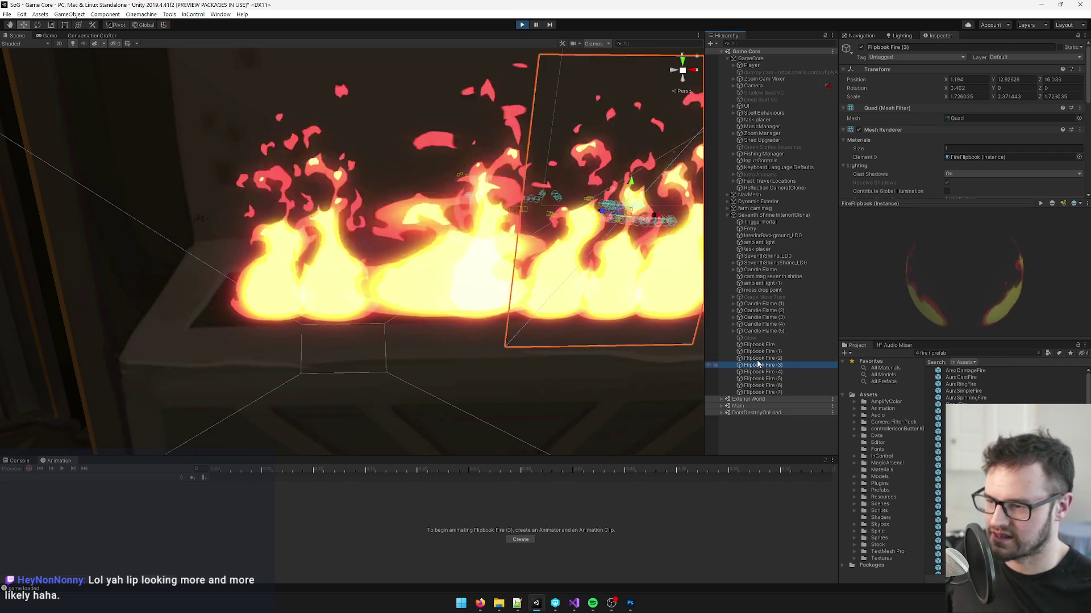
left_click(762, 352)
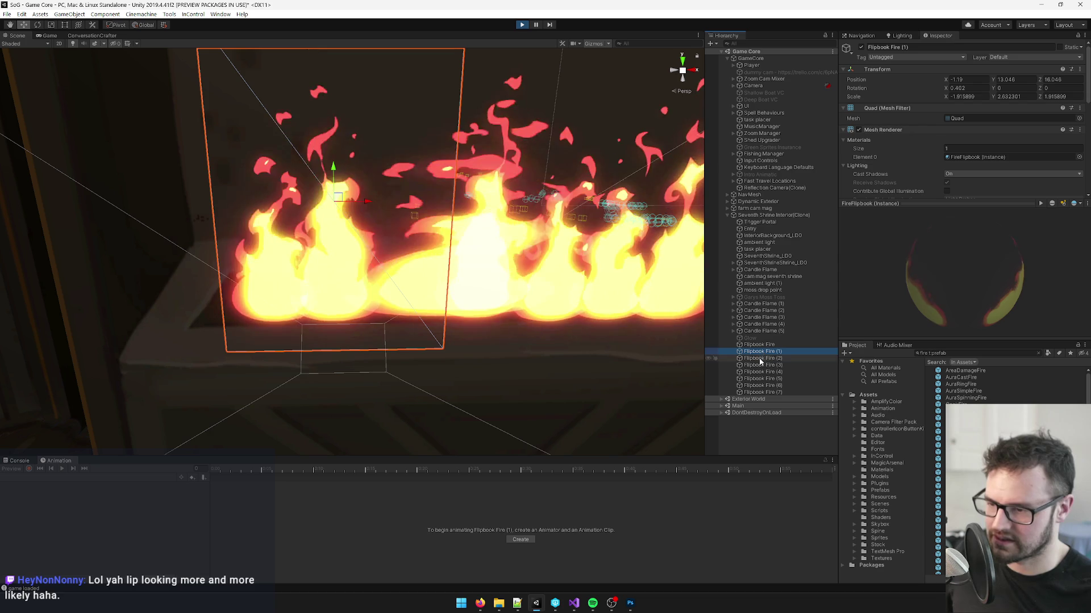
left_click(760, 360)
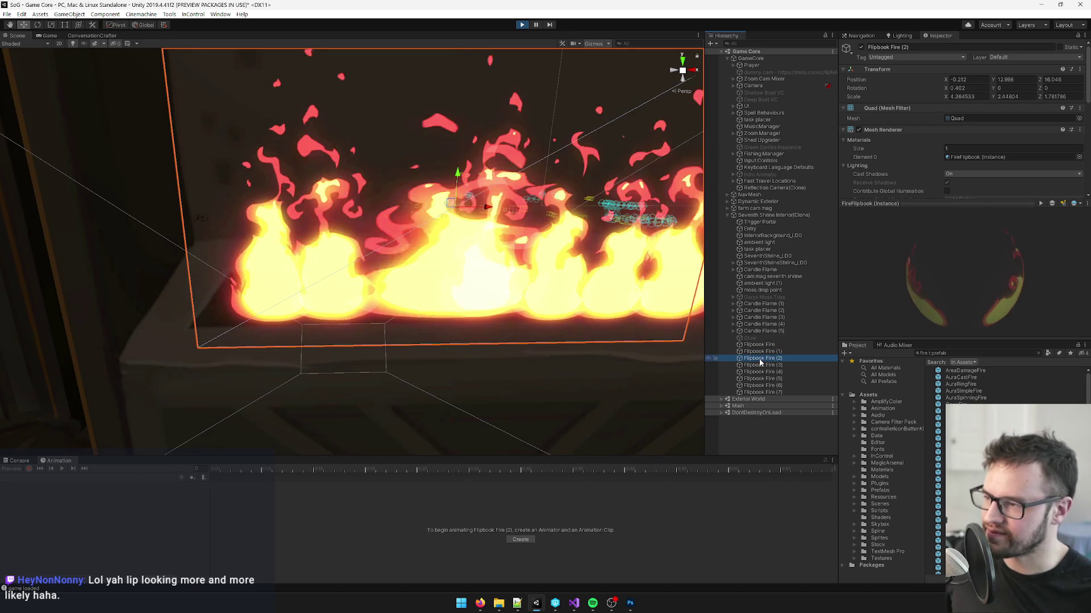
left_click(758, 366)
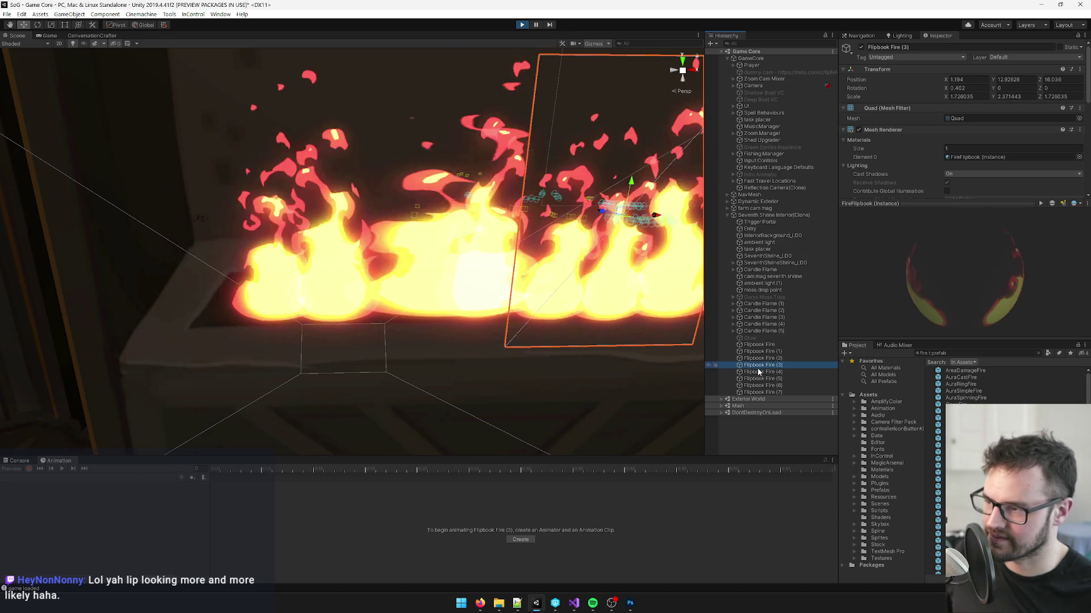
left_click(759, 373)
left_click(759, 379)
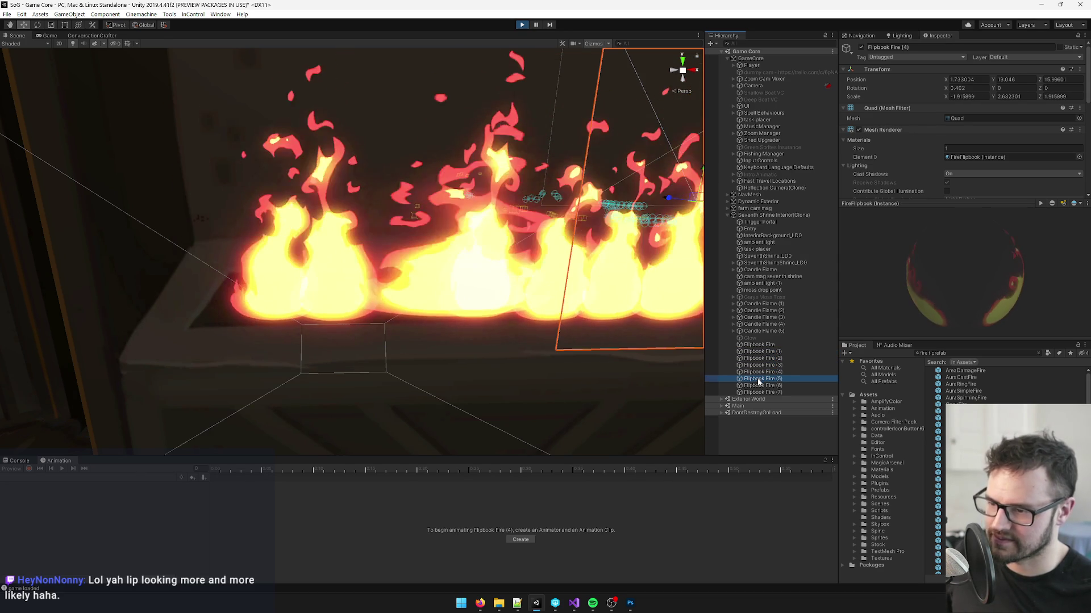
left_click(760, 386)
left_click(761, 393)
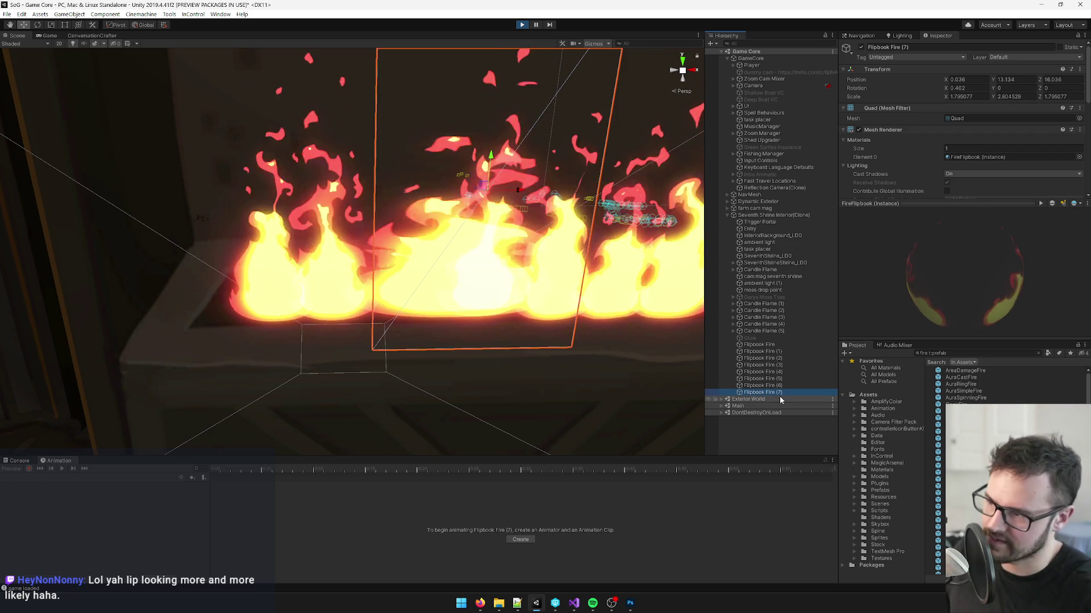
key("Delete")
left_click(781, 372)
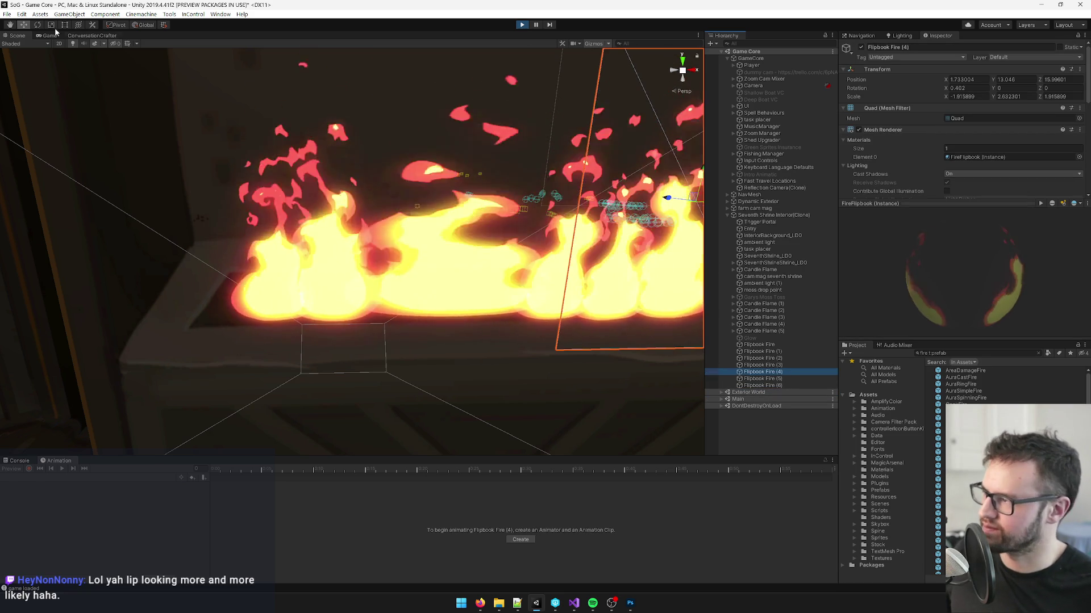
key("ctrl+2")
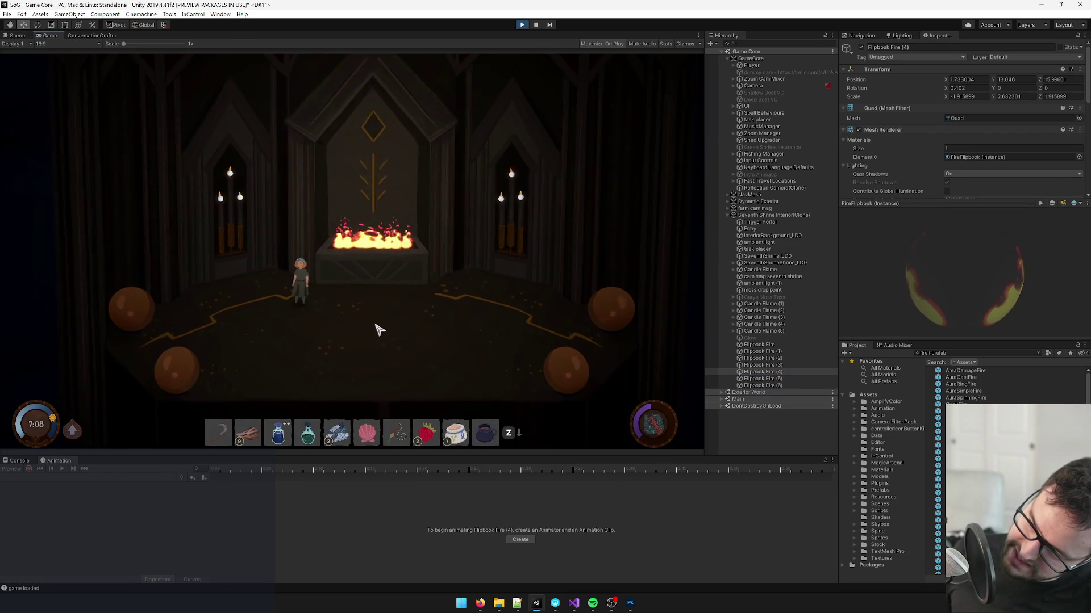
key("d")
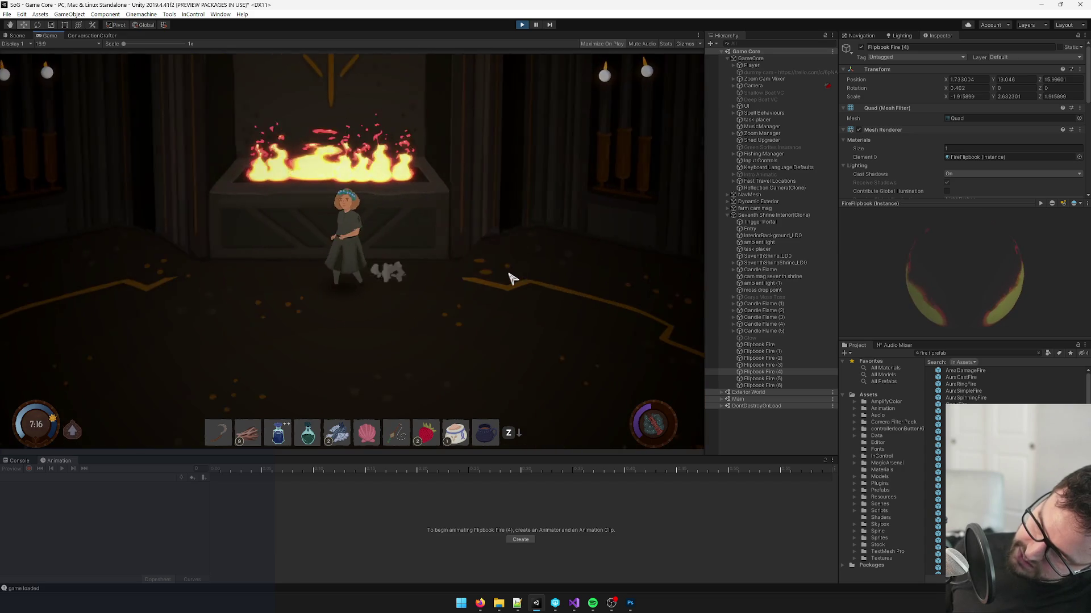
key("a")
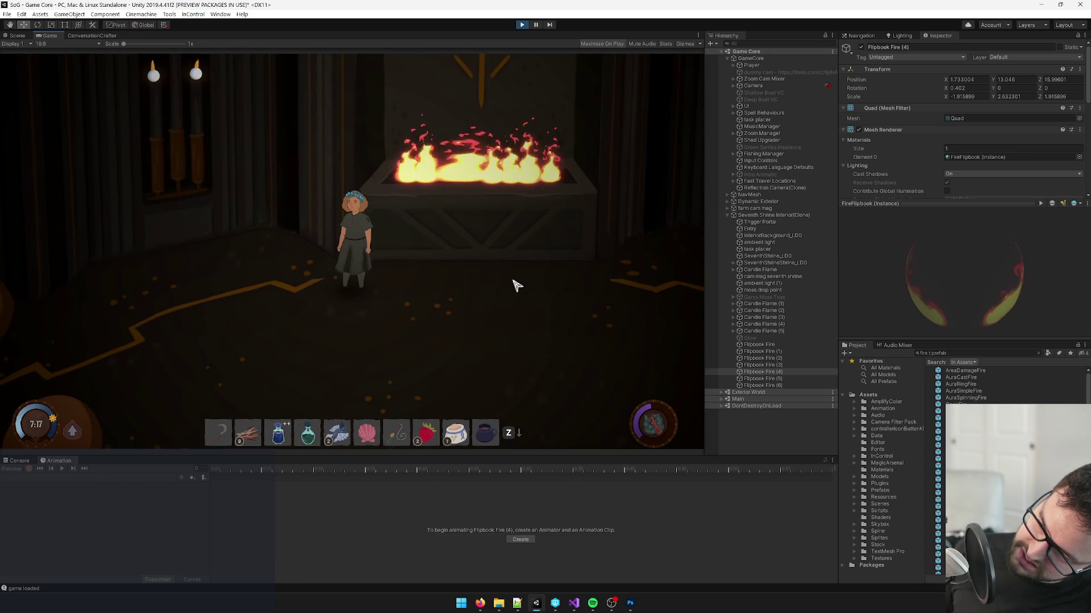
key("w")
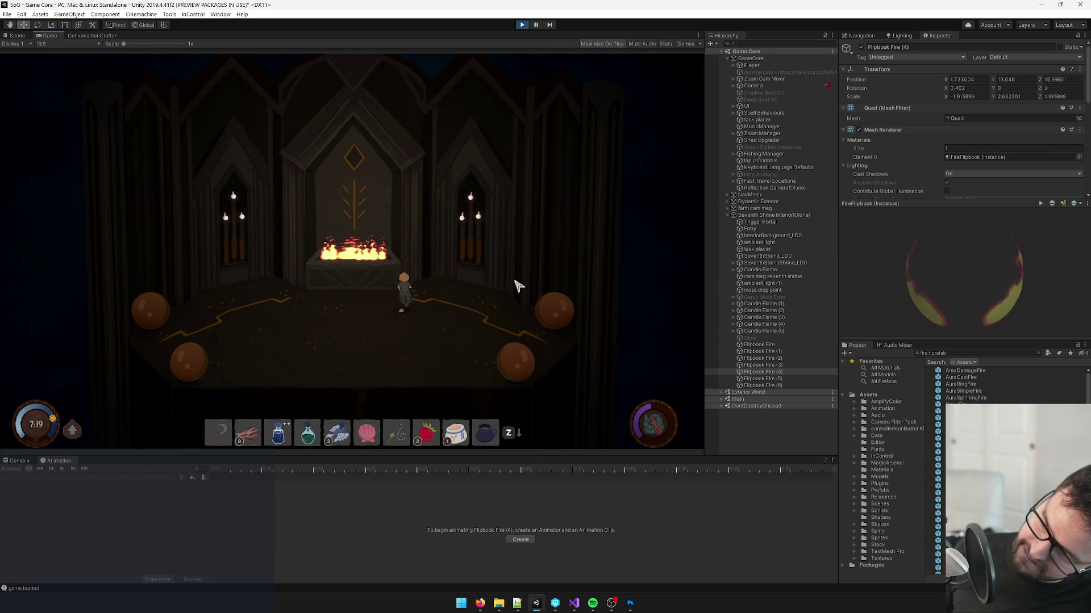
key("a")
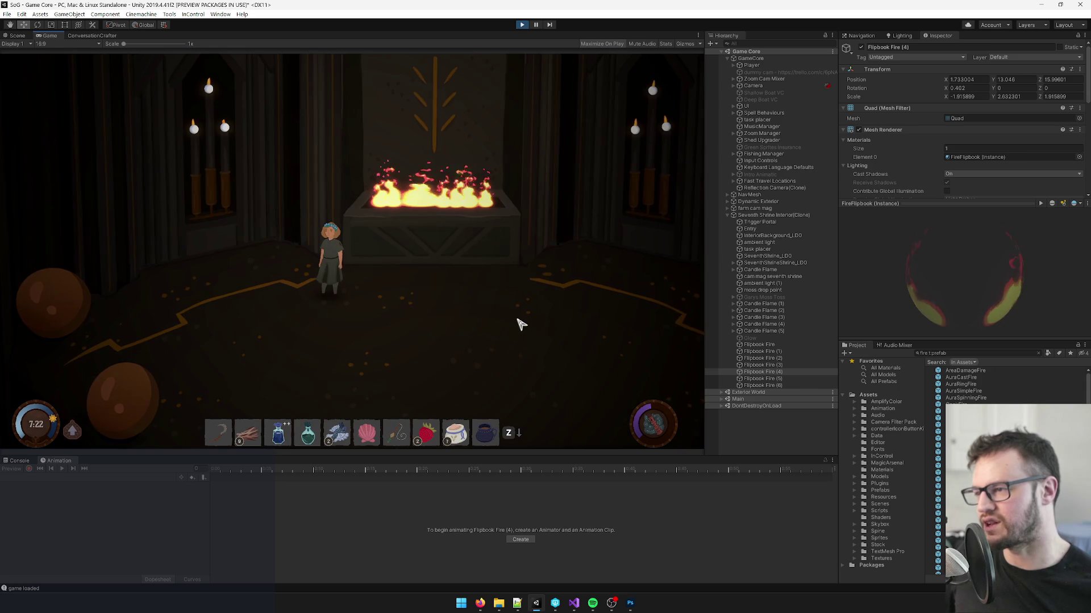
key("d")
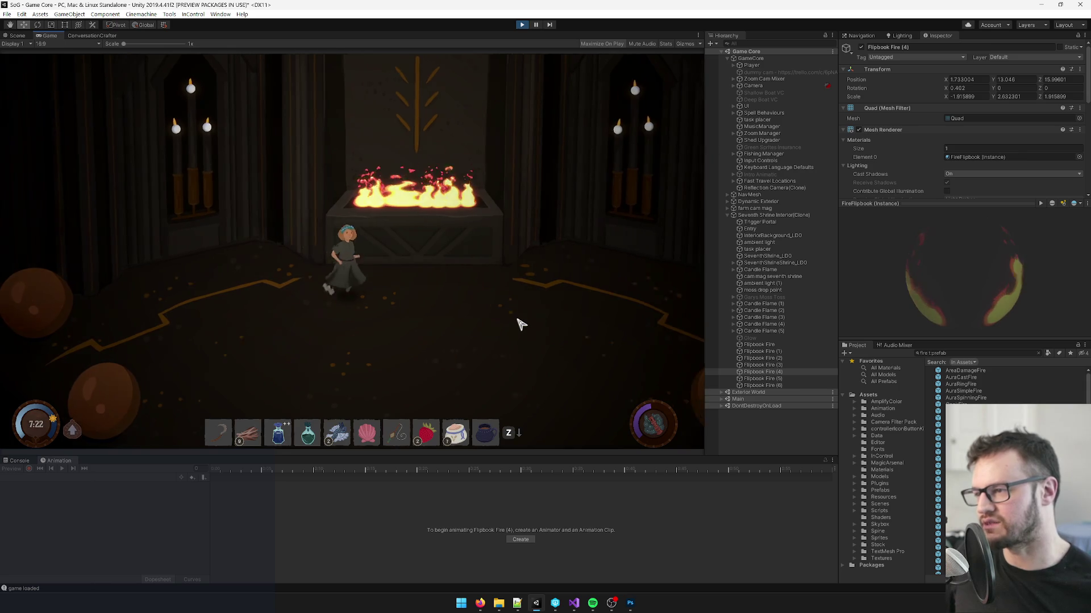
key("a")
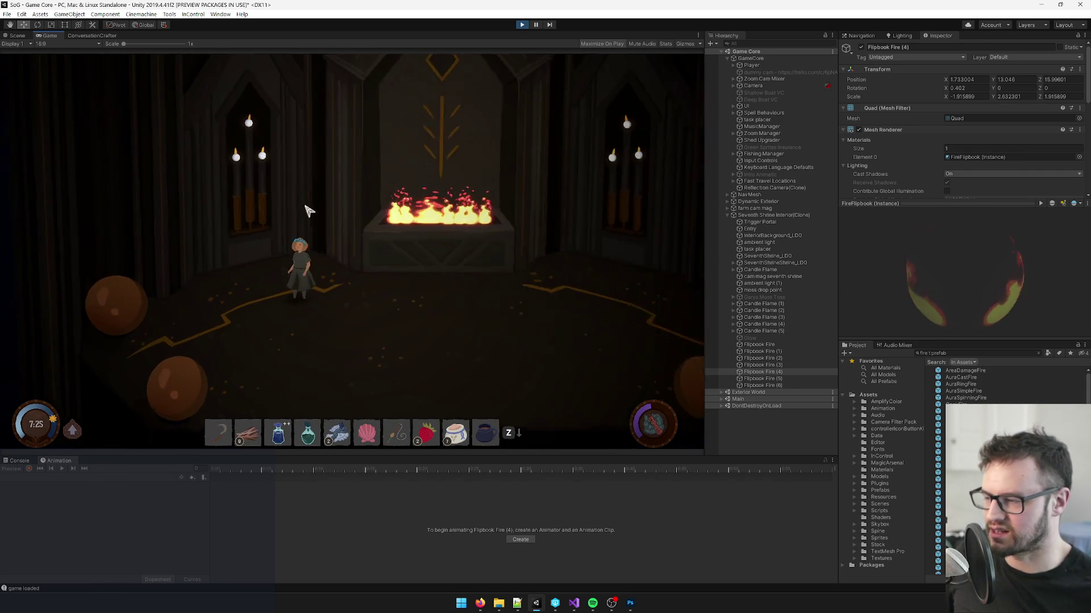
key("d")
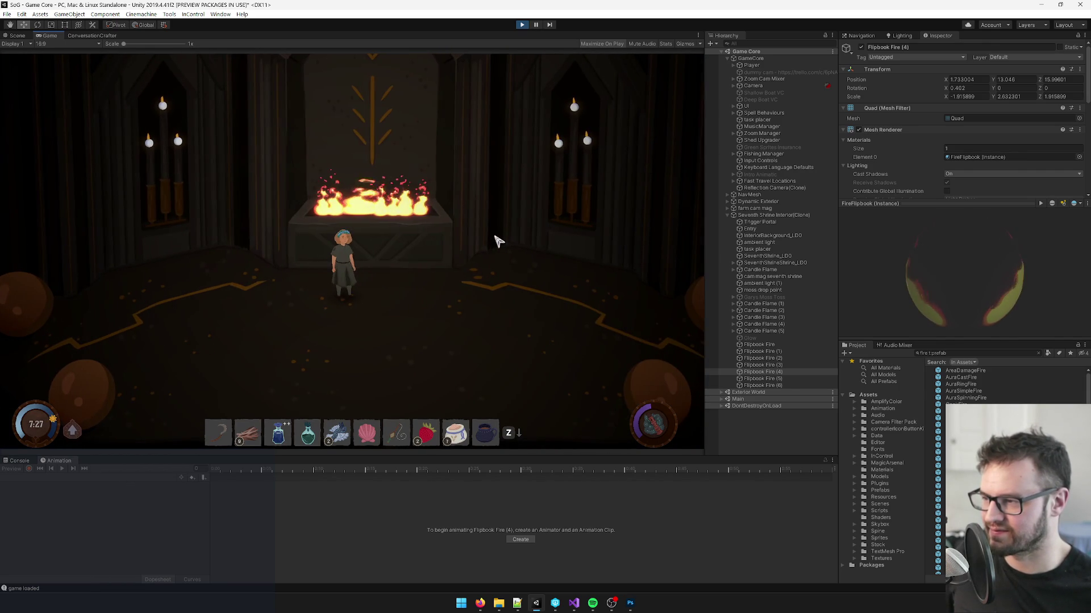
key("d")
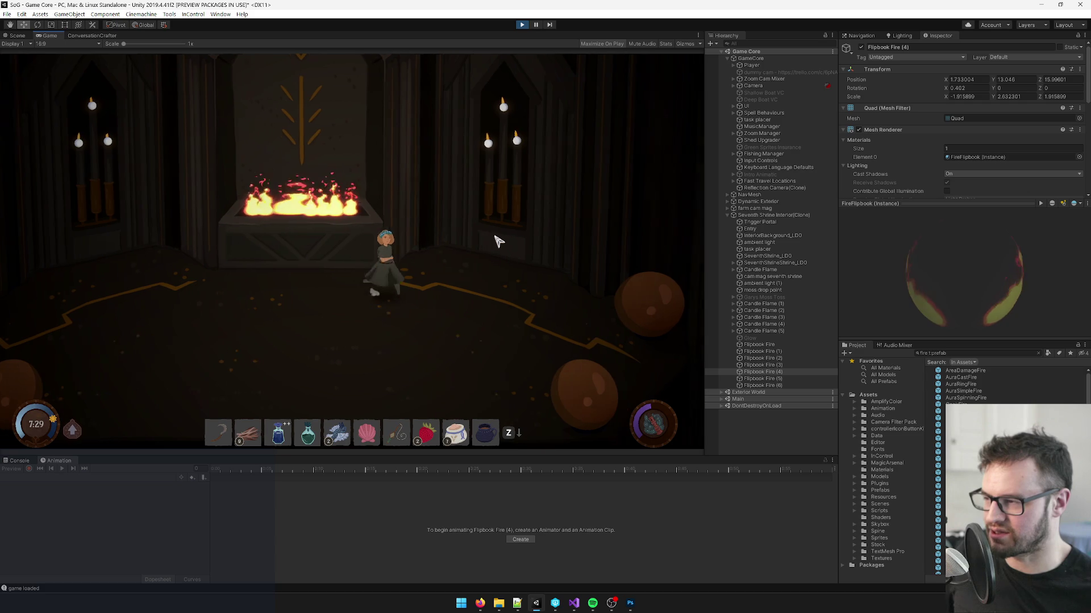
key("a")
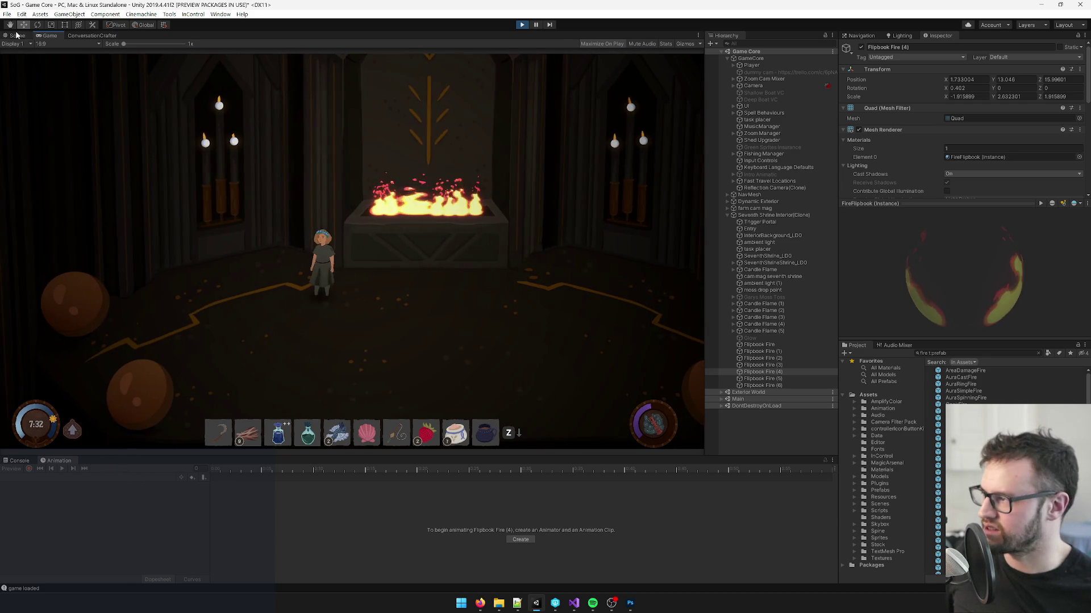
key("ctrl+1")
Step: Scale the Flipbook Fire (2) flame taller along Y, to about 4.39
key("r")
left_click(428, 260)
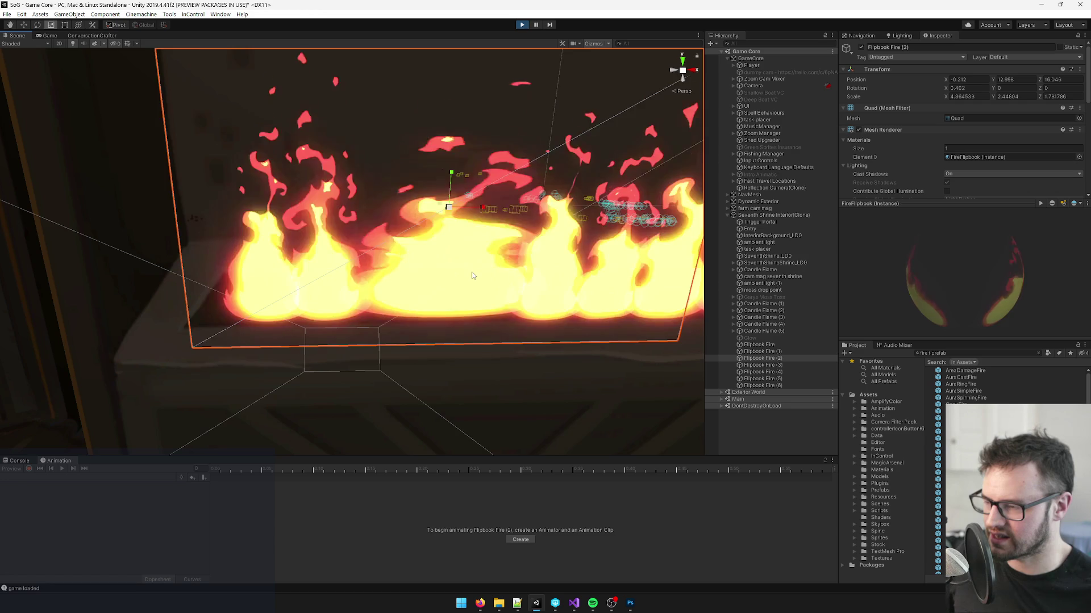
scroll(475, 272, "down", 5)
left_click(219, 203)
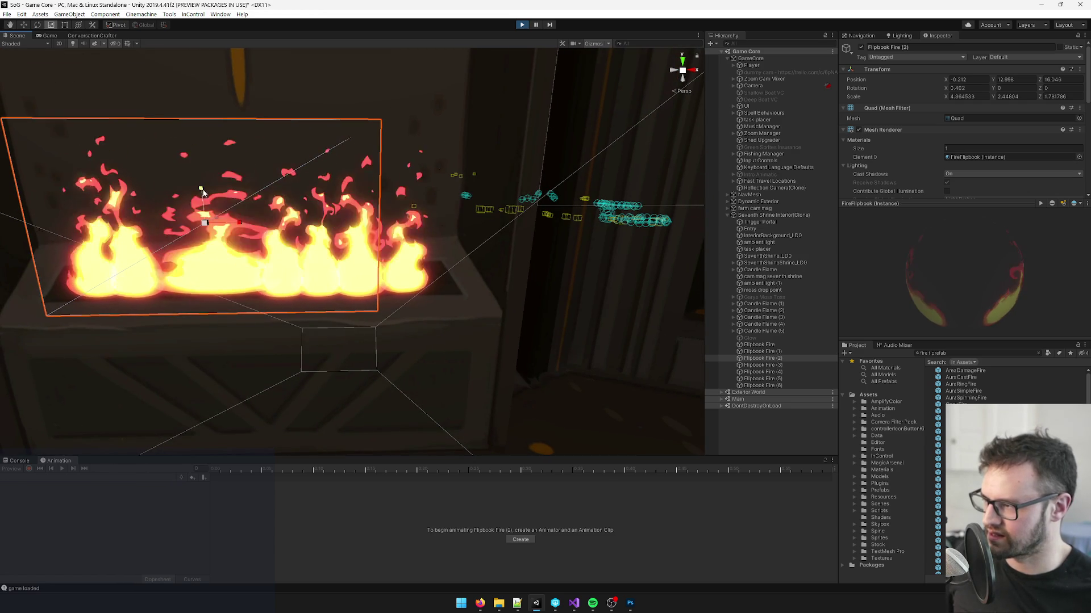
mouse_move(201, 171)
left_mouse_down()
mouse_move(193, 137)
mouse_move(194, 154)
left_mouse_up()
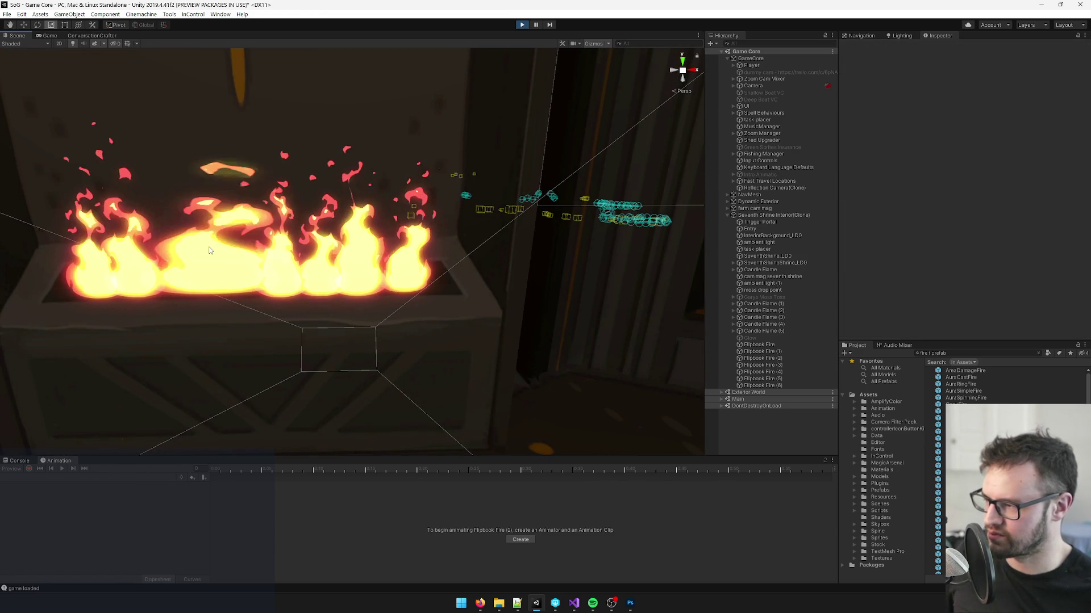
left_click(209, 250)
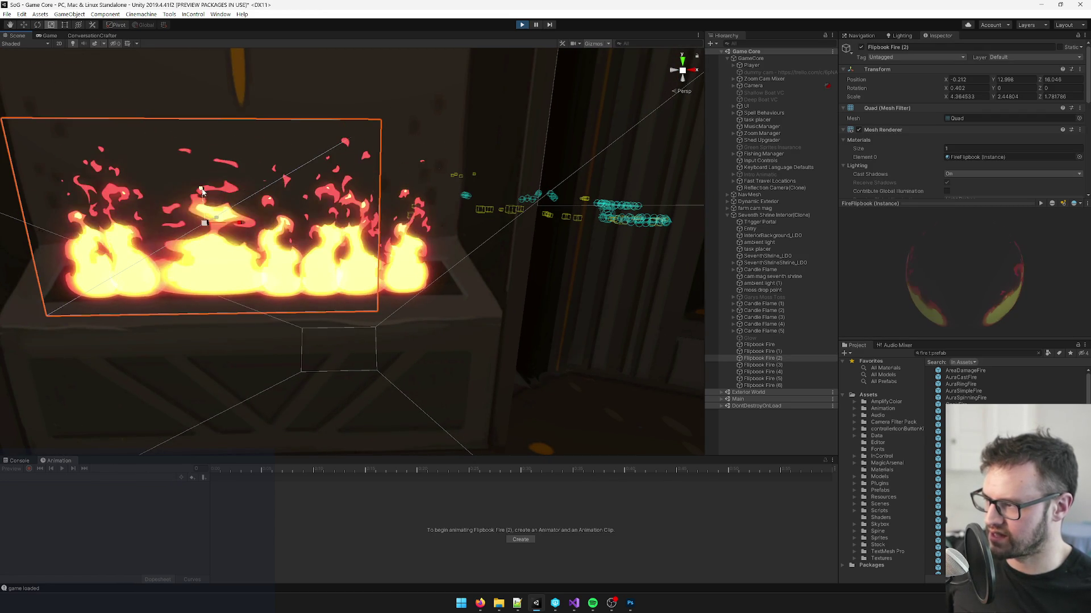
left_click_drag(202, 174, 200, 136)
Step: Raise Flipbook Fire (2) higher, nudge it slightly left, and return to the Game view
key("w")
left_click_drag(202, 192, 199, 129)
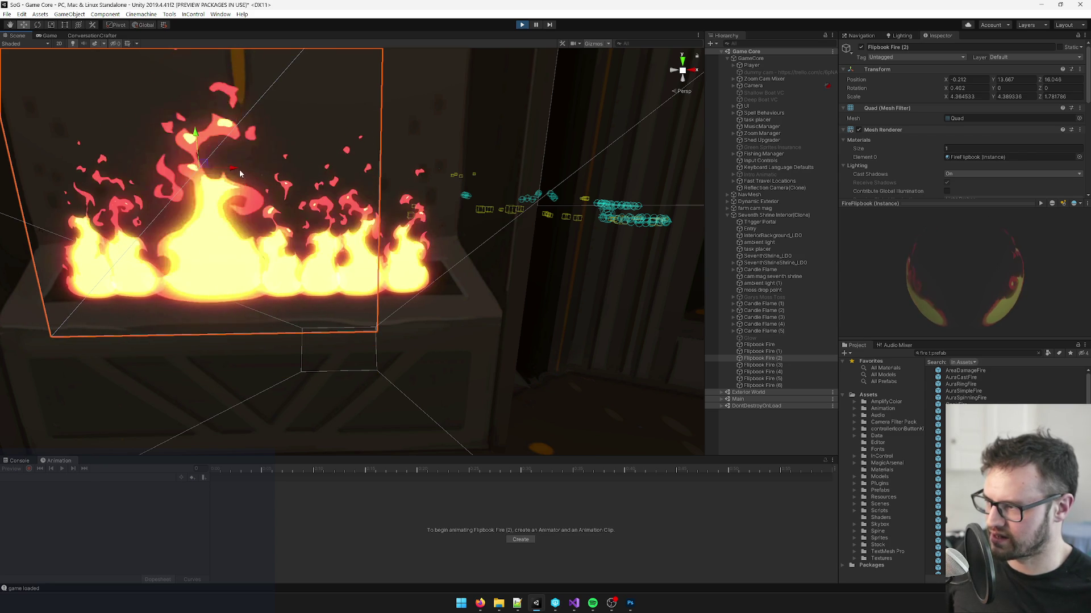
left_click_drag(226, 171, 221, 170)
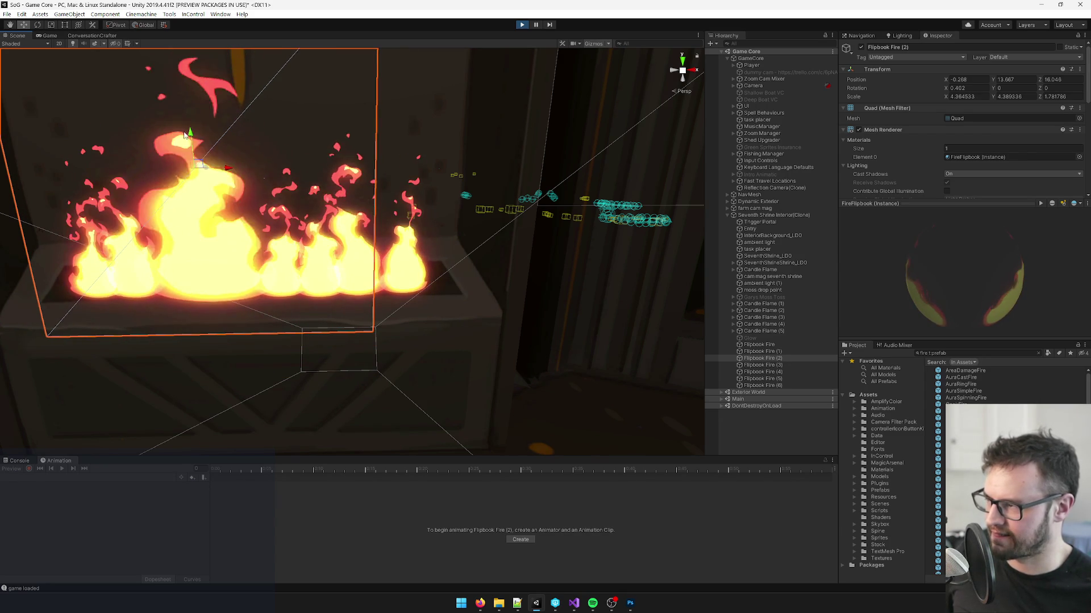
left_click(49, 35)
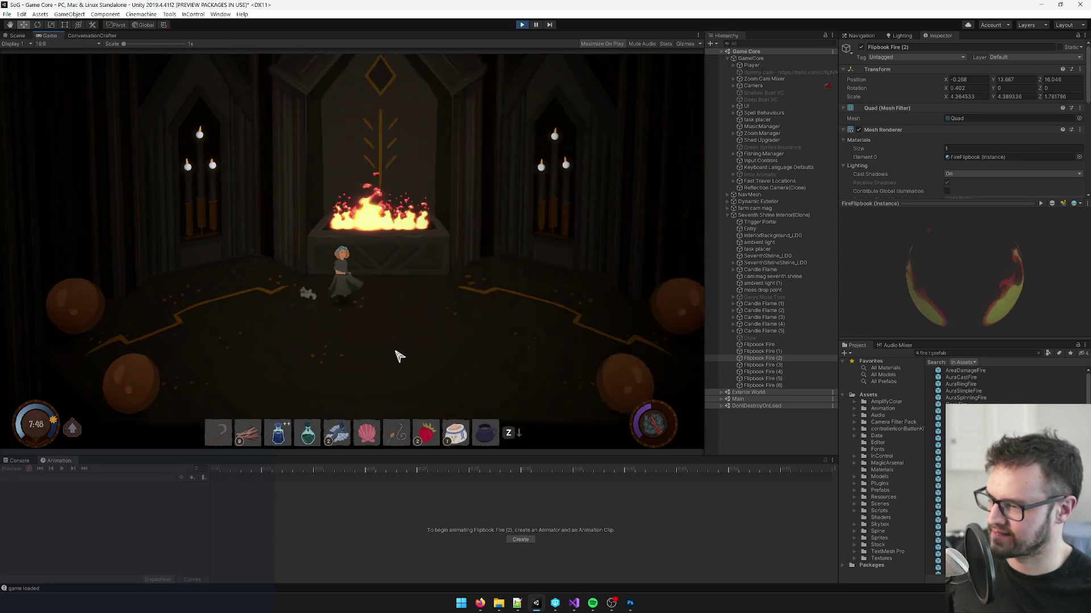
key("a")
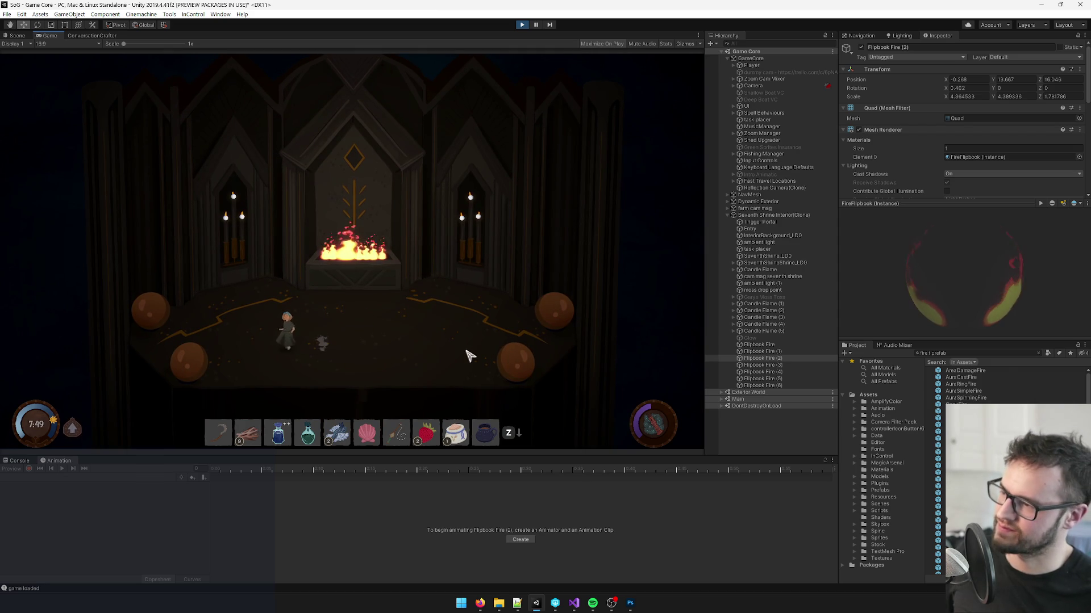
key("w")
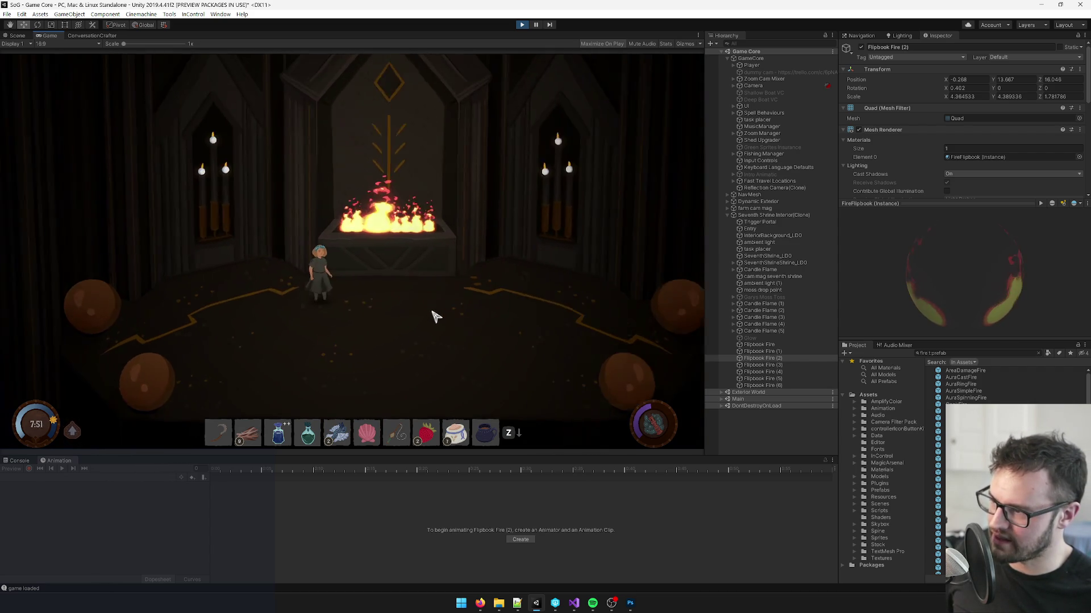
key("w")
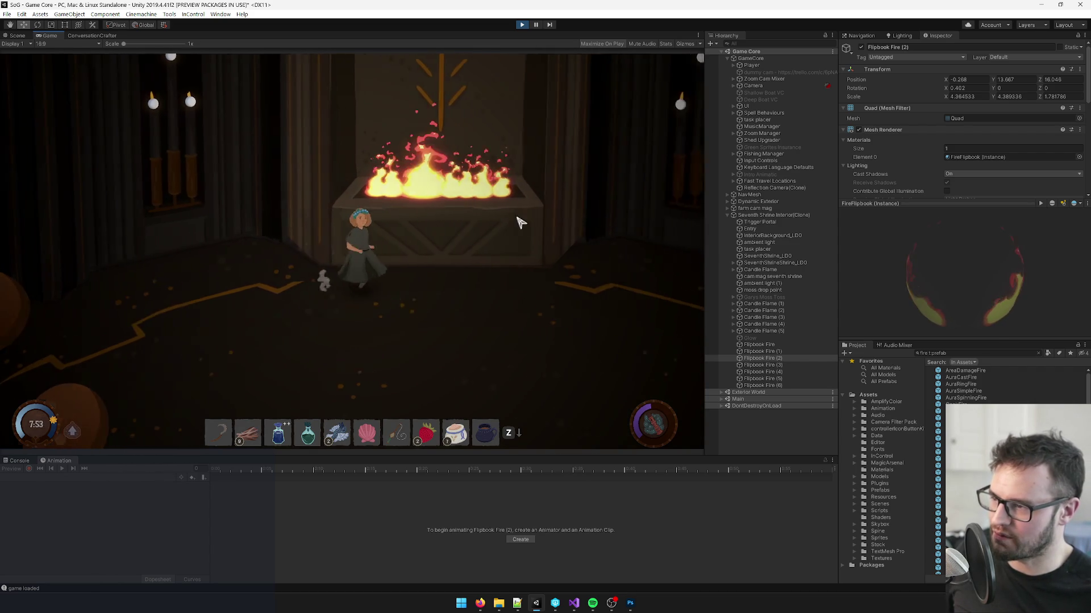
key("s")
key("d")
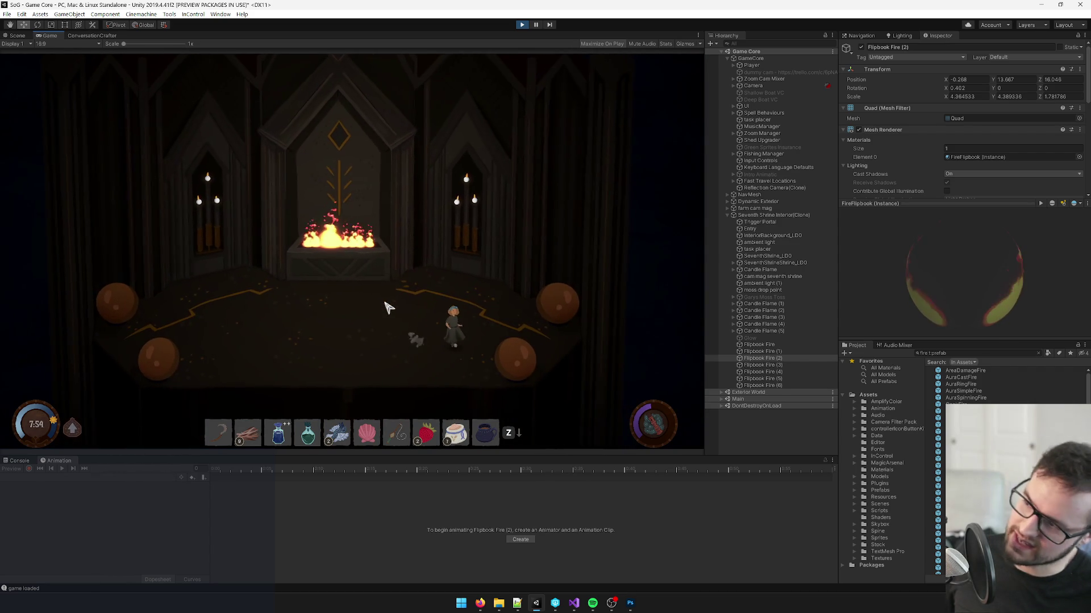
key("a")
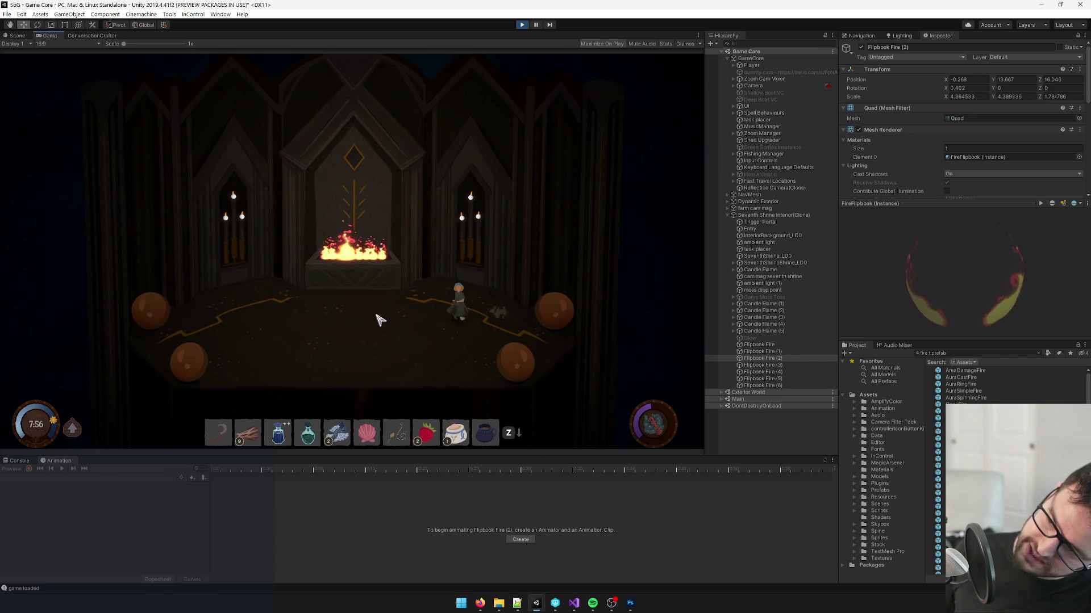
key("a")
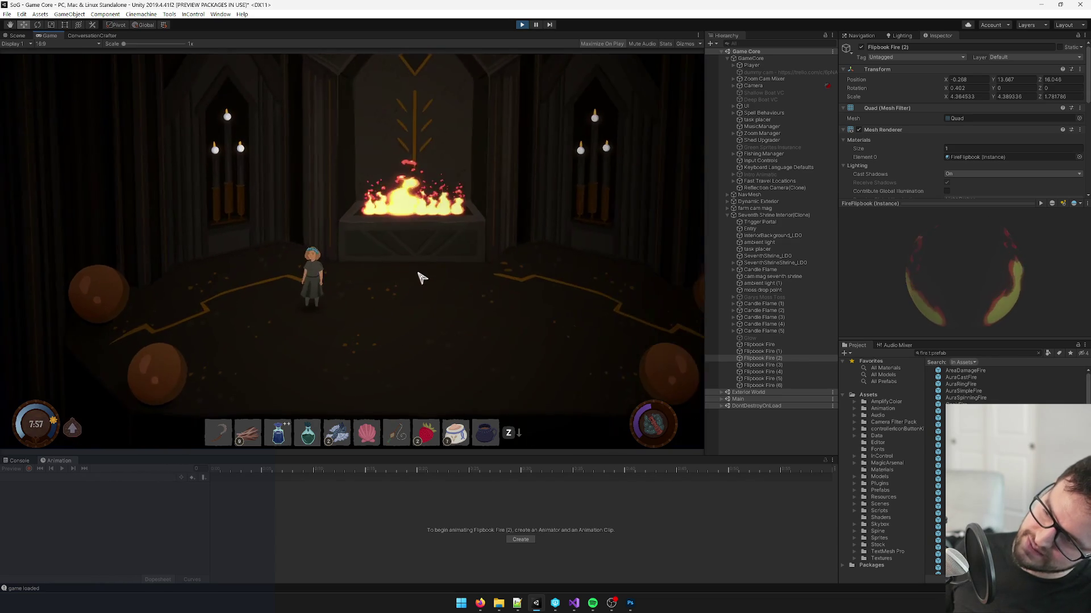
key("d")
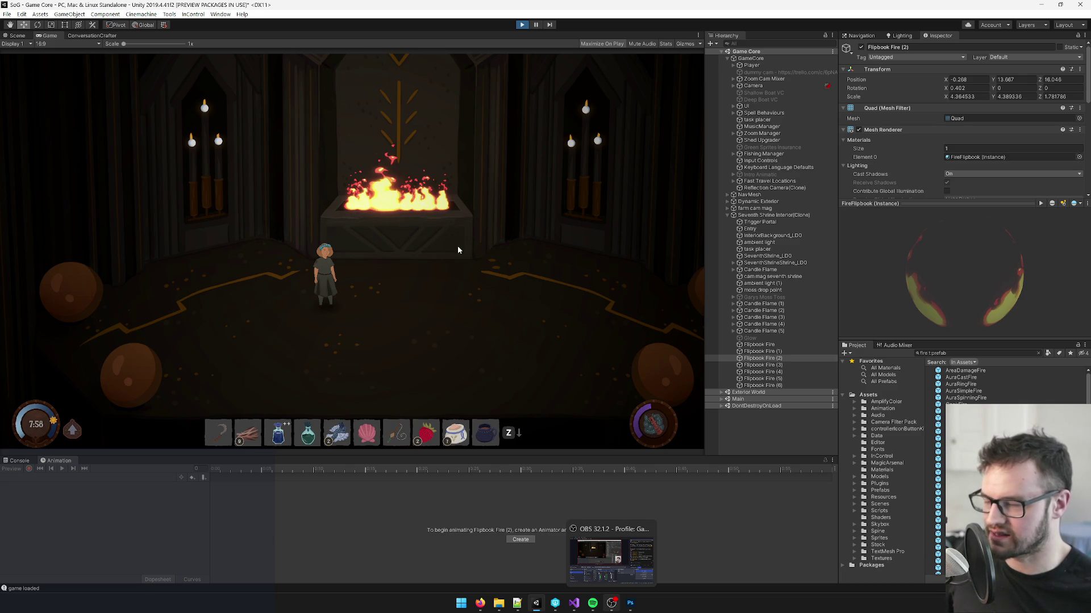
key("ctrl+p")
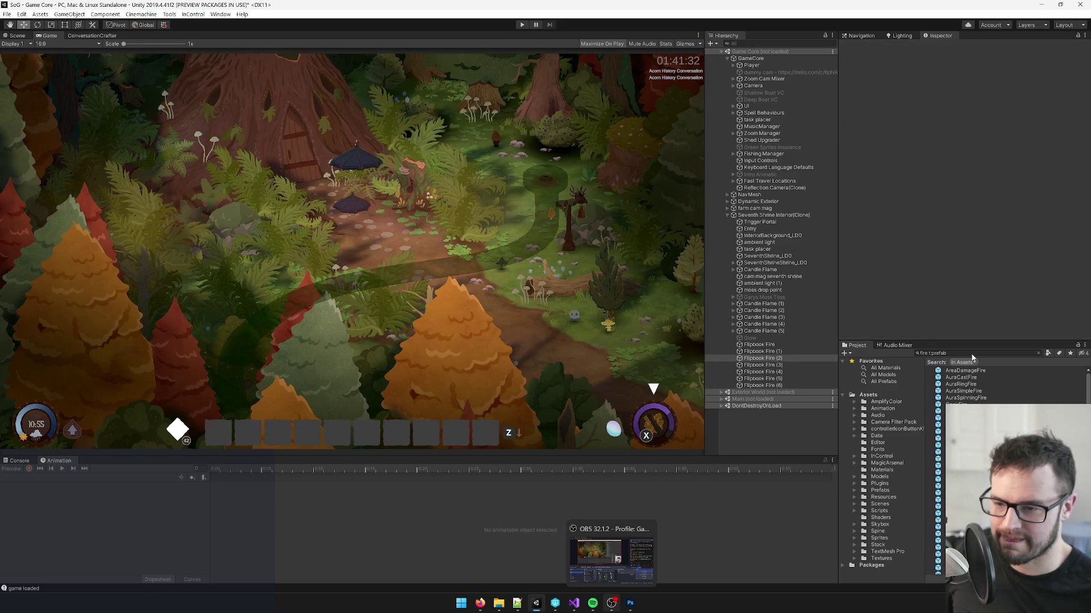
Step: Check out the SeventhShrine_LD0 model found by searching 'seventh', then bring Perforce P4V forward
left_click(972, 354)
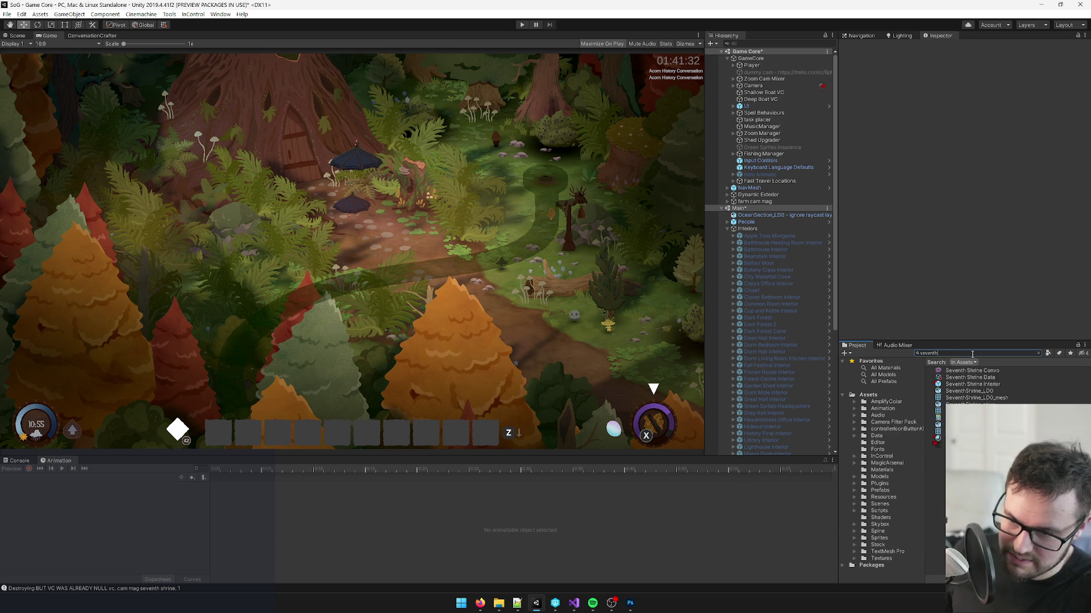
left_click(972, 391)
left_click(1063, 45)
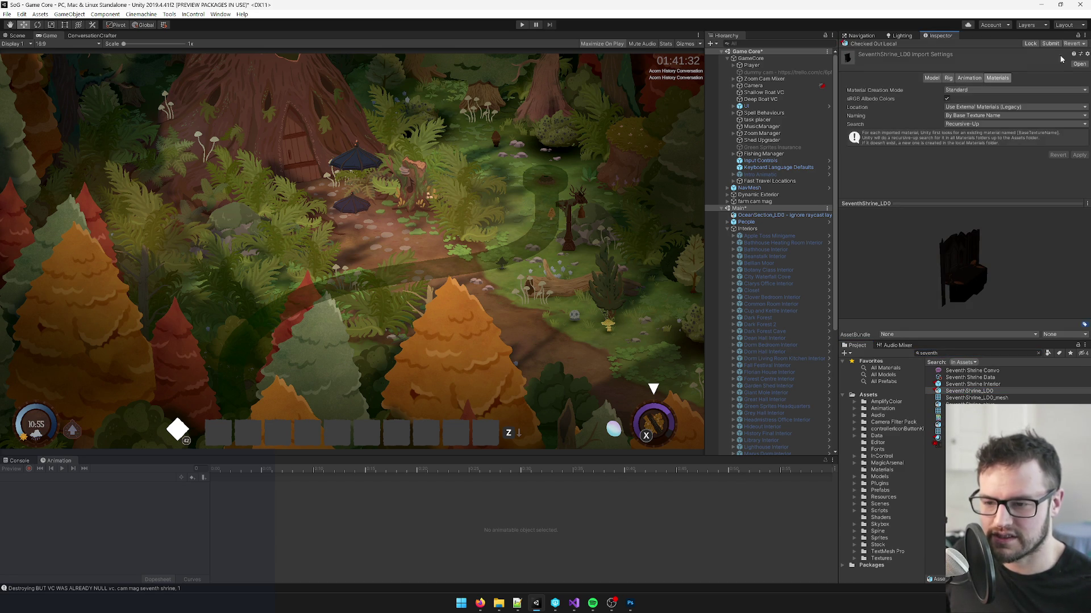
left_click(571, 607)
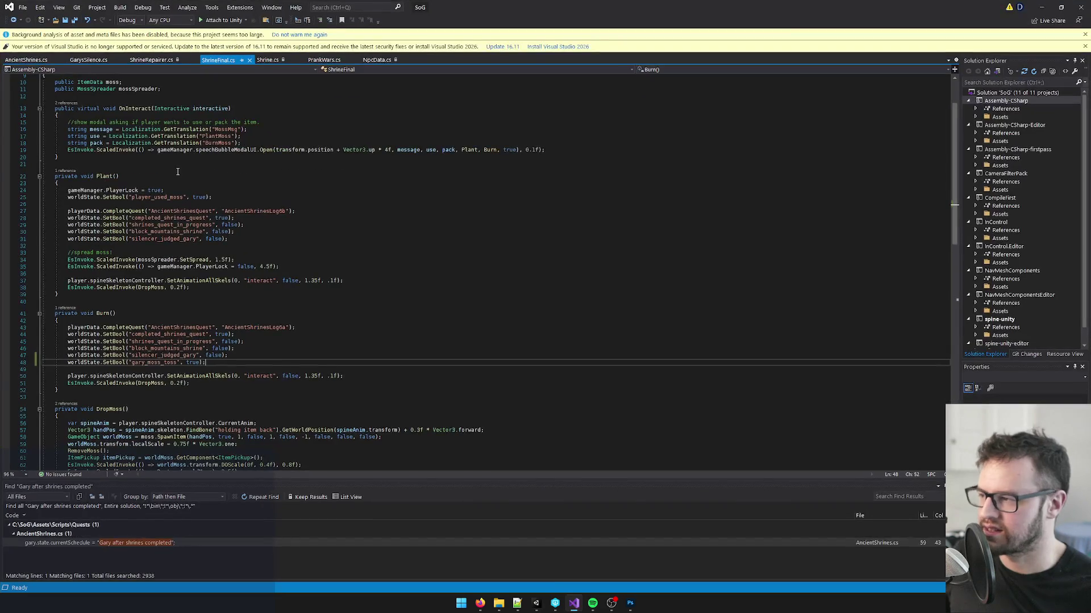
left_click(553, 604)
Step: Browse to the Models blends~ folder in the workspace and filter for 'seventh'
left_click(24, 228)
double_click(40, 241)
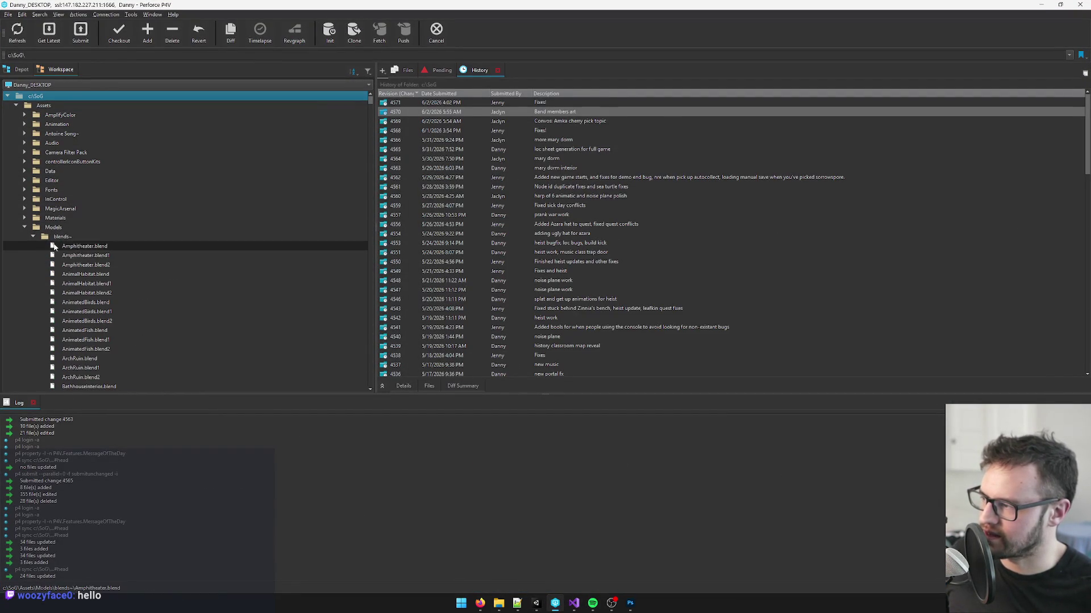
left_click(68, 256)
type("seventh")
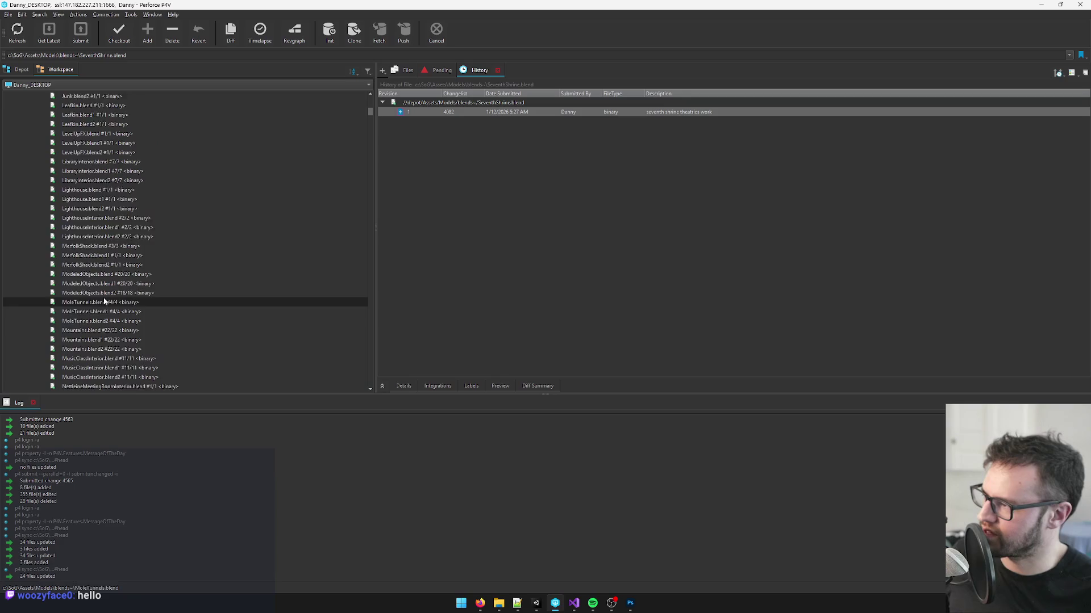
left_click_drag(367, 108, 369, 86)
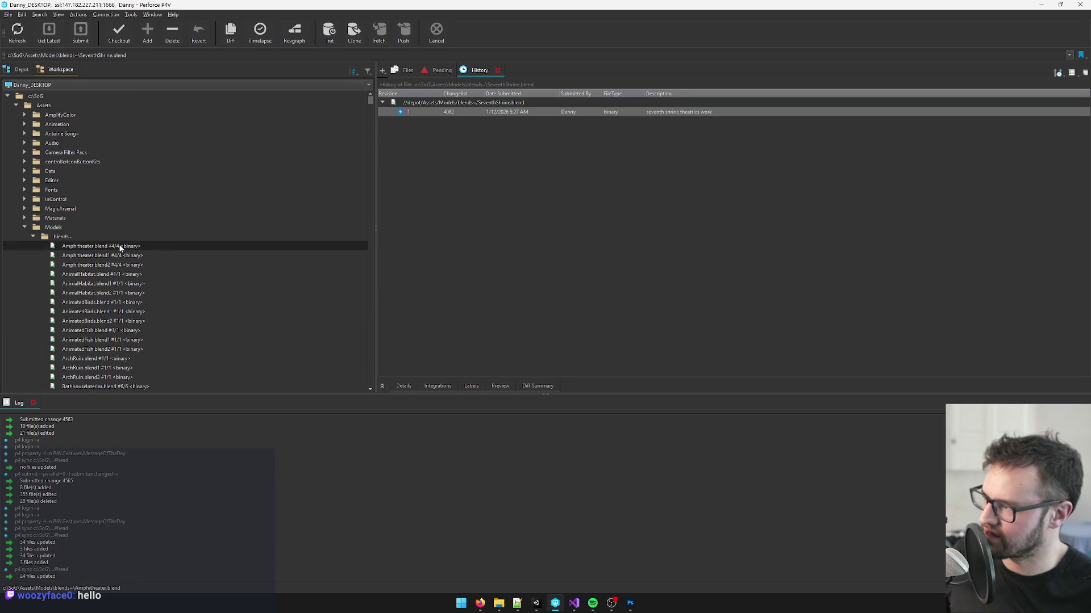
type("seventh")
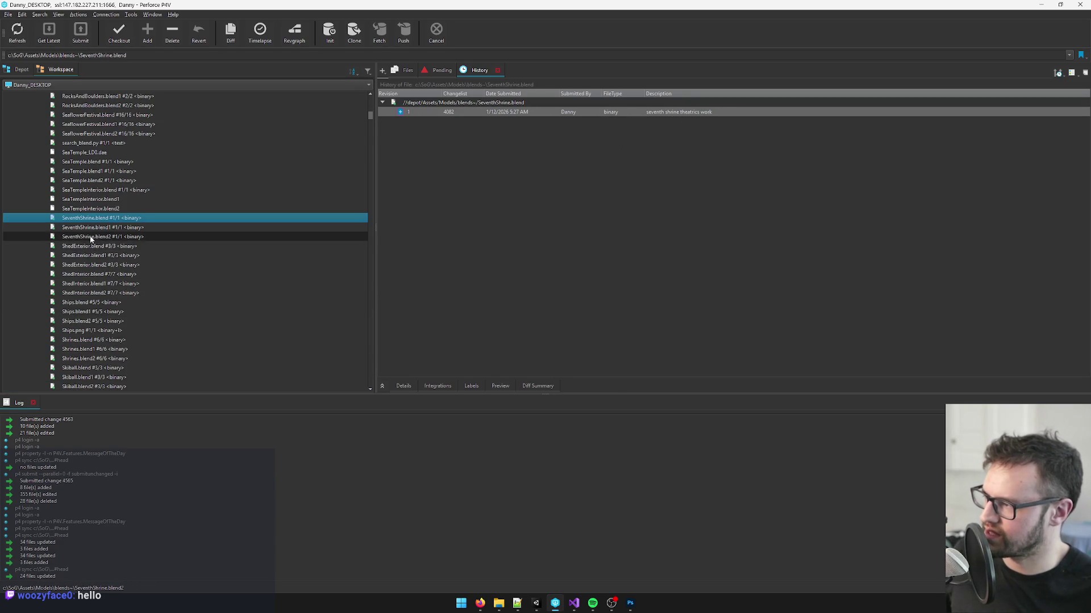
Step: Check out the three SeventhShrine .blend files into the default changelist and open SeventhShrine.blend
left_click(89, 238, "shift")
mouse_move(91, 228)
left_mouse_down()
mouse_move(366, 153)
mouse_move(140, 219)
mouse_move(420, 169)
left_mouse_up()
left_click(434, 71)
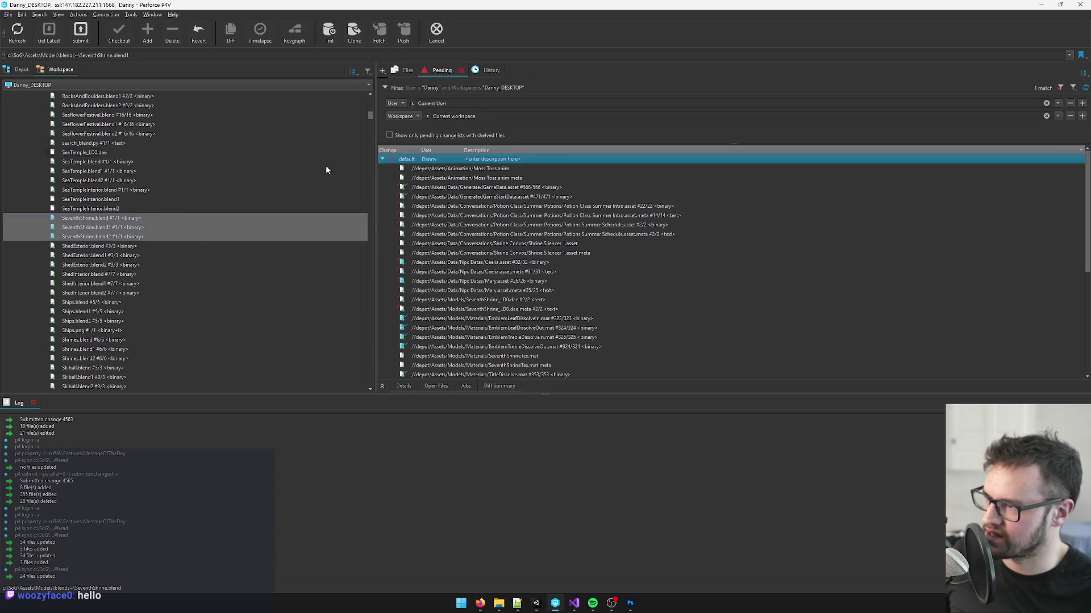
left_click_drag(446, 159, 445, 159)
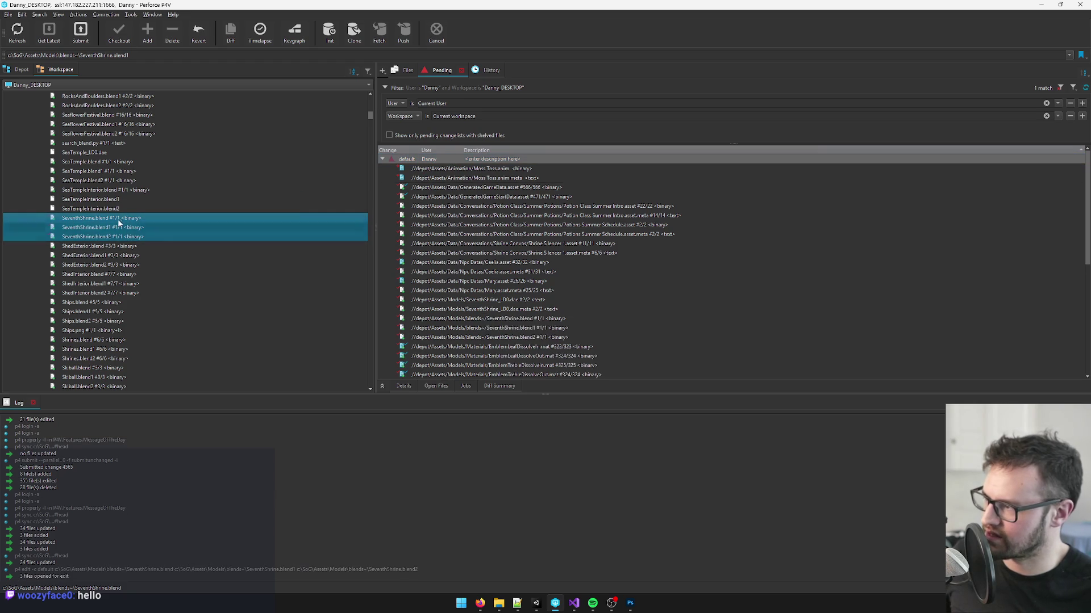
left_click(71, 222)
double_click(120, 221)
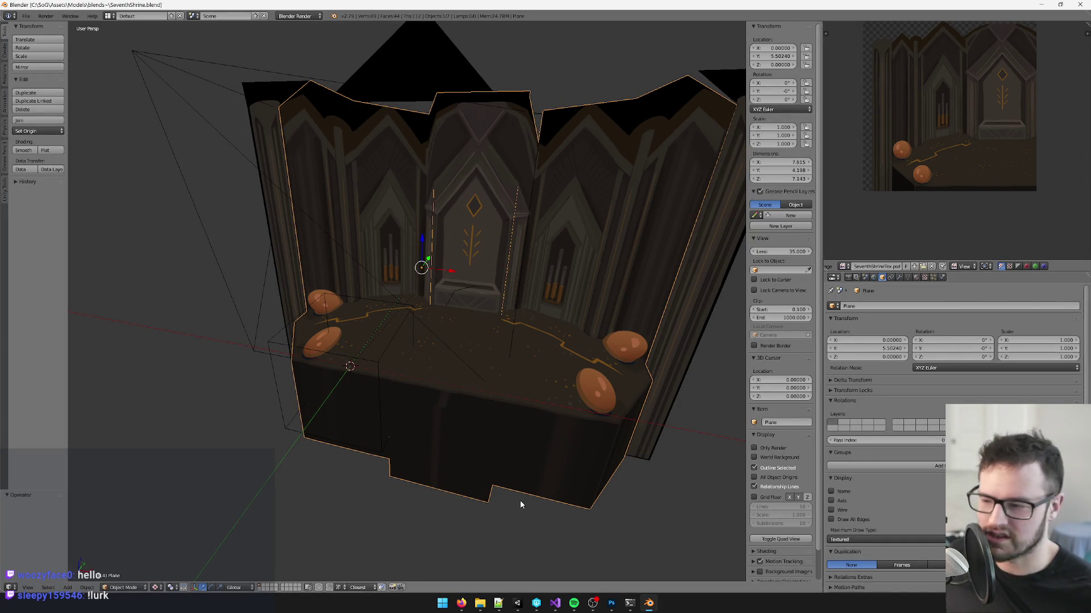
mouse_move(464, 607)
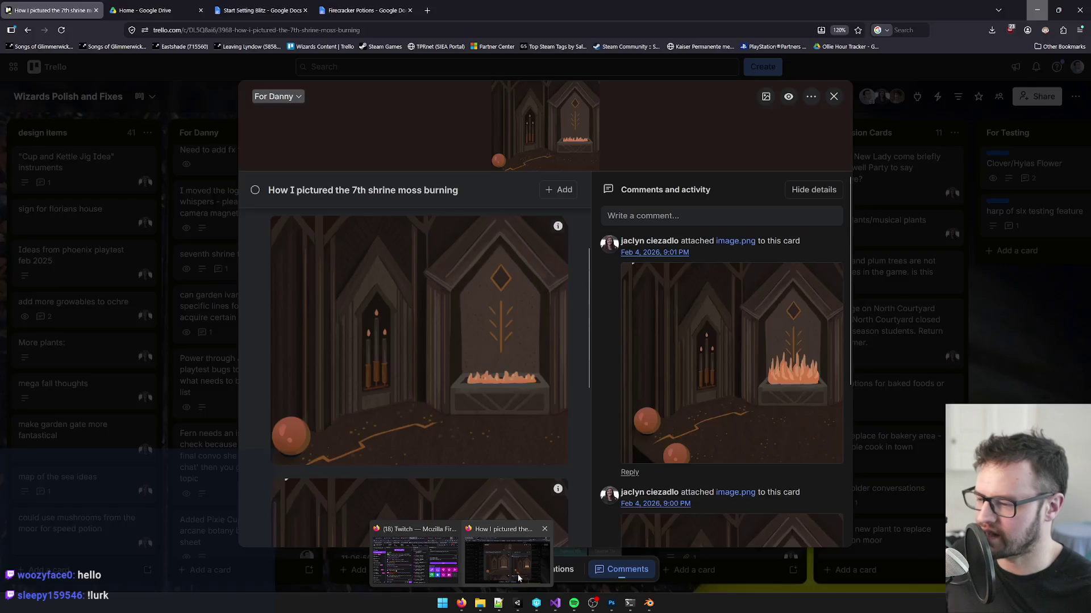
left_click(412, 568)
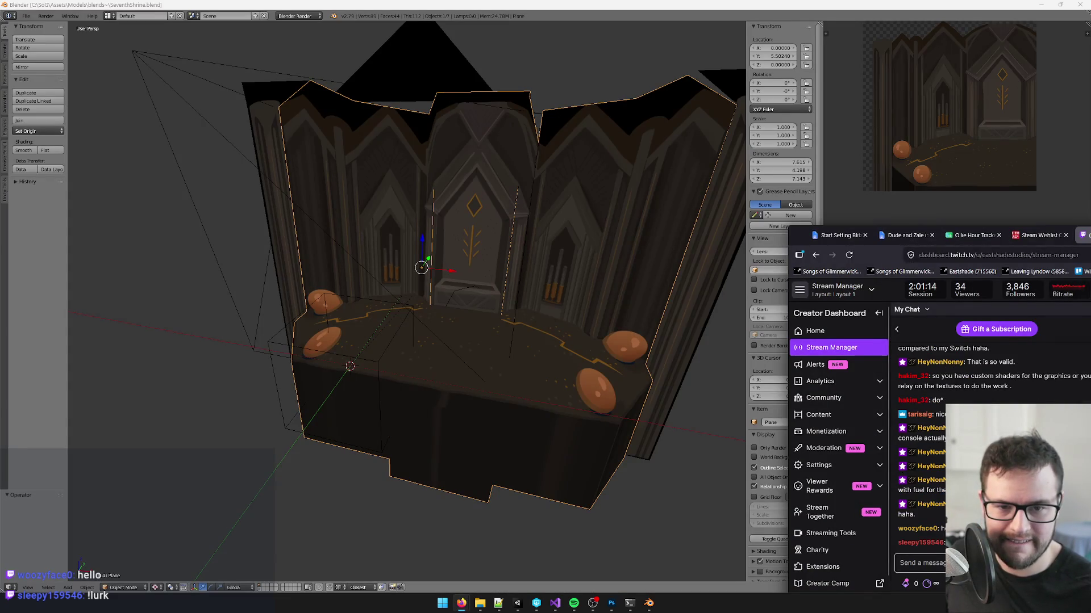
key("super+shift+Right")
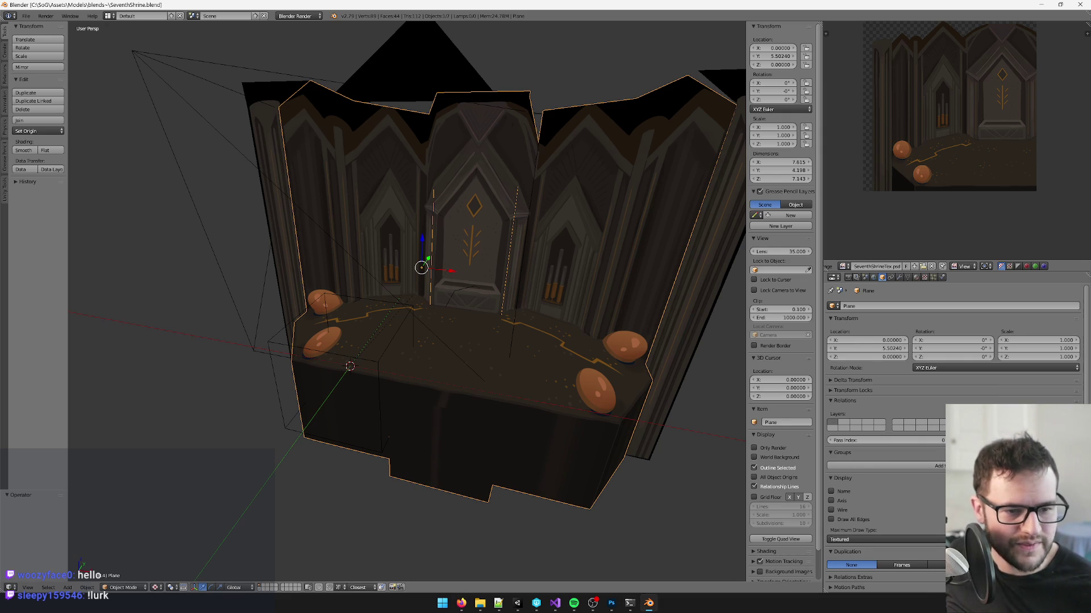
left_click_drag(669, 299, 524, 281)
Step: In Edit Mode on Plane.003, select the single central altar face
scroll(523, 280, "up", 3)
right_click(477, 340)
key("KP_Decimal")
key("Tab")
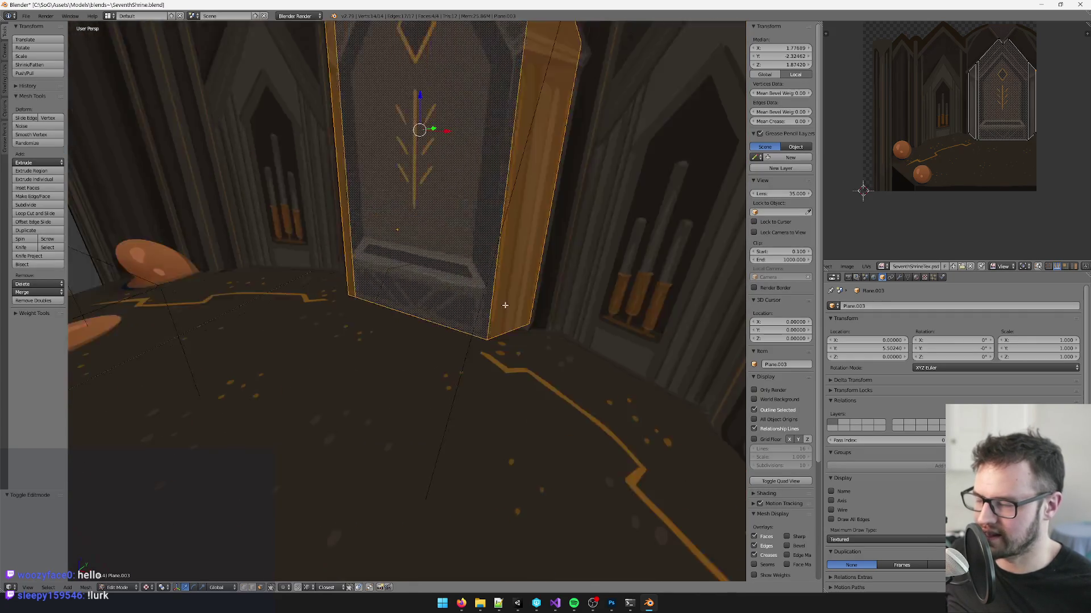
mouse_move(510, 250)
left_mouse_down()
mouse_move(564, 306)
mouse_move(403, 195)
left_mouse_up()
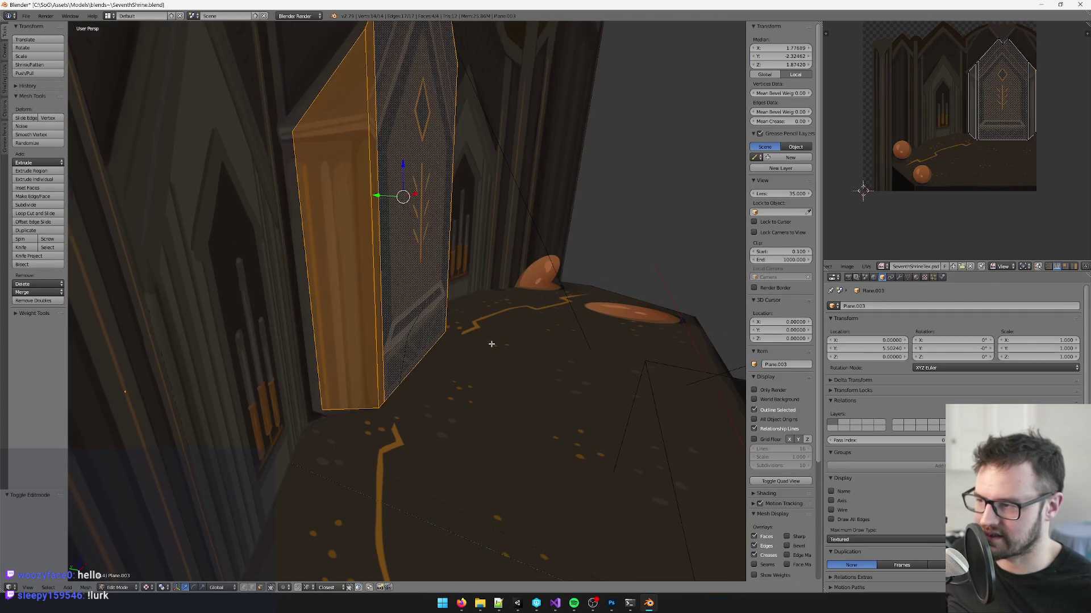
right_click(430, 196)
Step: Duplicate the altar face and offset the copy slightly forward along Y
key("shift+d")
left_click(510, 254)
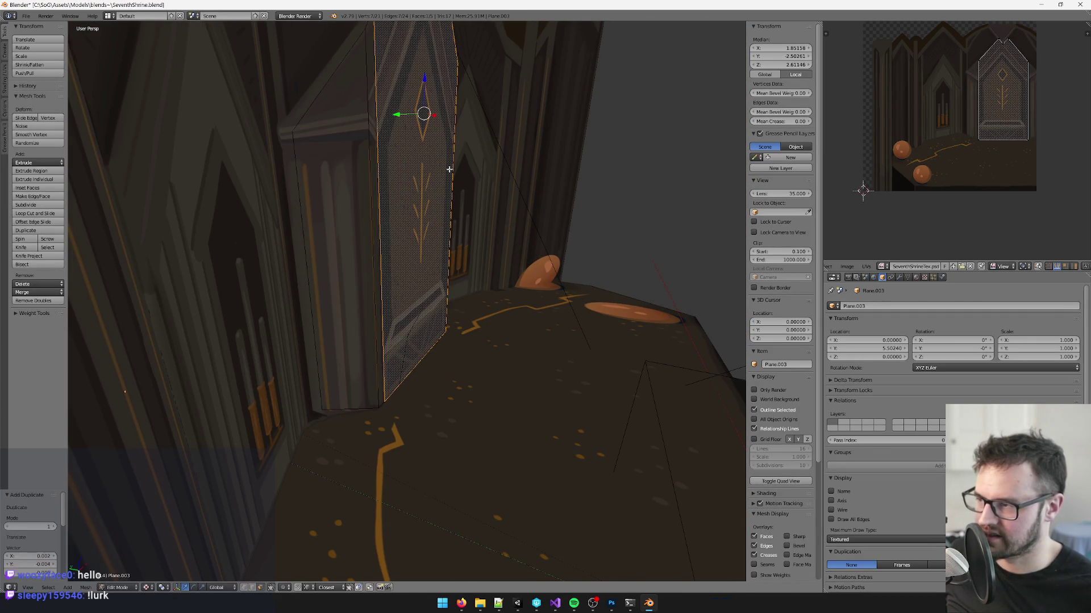
mouse_move(419, 144)
left_mouse_down()
mouse_move(479, 239)
mouse_move(484, 209)
left_mouse_up()
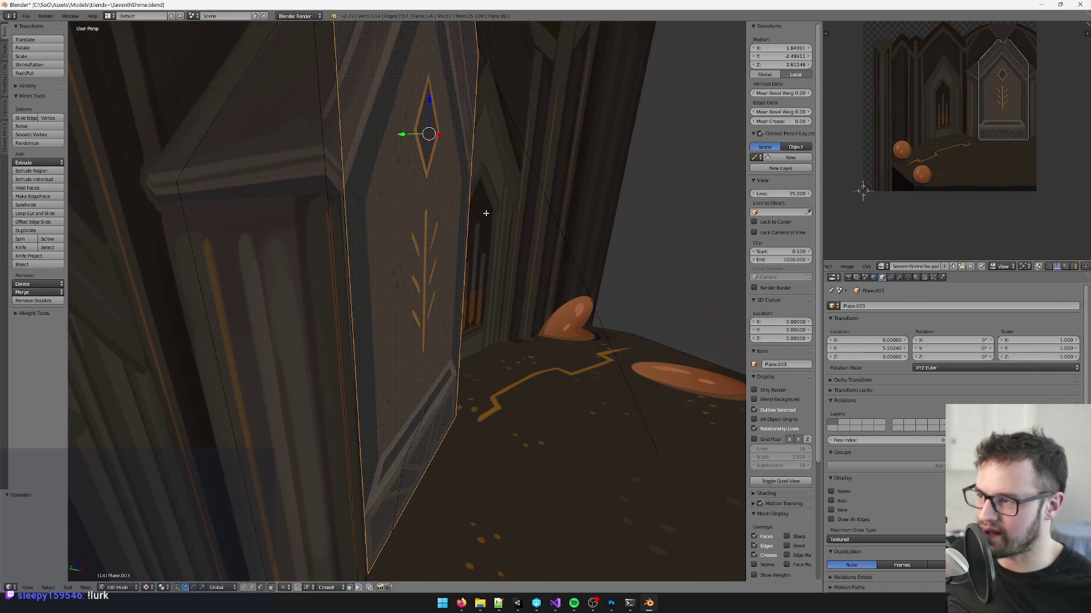
left_click_drag(405, 137, 413, 137)
mouse_move(466, 188)
left_mouse_down()
mouse_move(499, 207)
mouse_move(494, 261)
mouse_move(482, 236)
mouse_move(501, 192)
mouse_move(471, 147)
left_mouse_up()
mouse_move(450, 79)
left_mouse_down()
mouse_move(452, 218)
mouse_move(472, 213)
left_mouse_up()
key("KP_0")
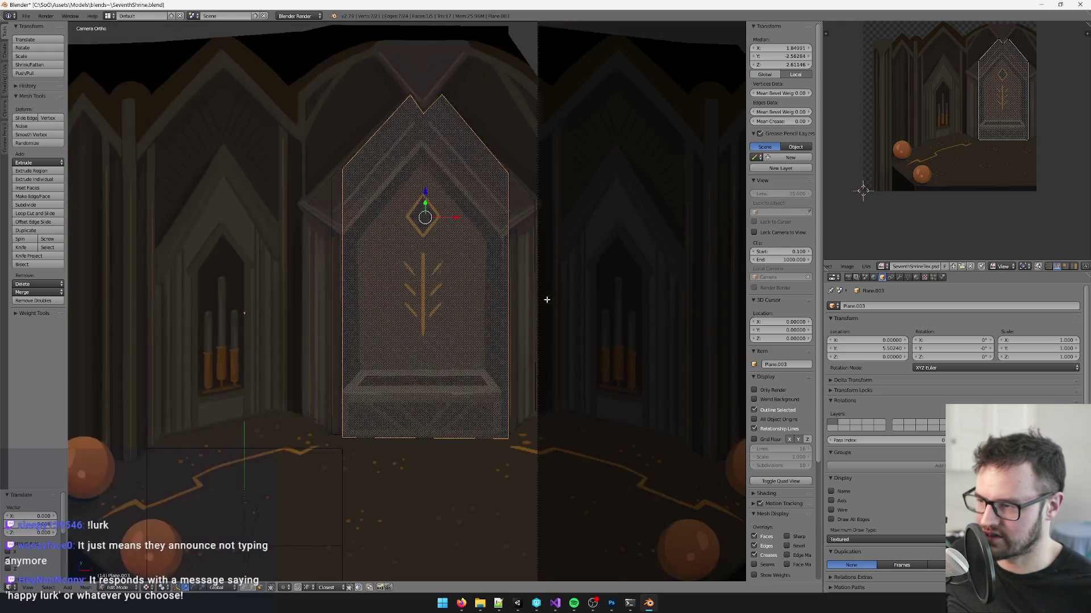
scroll(546, 299, "up", 5)
scroll(465, 341, "up", 2)
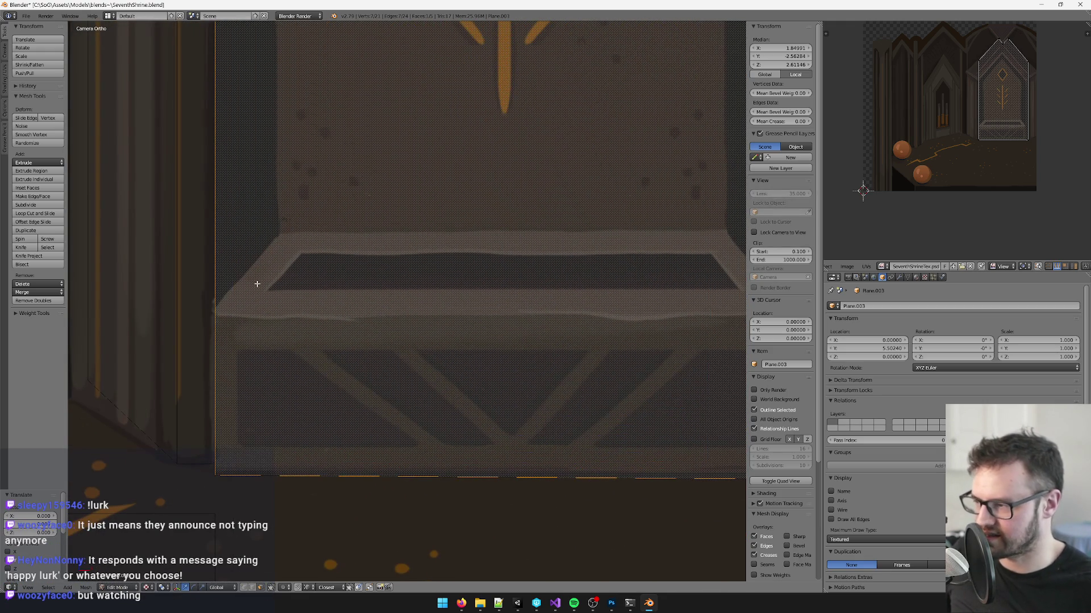
scroll(256, 282, "down", 1)
key("k")
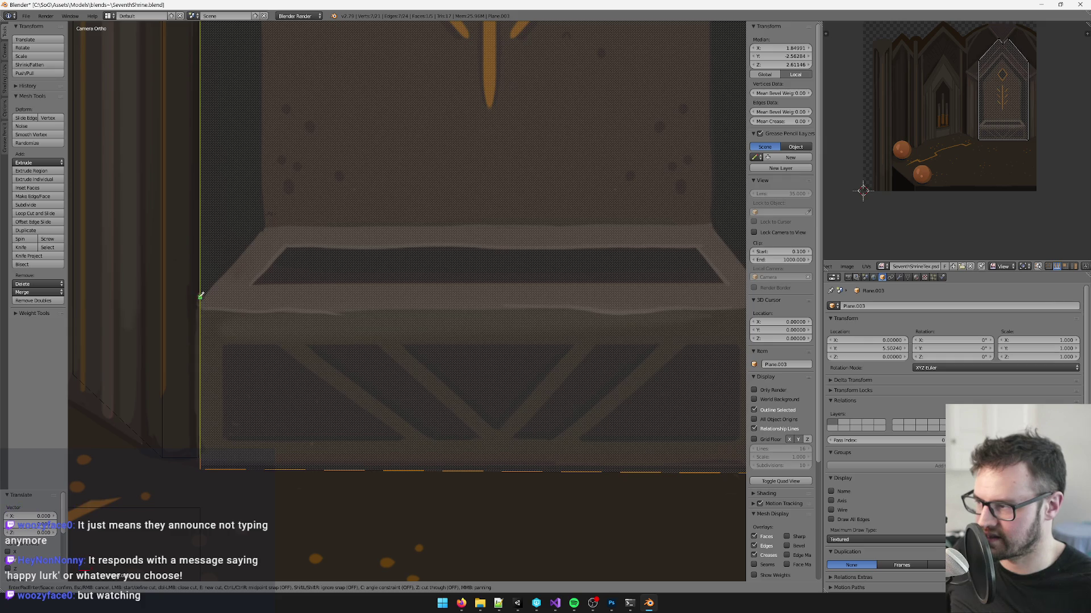
Step: Knife-cut the duplicated face along the altar's top edge from left to right
left_click(200, 303)
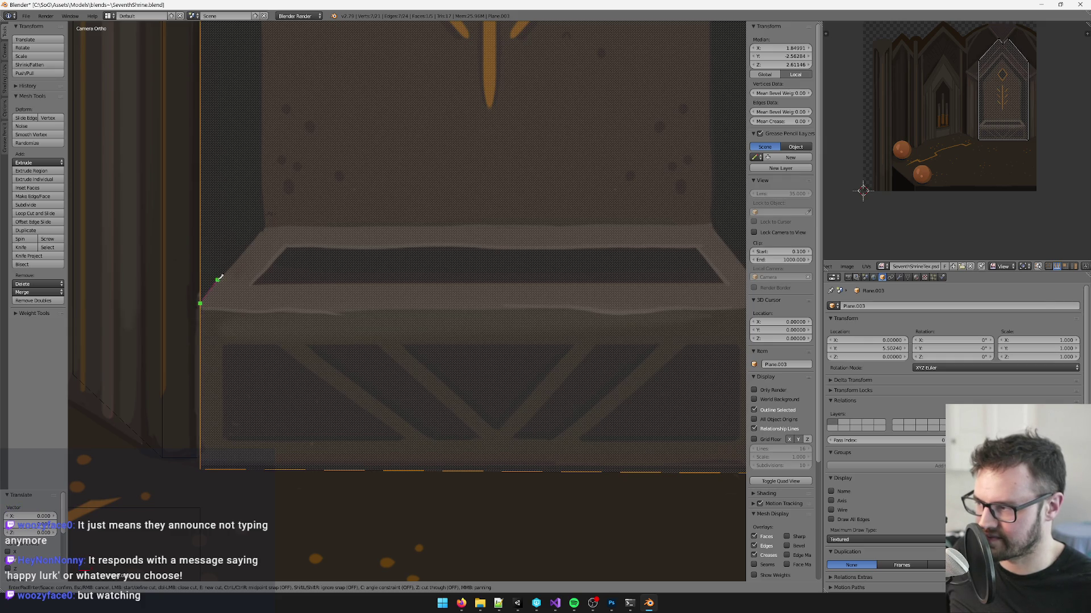
left_click(216, 282)
left_click(253, 284)
left_click(360, 283)
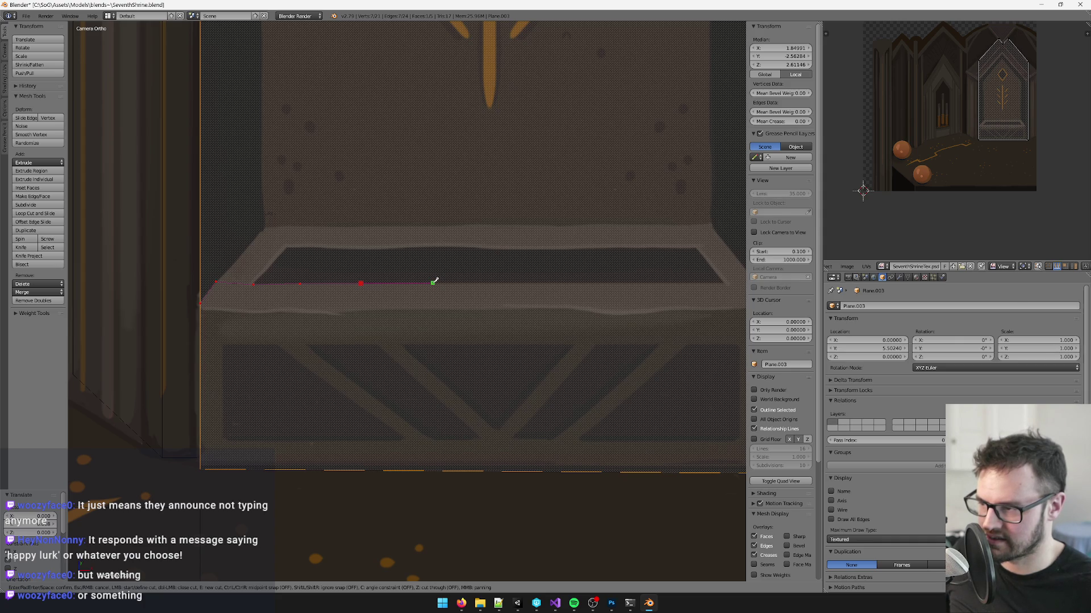
left_click(434, 282)
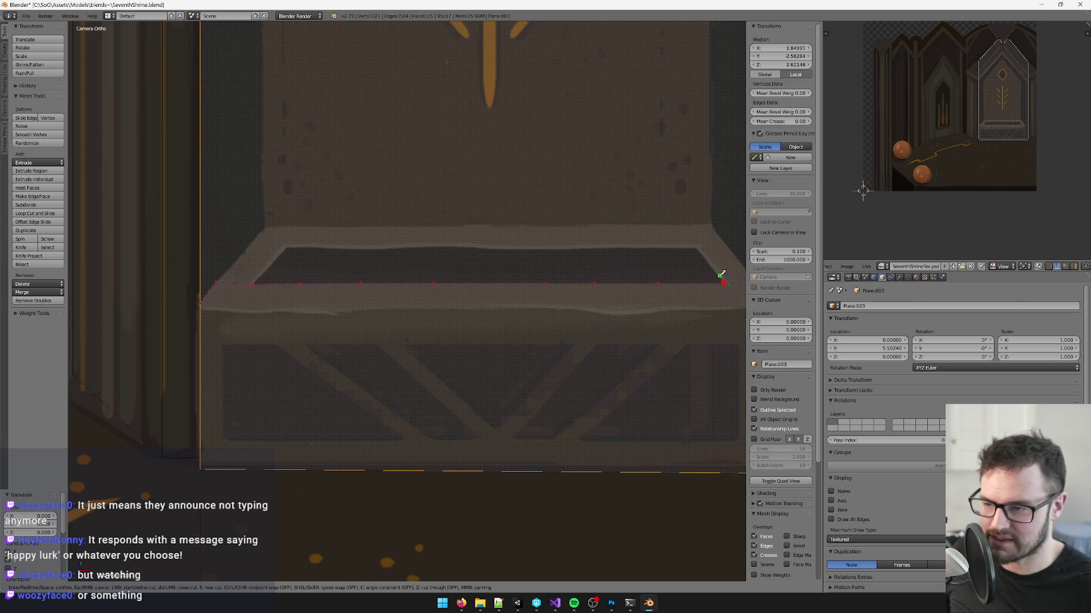
scroll(721, 274, "down", 1)
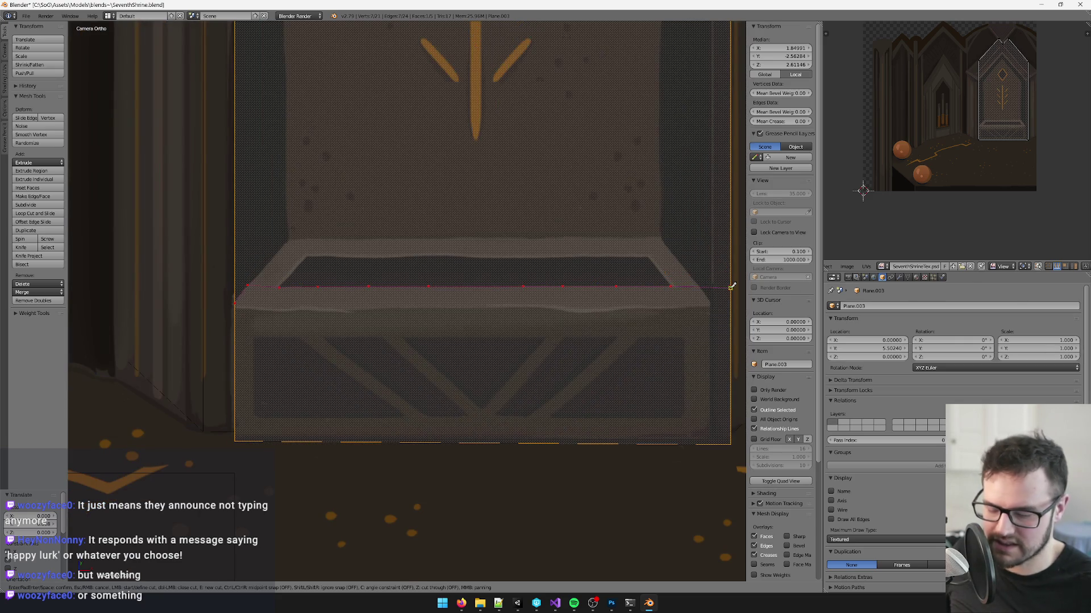
key("Return")
Step: Delete the faces above the cut, leaving the altar box front
scroll(383, 199, "up", 2)
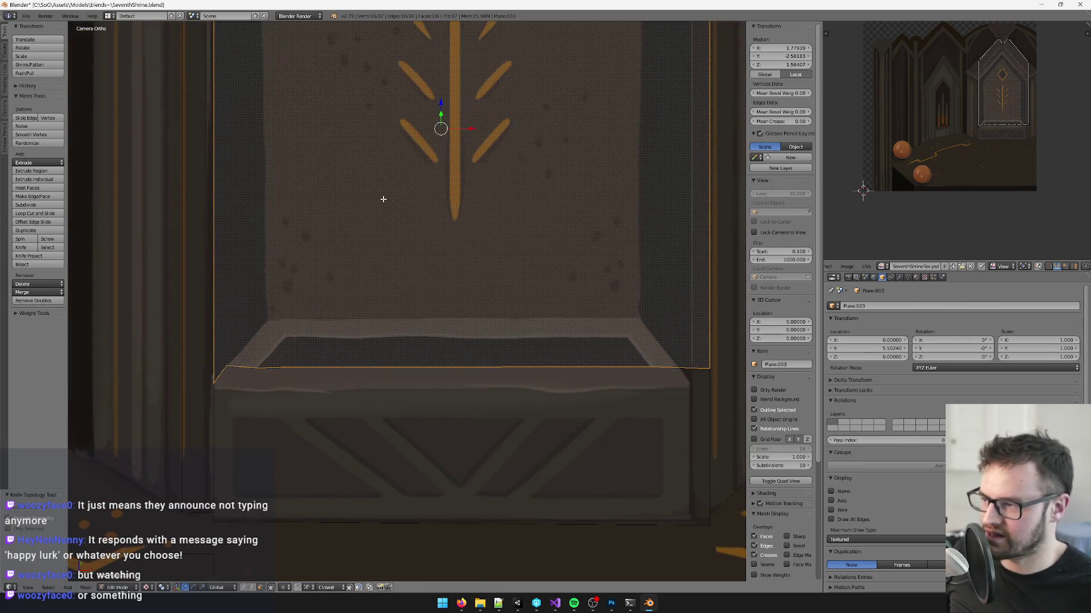
key("x")
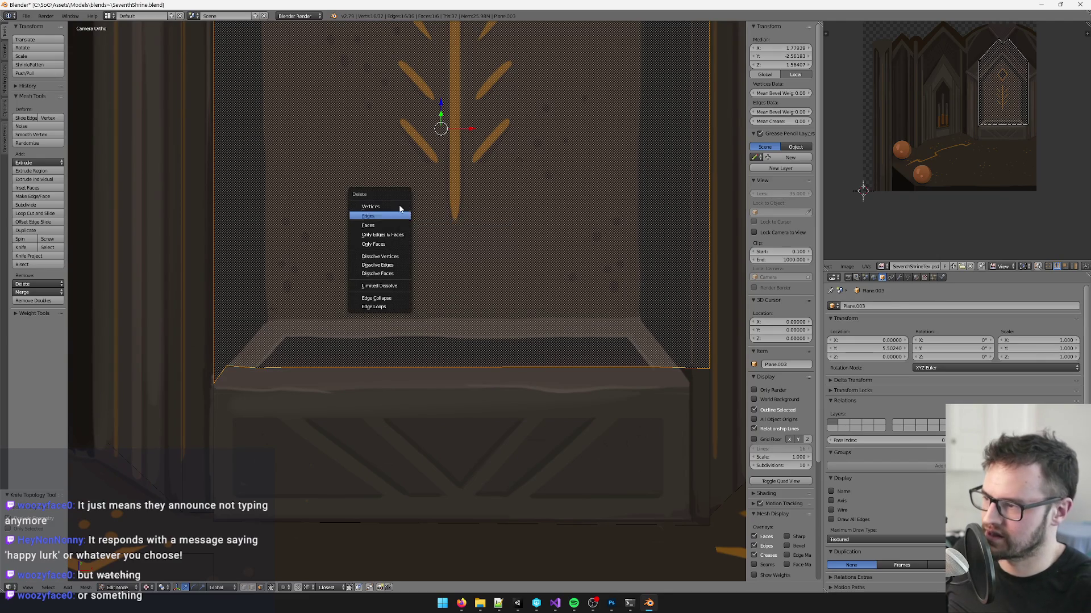
key("Return")
scroll(441, 251, "down", 2)
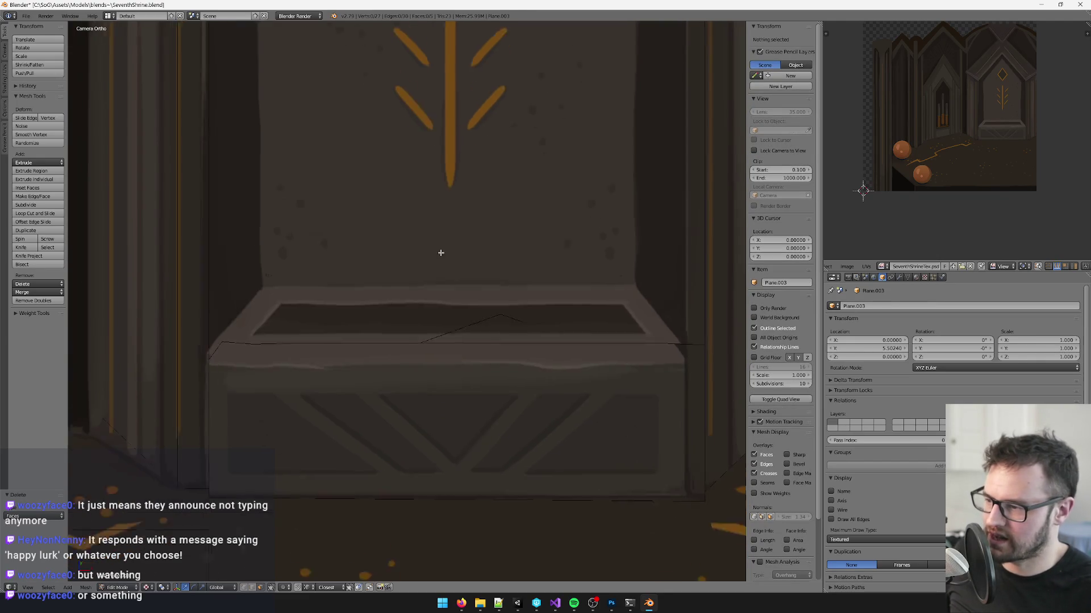
Step: Raise the altar box front face slightly along Z
key("KP_0")
scroll(406, 246, "up", 3)
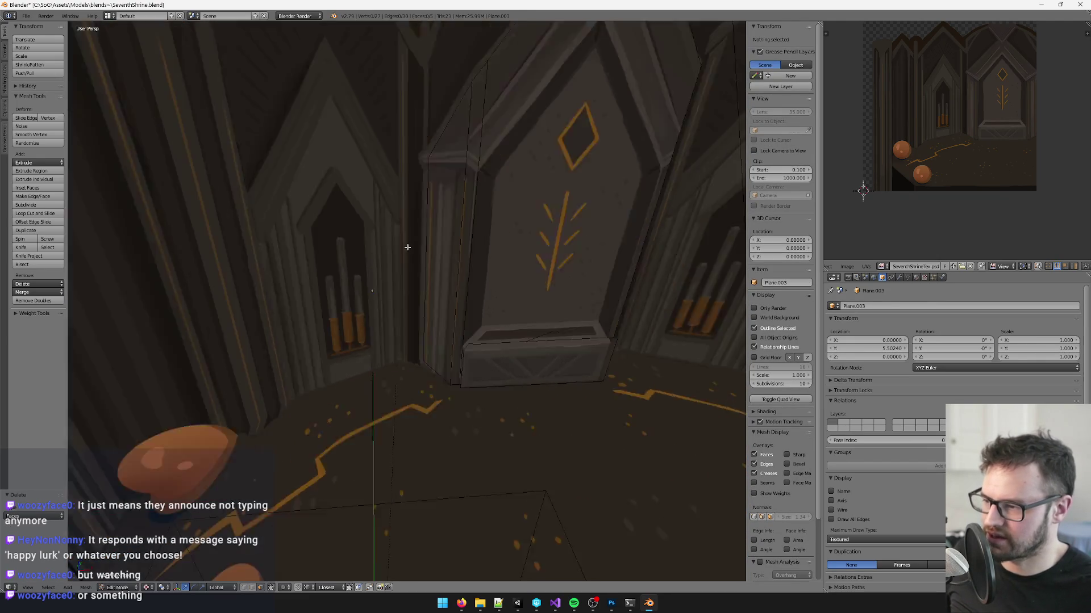
right_click(420, 213)
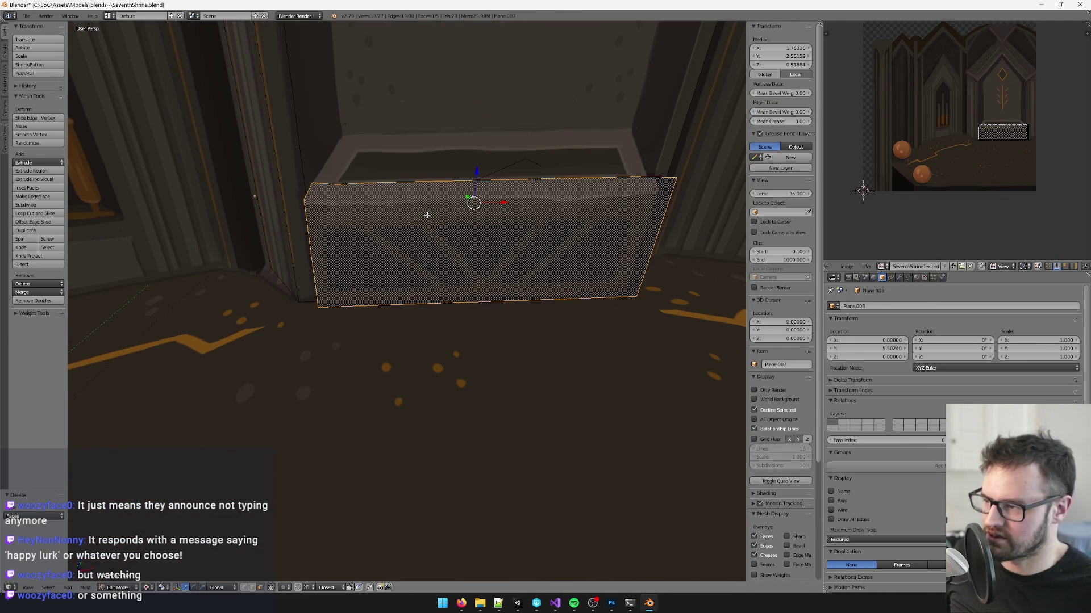
key("KP_0")
key("g")
key("z")
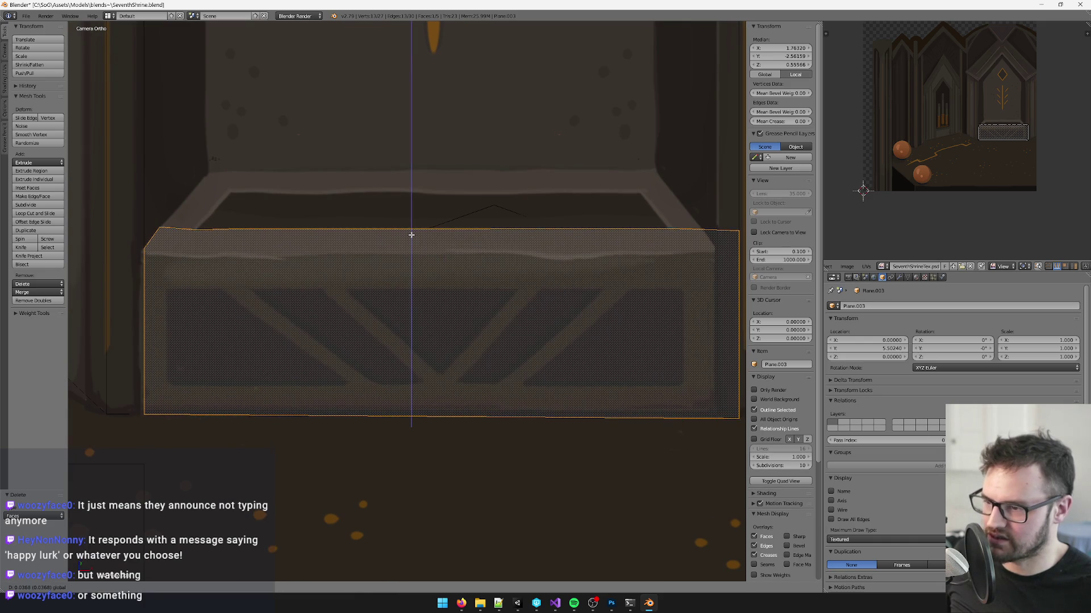
left_click(411, 234)
Step: Move Plane.003 to layer 2 and show that layer alone
key("Tab")
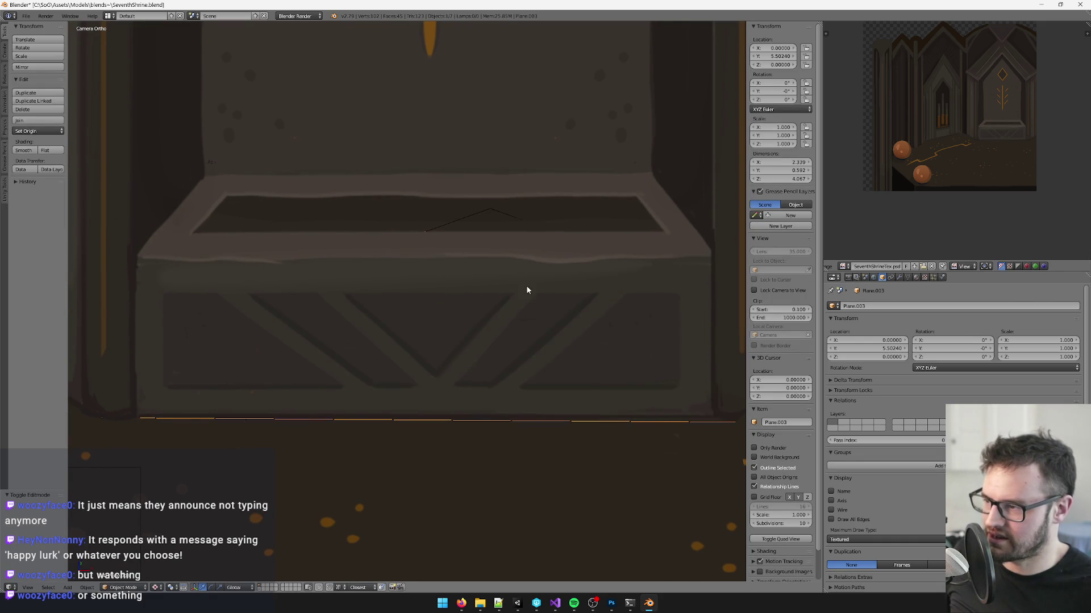
scroll(483, 263, "down", 5)
scroll(513, 276, "up", 5)
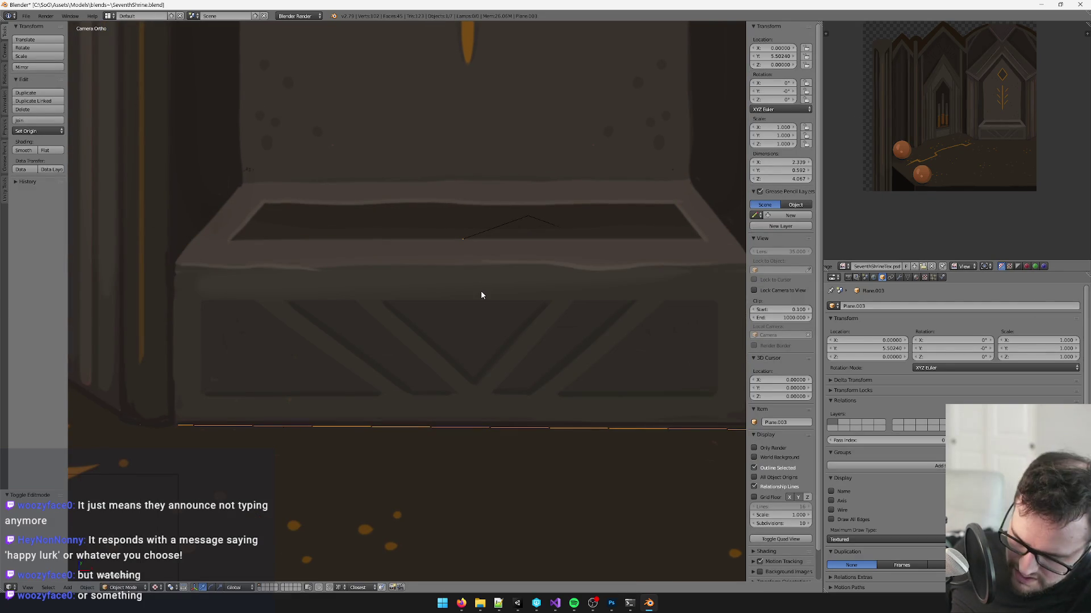
key("m")
left_click(555, 309)
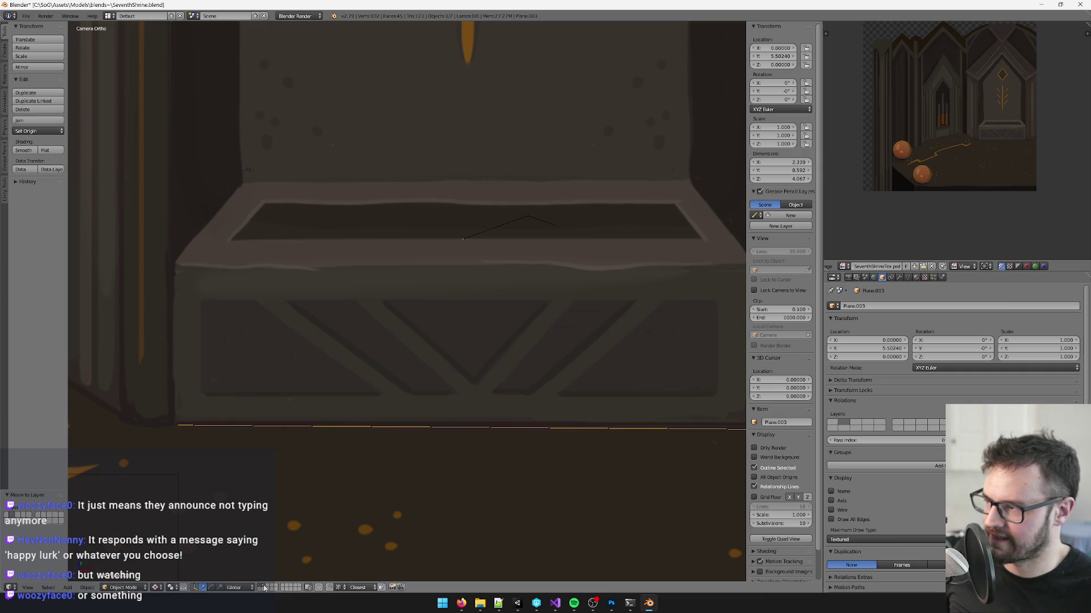
left_click(264, 586)
scroll(415, 315, "up", 4)
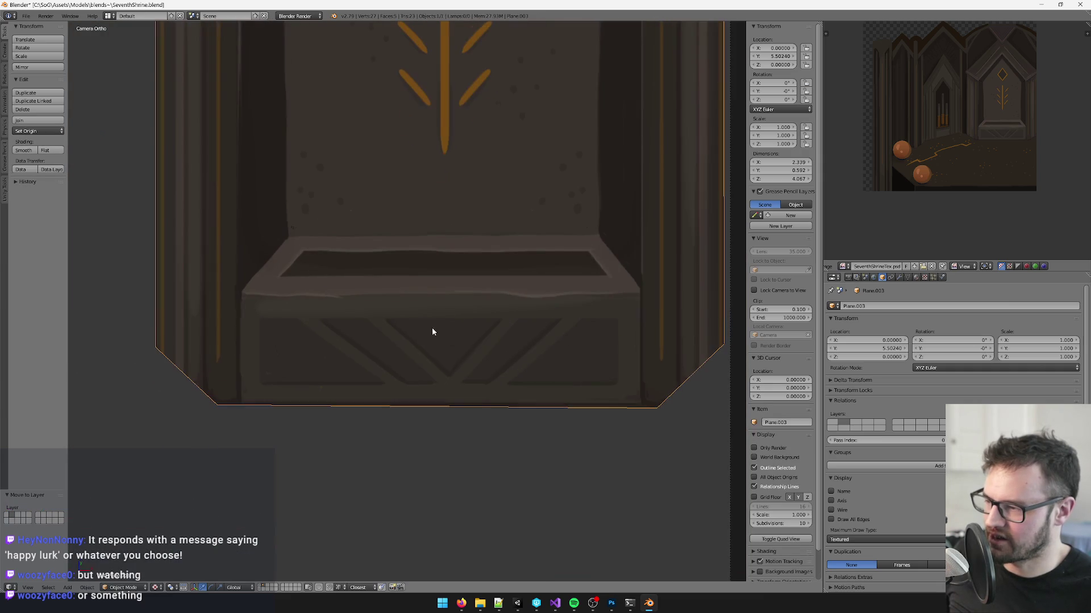
Step: Separate the selected trough face of the panel into its own object
left_click_drag(395, 325, 444, 326)
scroll(455, 329, "up", 3)
key("Tab")
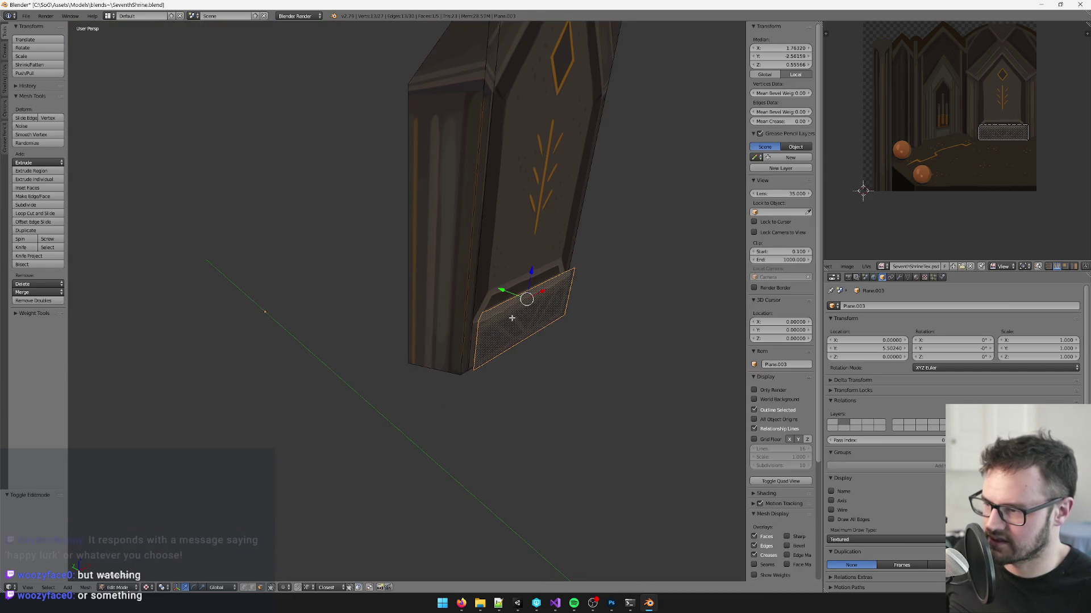
key("p")
left_click(512, 318)
key("Tab")
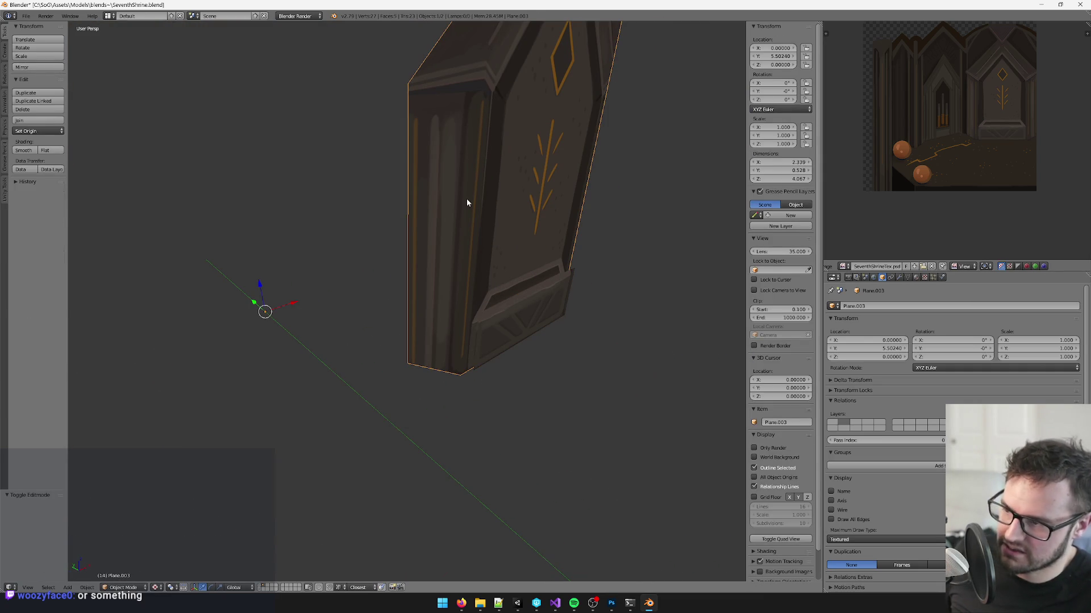
Step: Move the shrine model to another layer and view it with the separated piece
key("m")
left_click(541, 219)
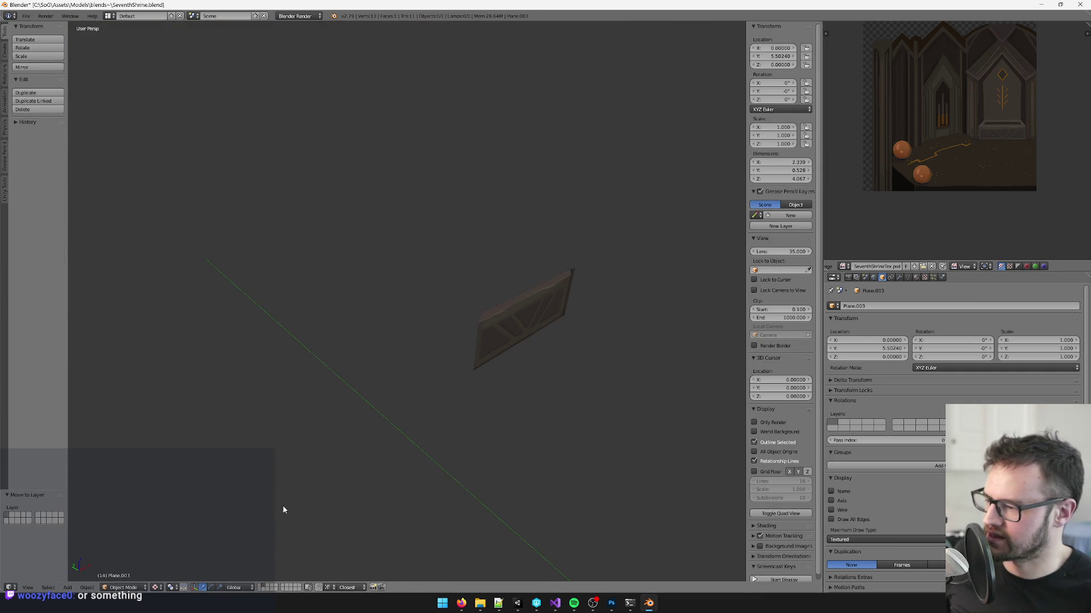
left_click(265, 588, "shift")
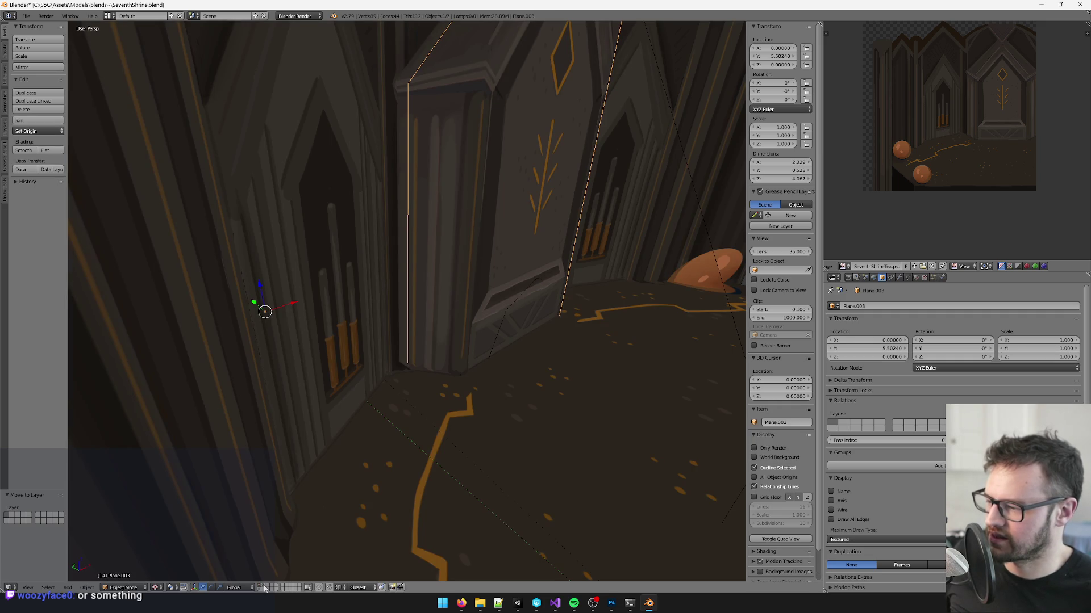
key("KP_0")
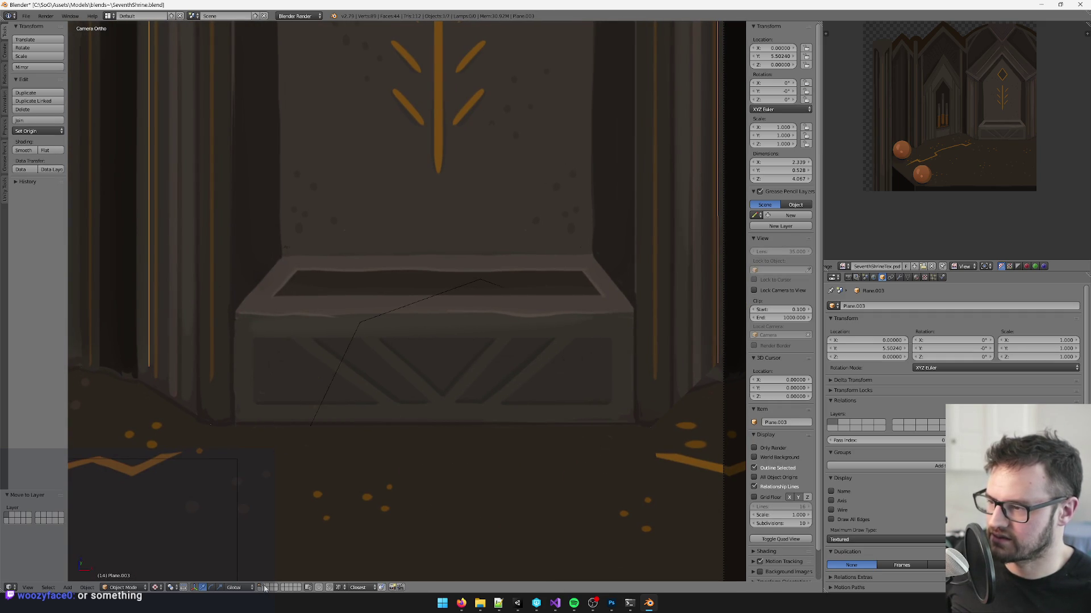
left_click_drag(359, 432, 394, 396)
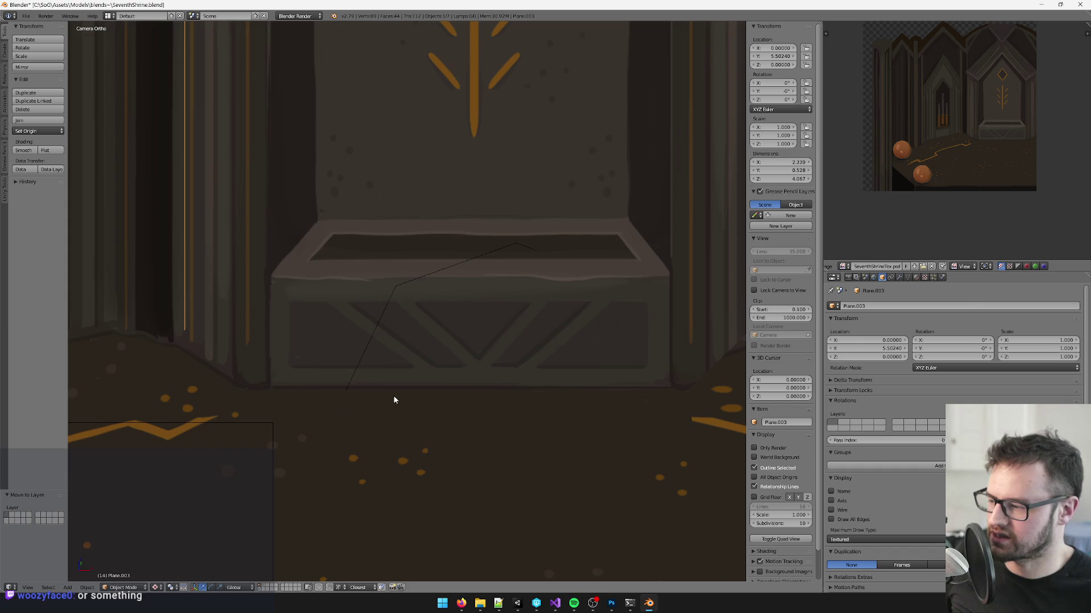
Step: Send the trough piece to layer 1, then display the physics mesh layer
left_click(263, 588)
right_click(492, 309)
key("KP_0")
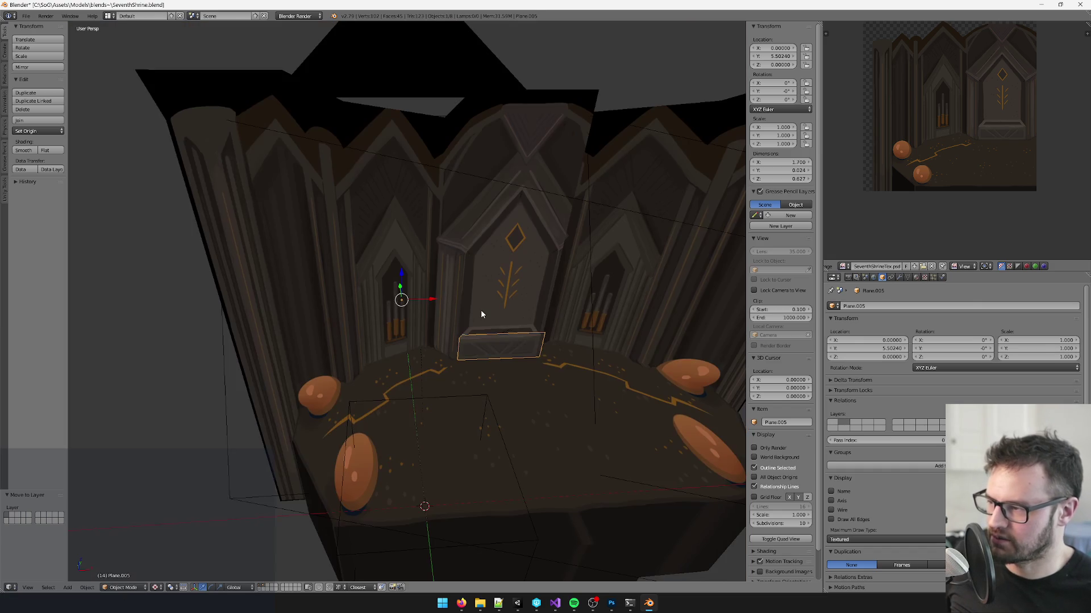
key("m")
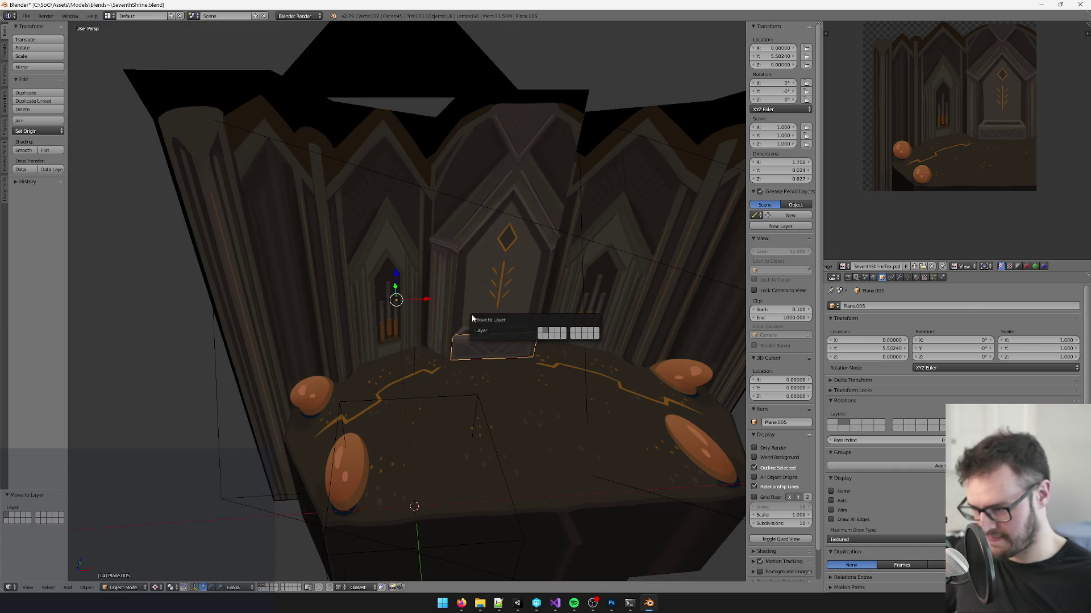
left_click(537, 334)
scroll(398, 397, "up", 3)
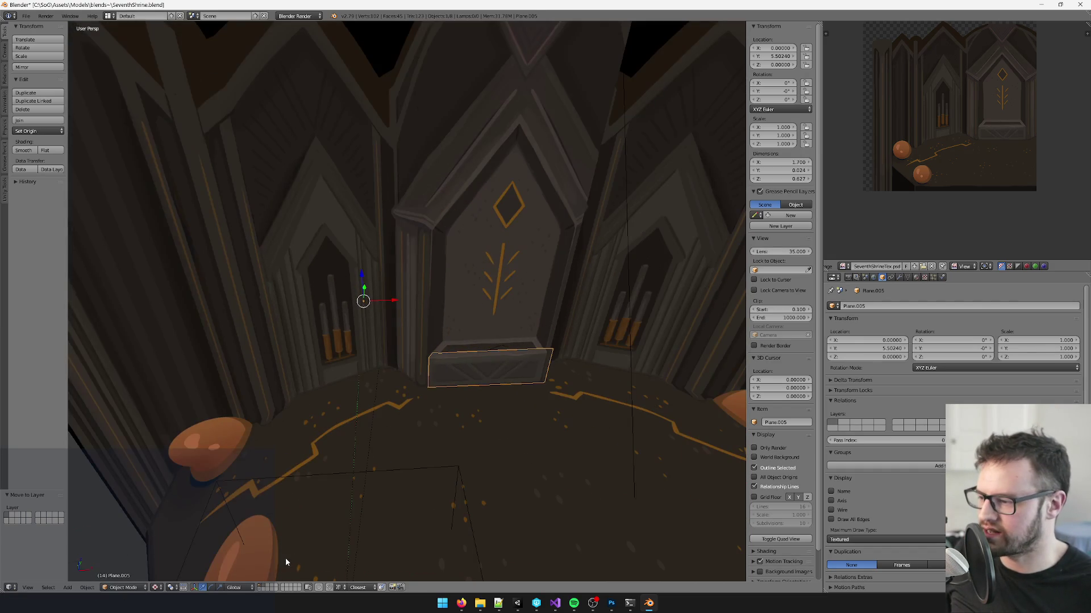
left_click(261, 587)
scroll(471, 359, "down", 3)
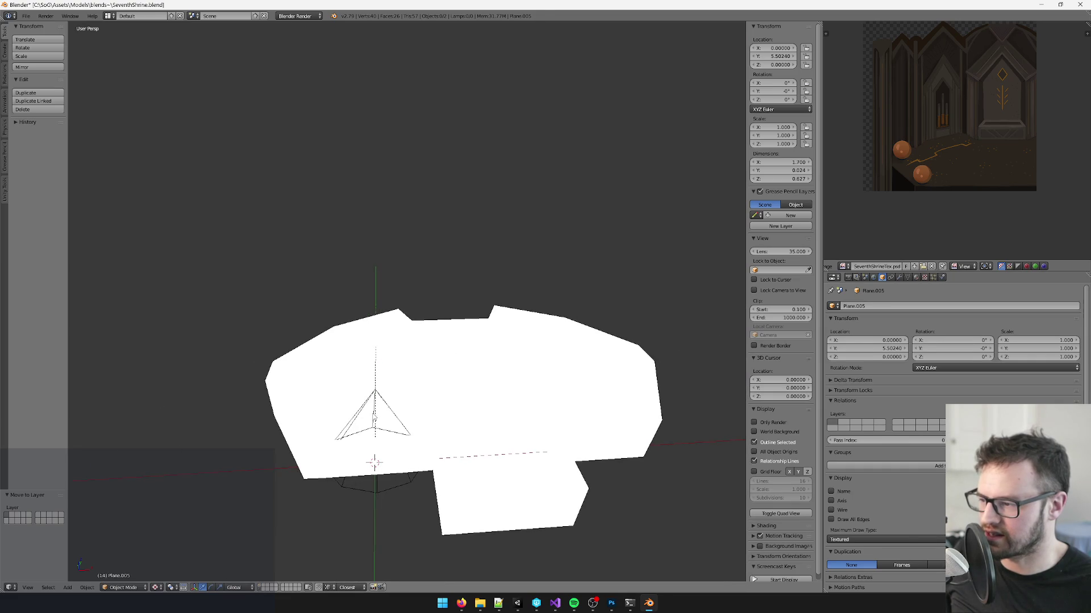
right_click(391, 383)
key("space")
type("to")
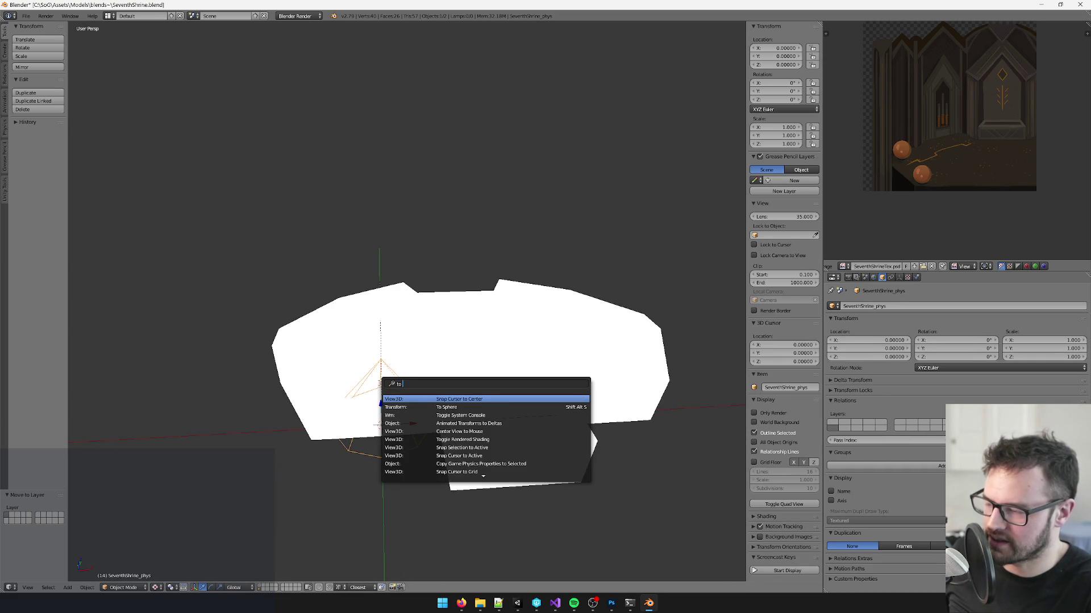
key("Return")
right_click(494, 311)
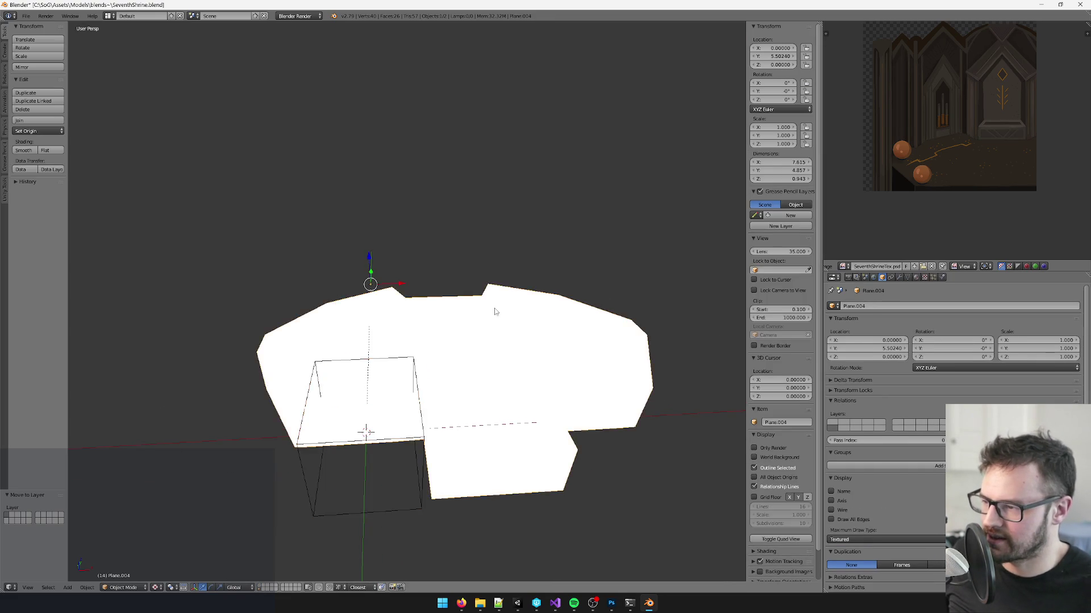
scroll(494, 312, "up", 5)
key("Tab")
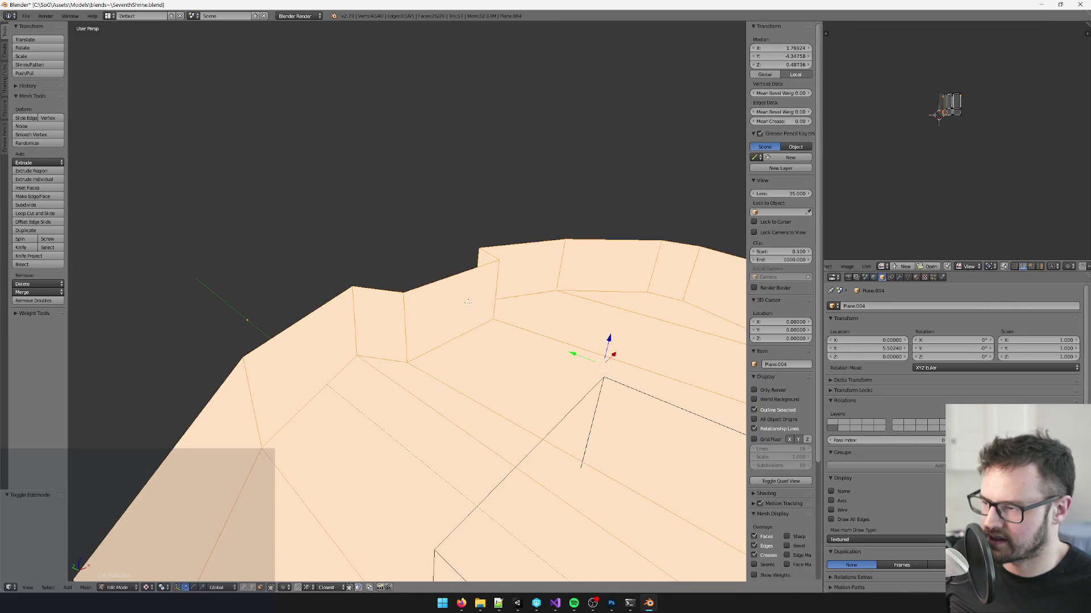
right_click(468, 301)
scroll(379, 432, "down", 6)
key("Tab")
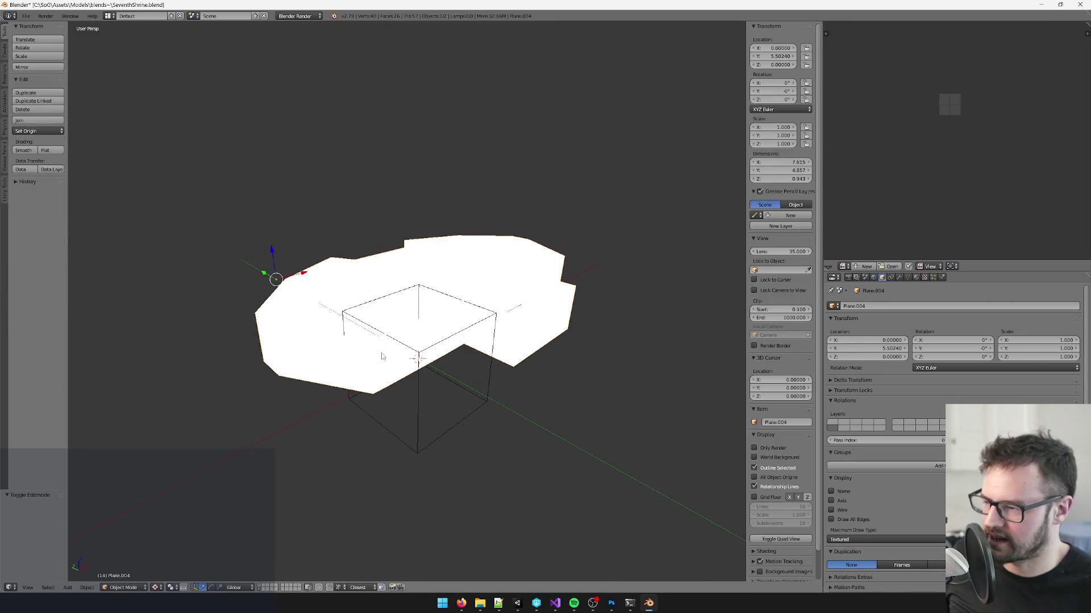
right_click(393, 293)
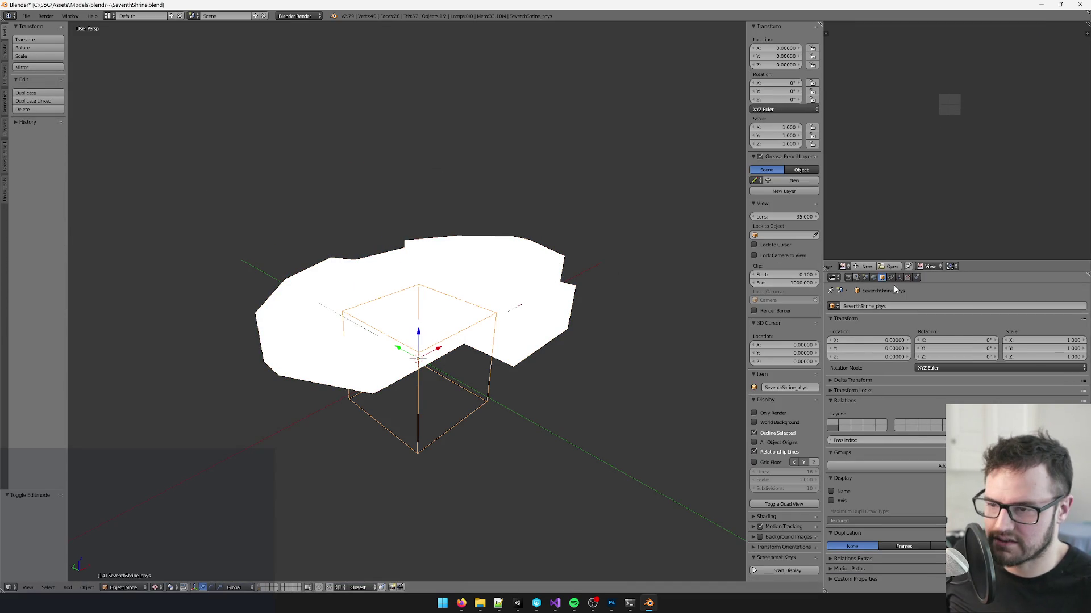
scroll(471, 534, "up", 4)
left_click(517, 603)
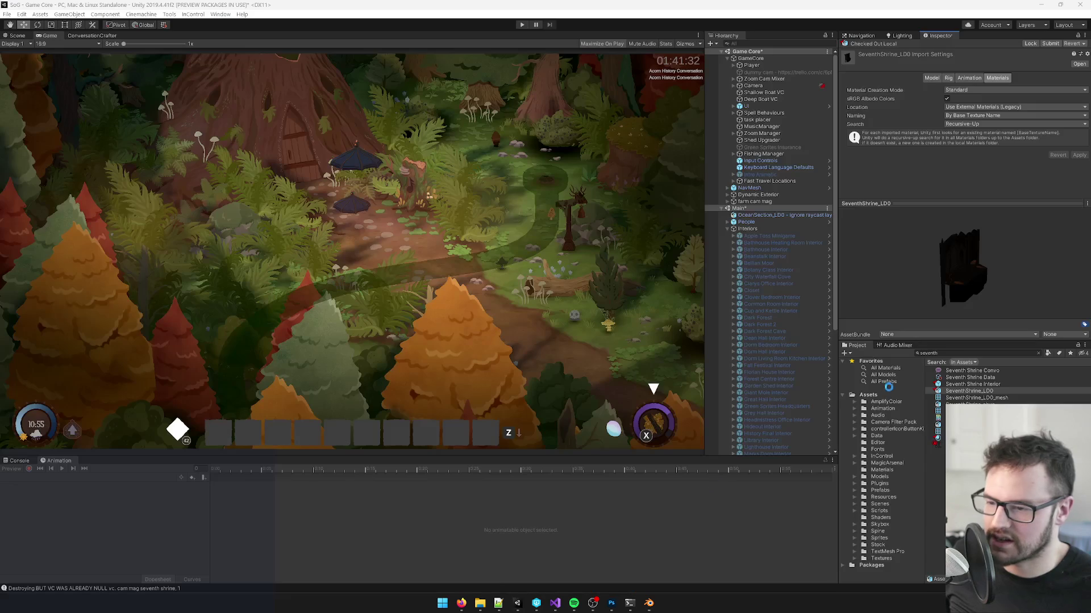
left_click(966, 405)
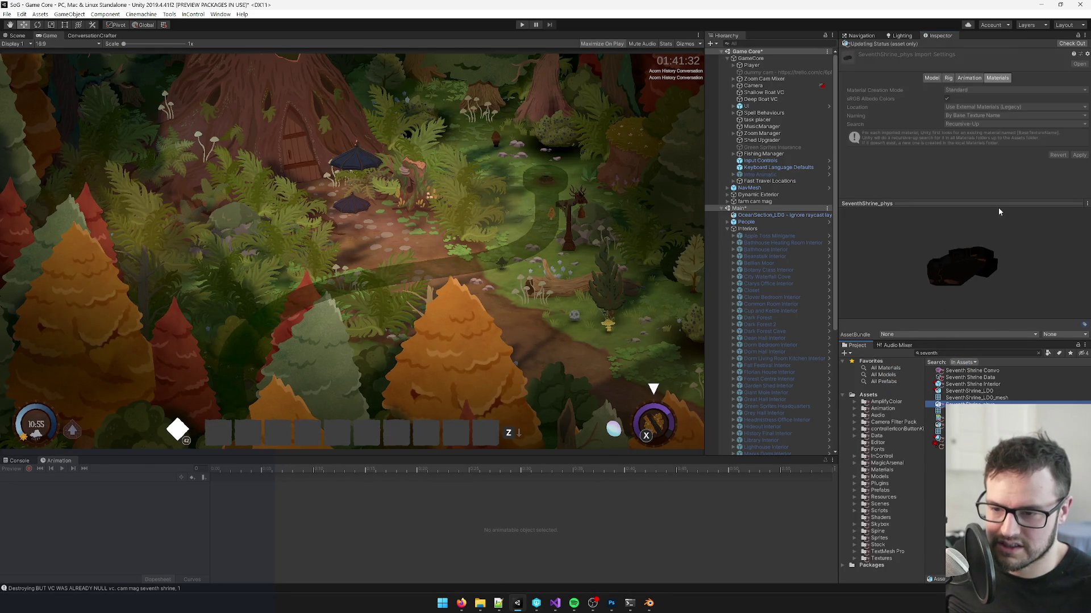
key("alt+Tab")
scroll(363, 398, "up", 3)
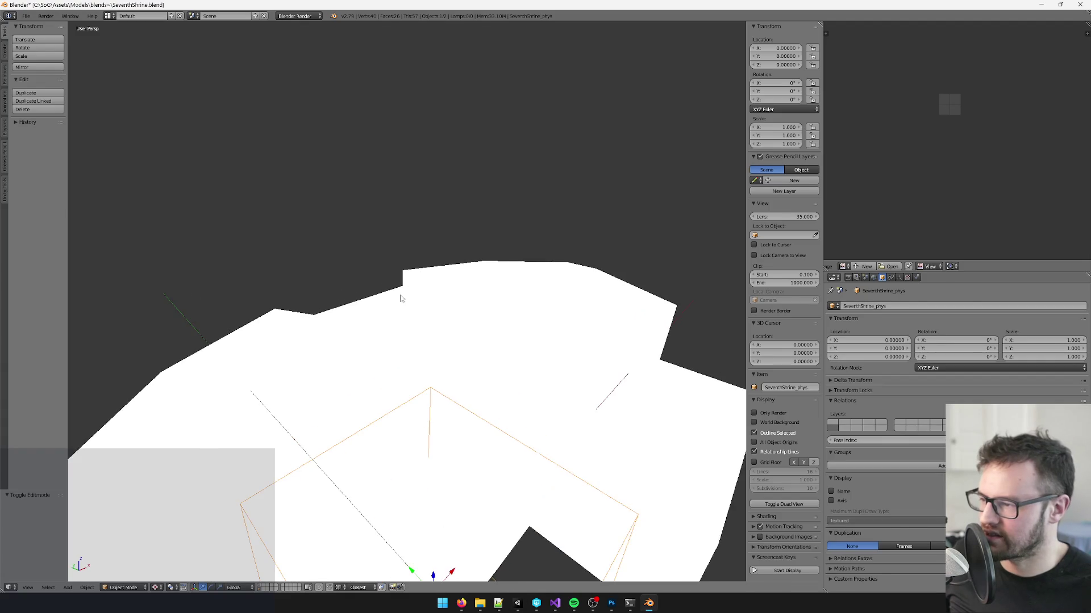
Step: Push the physics mesh's wall face back along Y around the fire trough
key("Tab")
key("Tab")
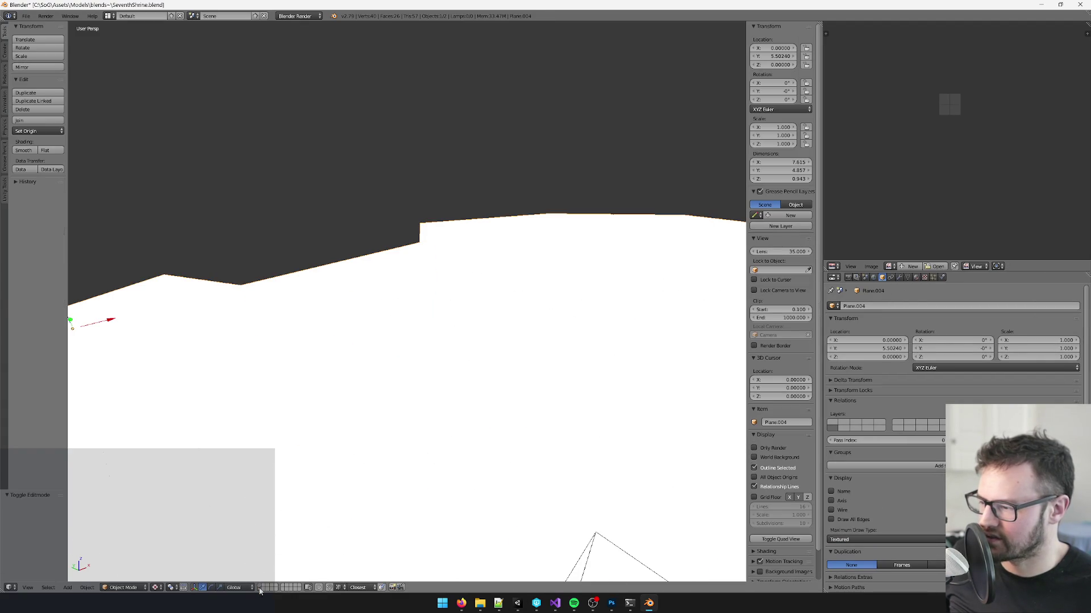
scroll(393, 345, "down", 5)
key("Tab")
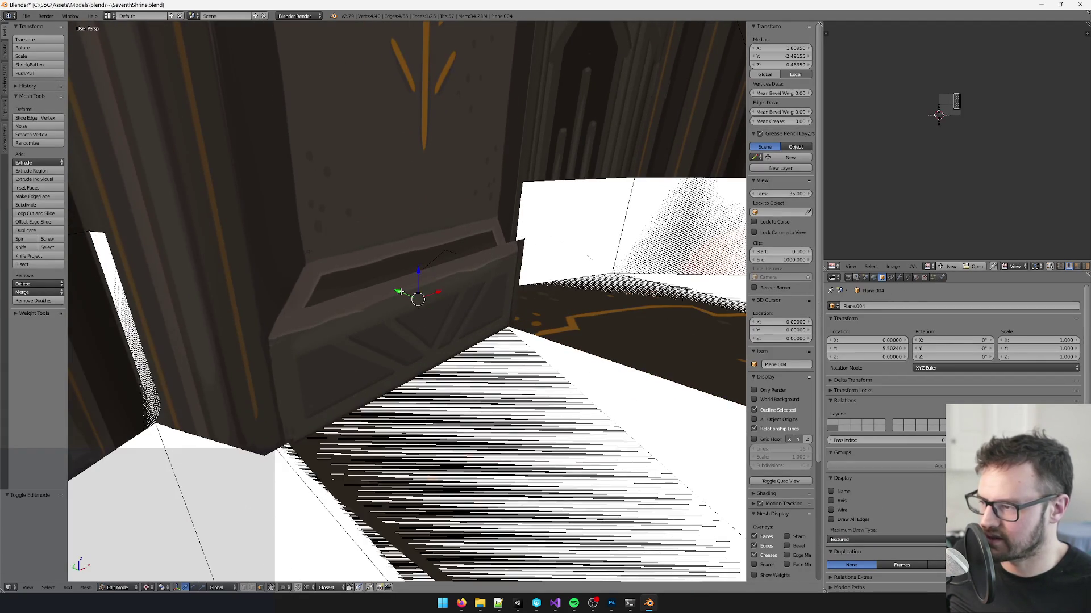
key("g")
key("y")
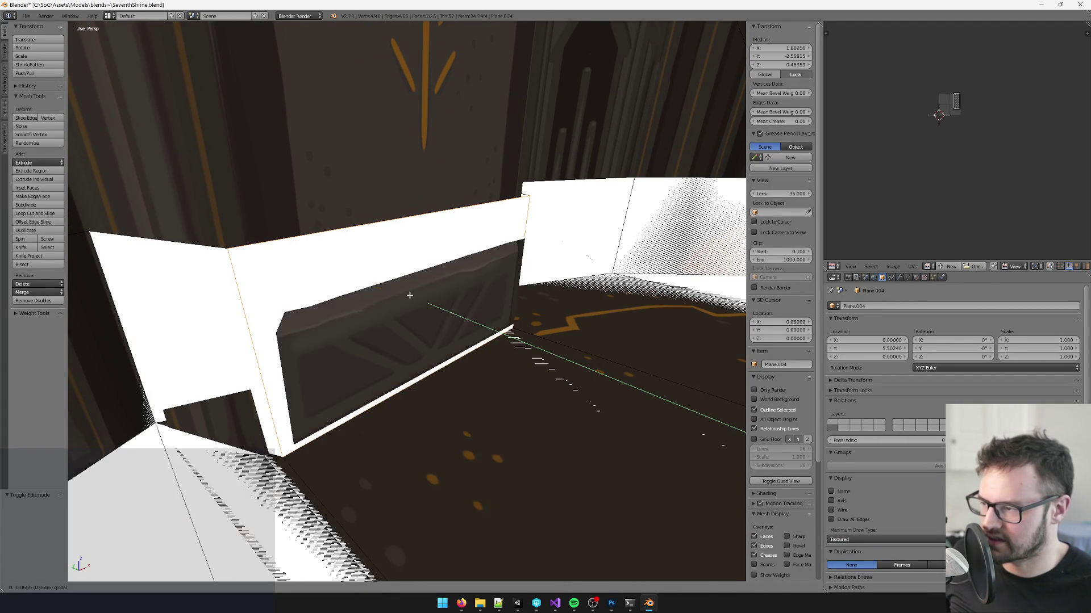
left_click(411, 295)
Step: Save the blend file and switch to Unity
key("Tab")
scroll(411, 295, "down", 3)
scroll(442, 297, "up", 3)
key("ctrl+s")
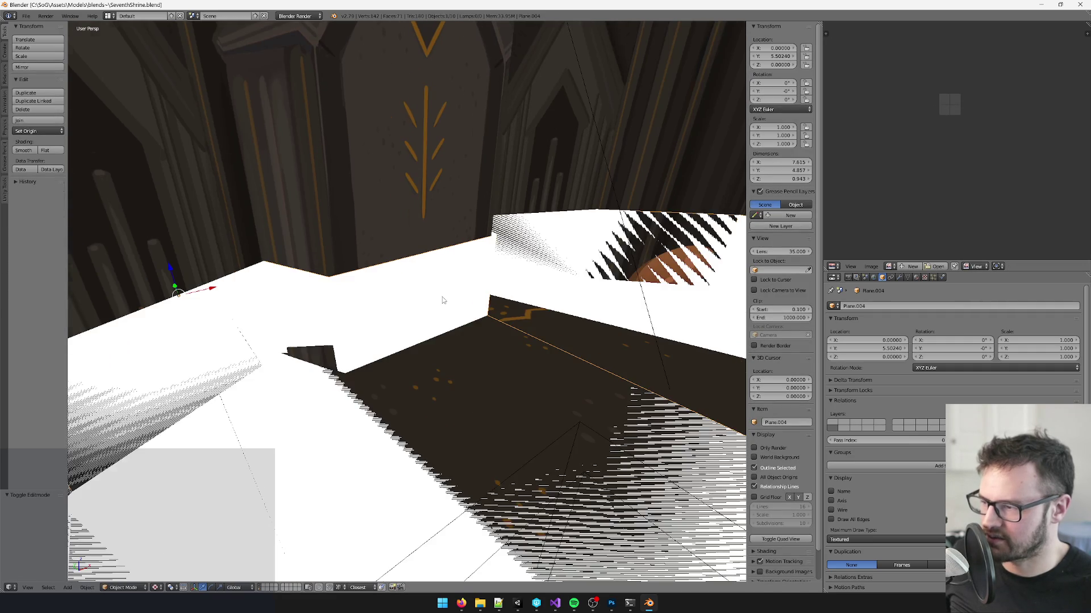
scroll(419, 318, "up", 2)
scroll(418, 318, "up", 4)
left_click(517, 603)
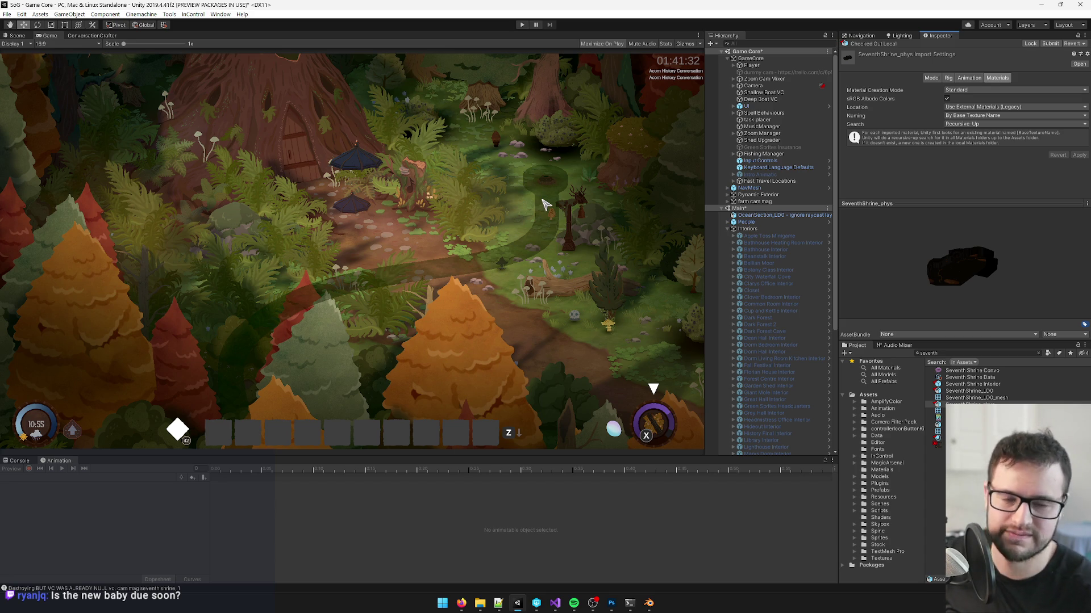
Step: Open the Seventh Shrine Interior prefab from the Interiors group in the Project panel
left_click(779, 229)
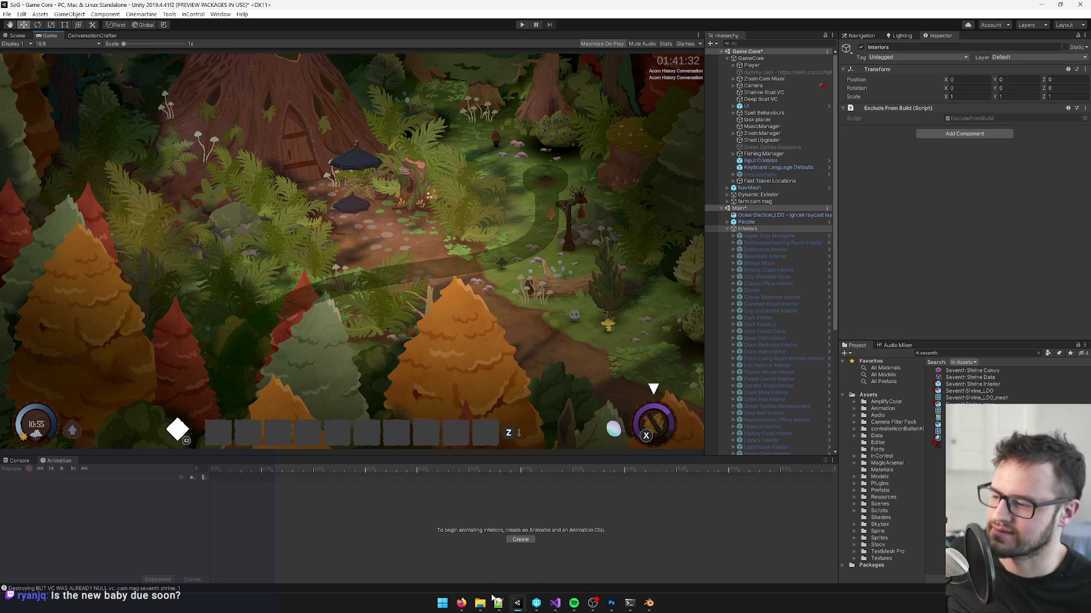
mouse_move(461, 603)
mouse_move(532, 567)
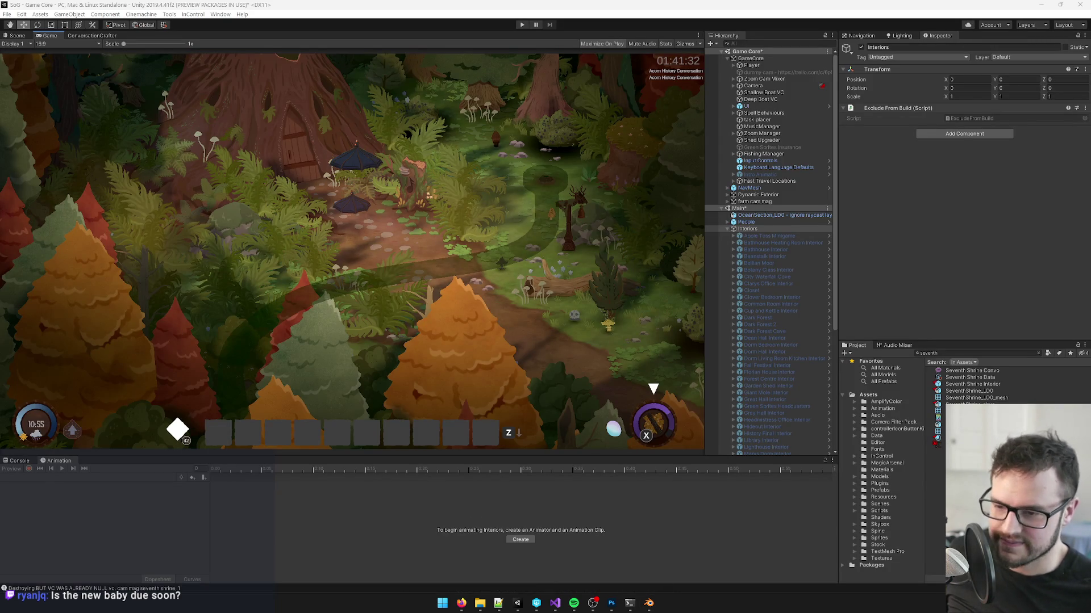
left_click(976, 397)
left_click(975, 384)
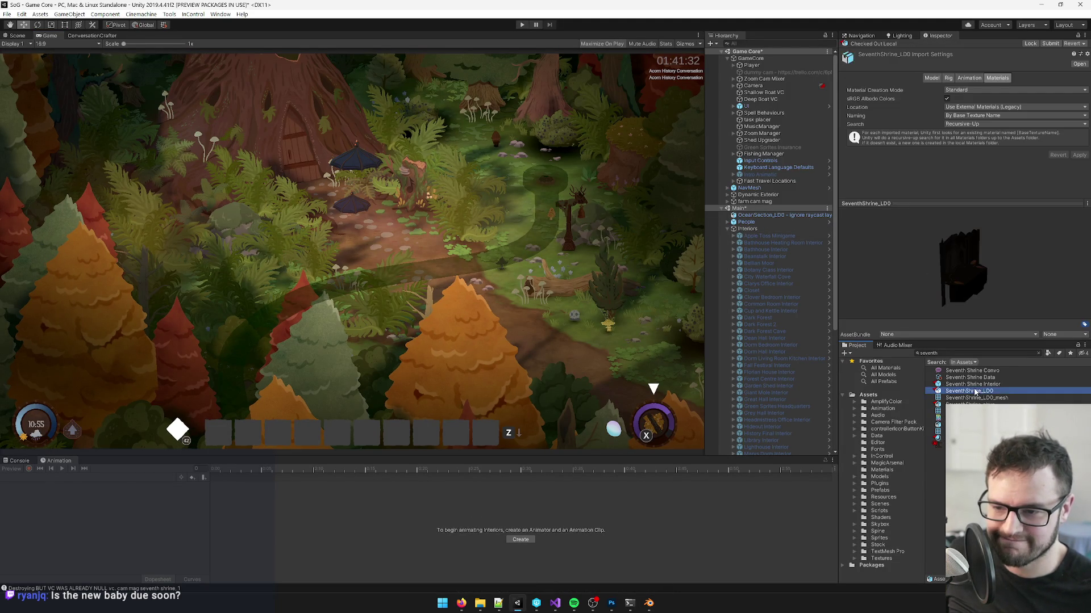
left_click(962, 79)
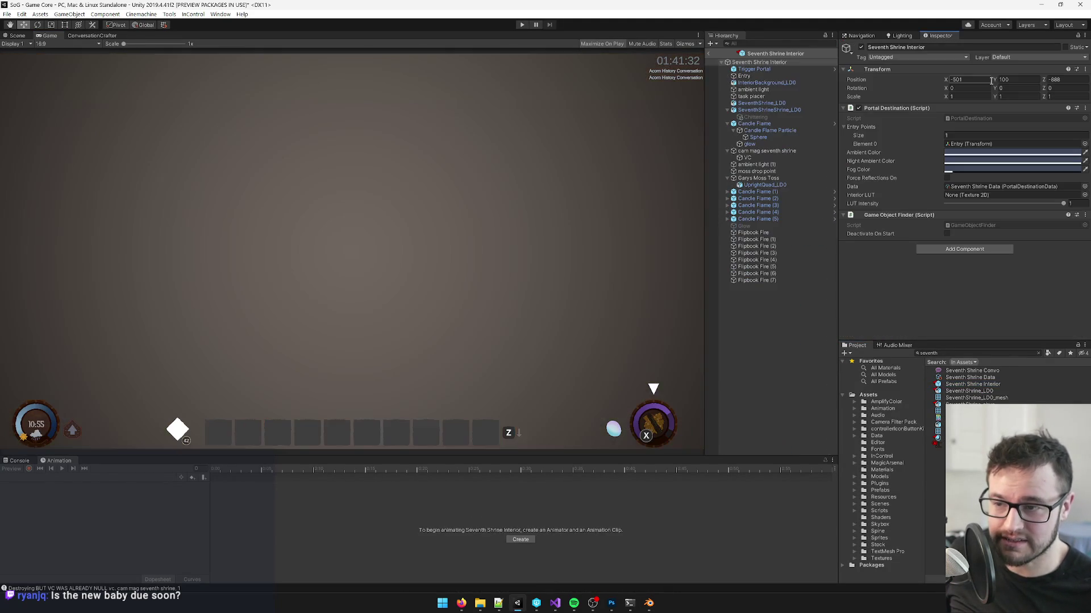
Step: Frame Flipbook Fire (7) in the Scene view, inspect the shrine and its LD0 model, then return to Blender
left_click(17, 36)
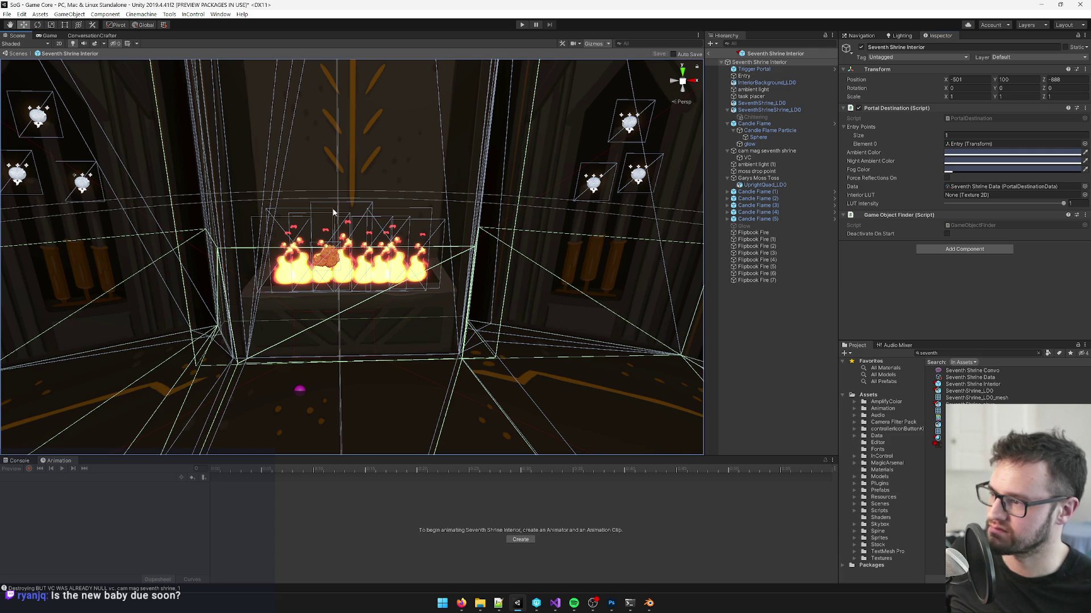
left_click(362, 269)
key("f")
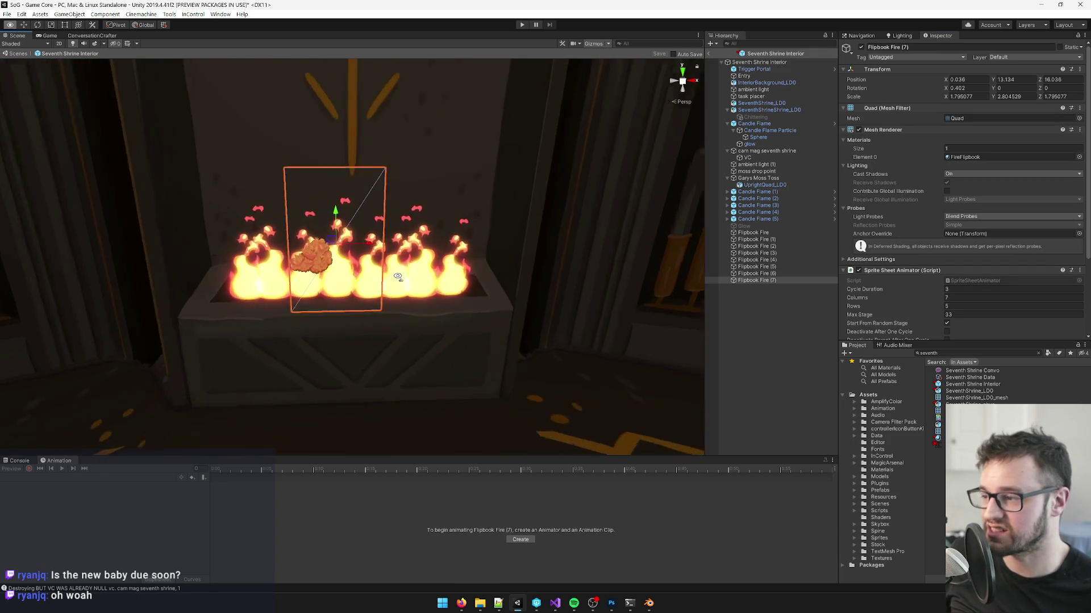
left_click_drag(406, 278, 486, 287)
left_click(387, 308)
mouse_move(388, 307)
left_mouse_down()
mouse_move(374, 315)
mouse_move(423, 319)
mouse_move(375, 341)
left_mouse_up()
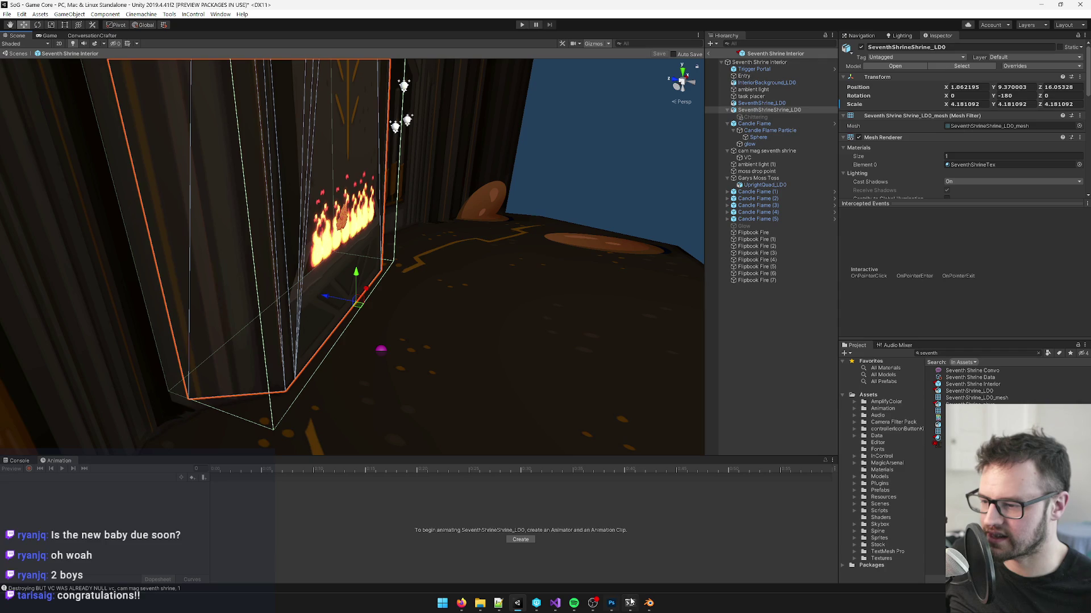
left_click(970, 391)
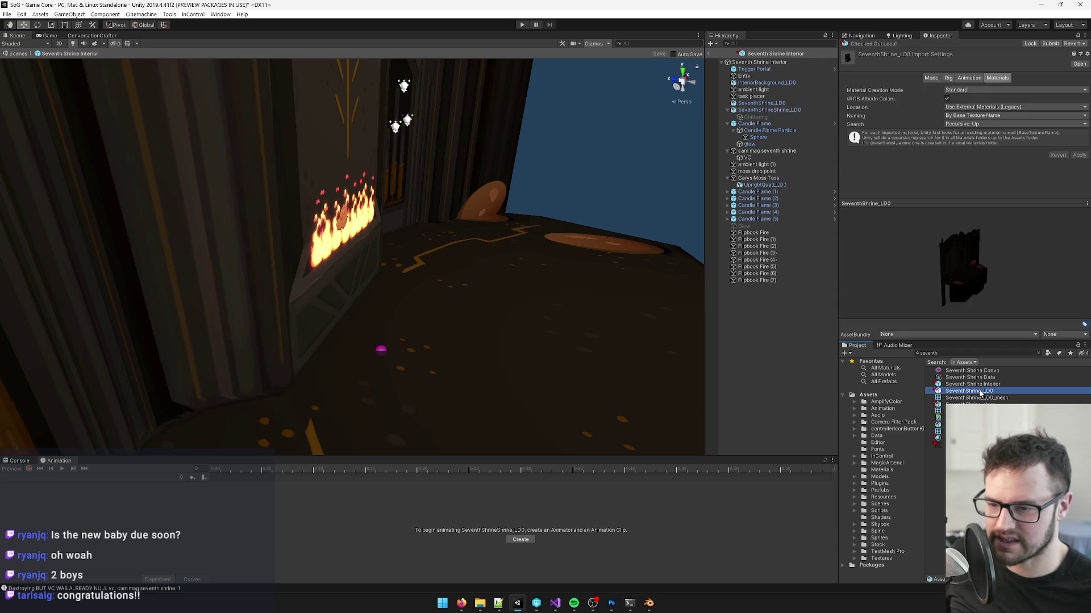
left_click(649, 603)
scroll(456, 380, "down", 10)
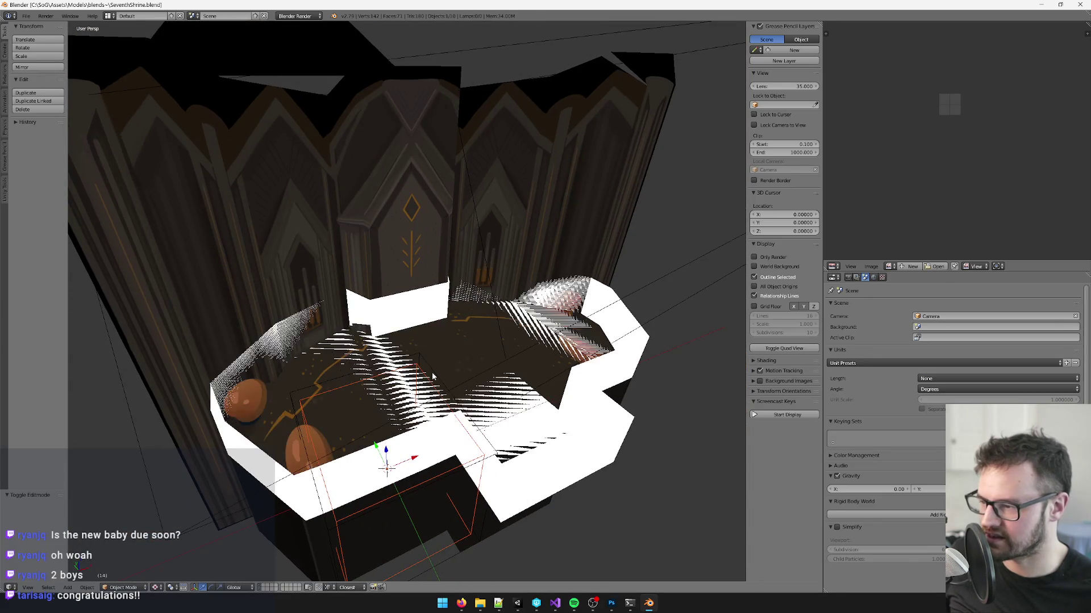
Step: Select the white physics mesh and set the export path in the Unity Simple Export panel
right_click(434, 377)
left_click(5, 189)
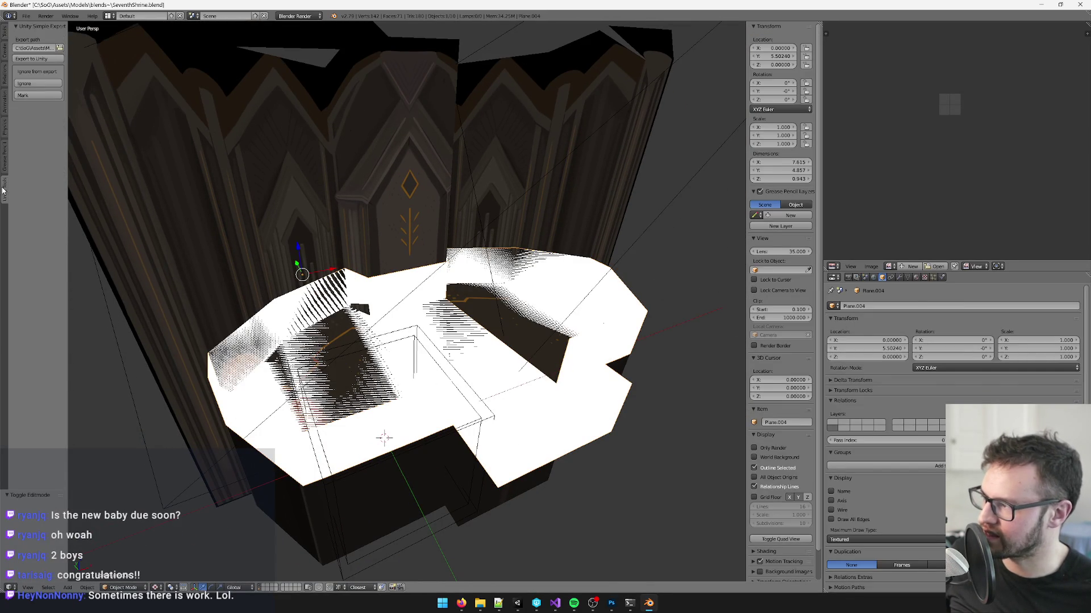
left_click(41, 48)
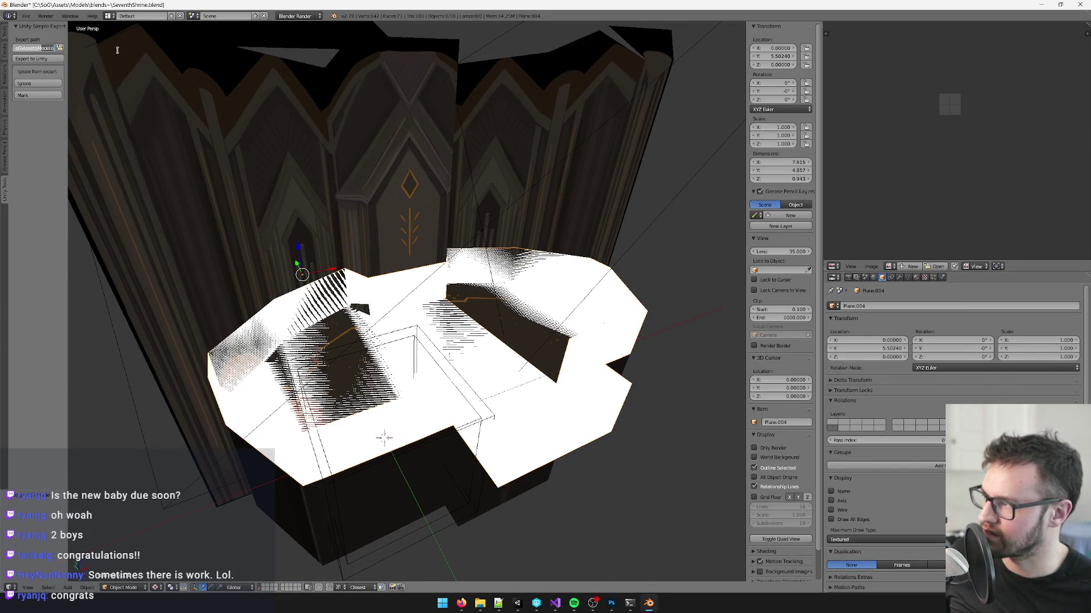
left_click(31, 193)
scroll(305, 192, "up", 2)
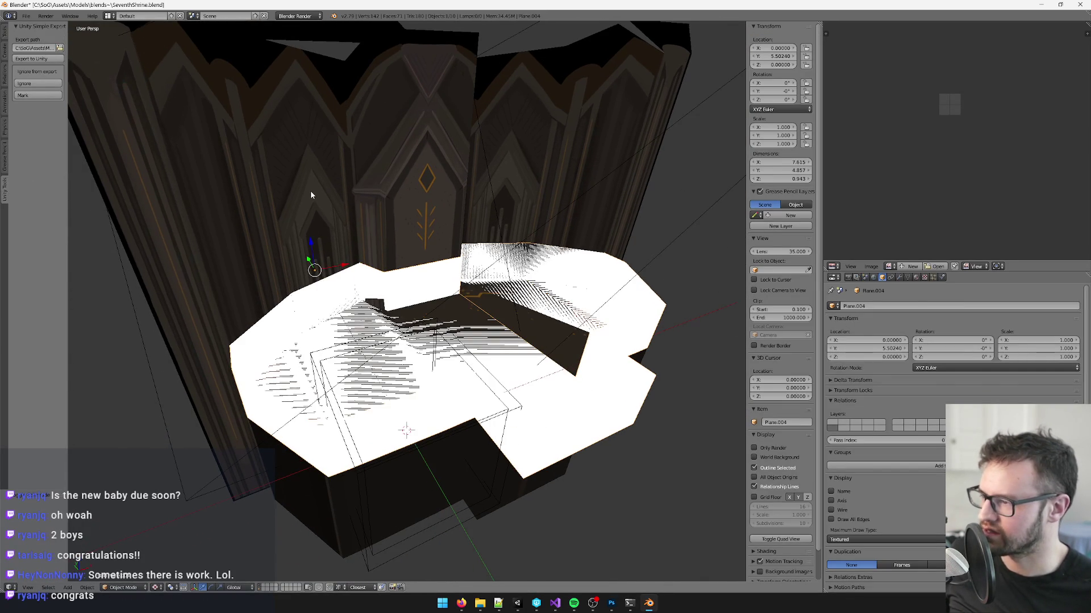
scroll(428, 206, "down", 2)
Step: Hide the white cap plane Plane.004 and switch to Unity to see the re-import
key("h")
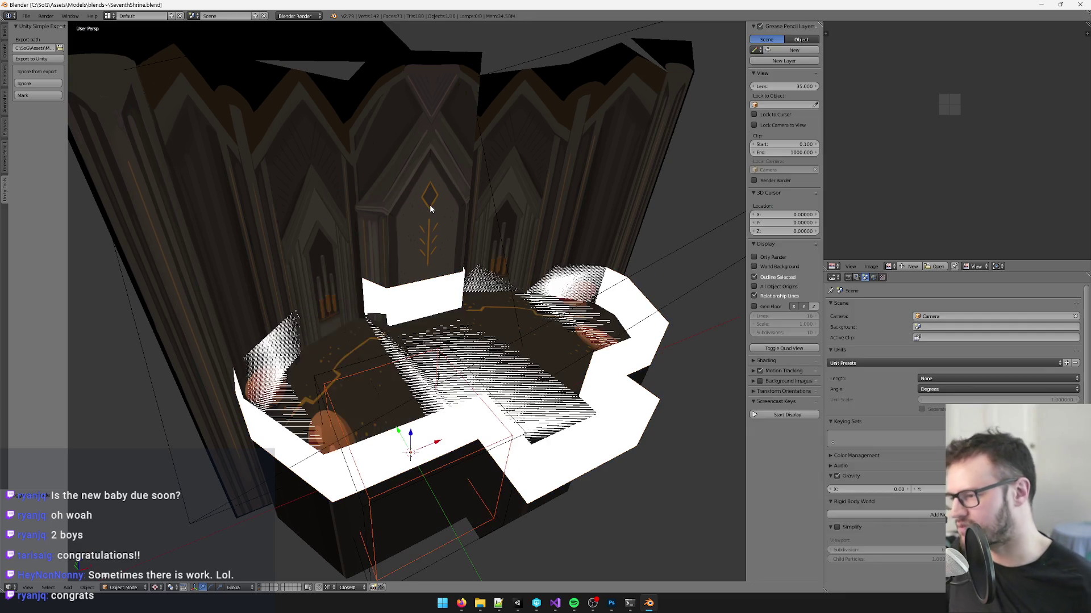
scroll(433, 222, "down", 1)
key("alt+Tab")
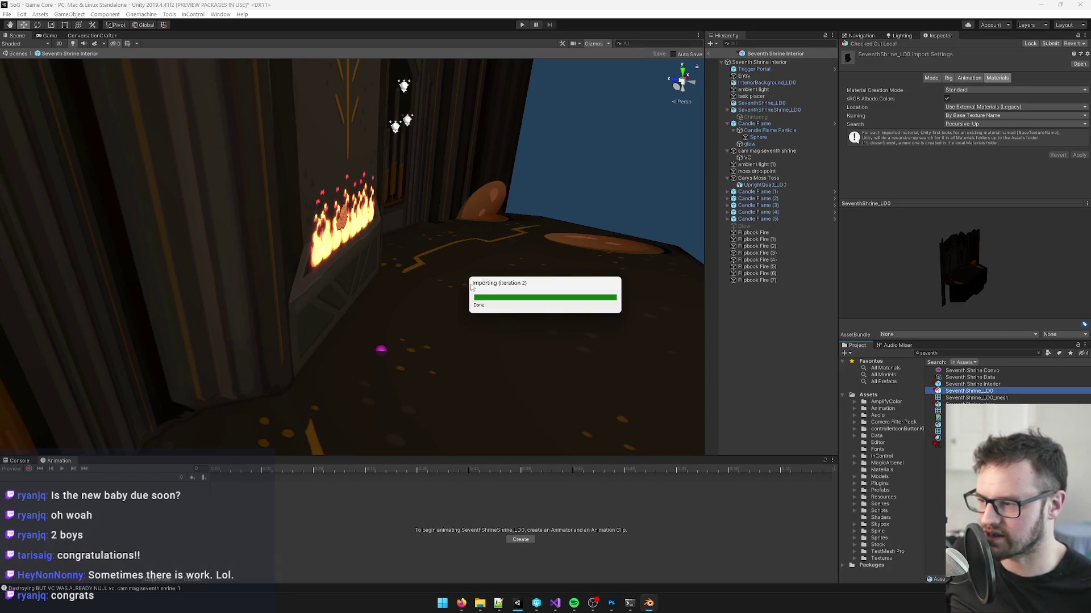
Step: Frame the re-imported shrine mesh, undoing test moves so it stays at Z 16.05, then return to Blender
left_click(353, 277)
mouse_move(361, 274)
left_mouse_down()
mouse_move(505, 304)
mouse_move(398, 282)
left_mouse_up()
key("ctrl+z")
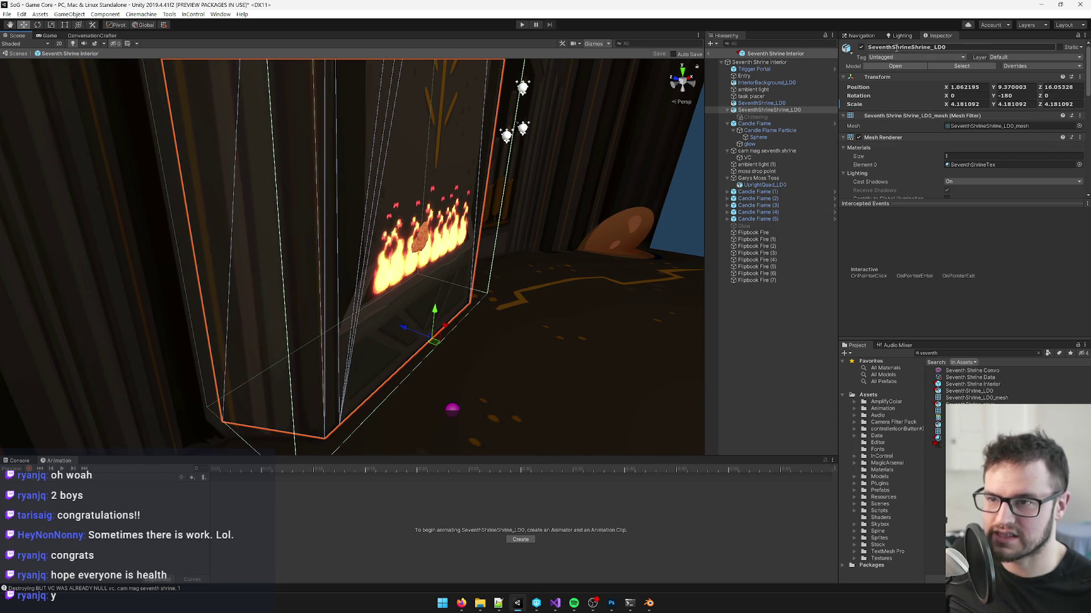
key("f")
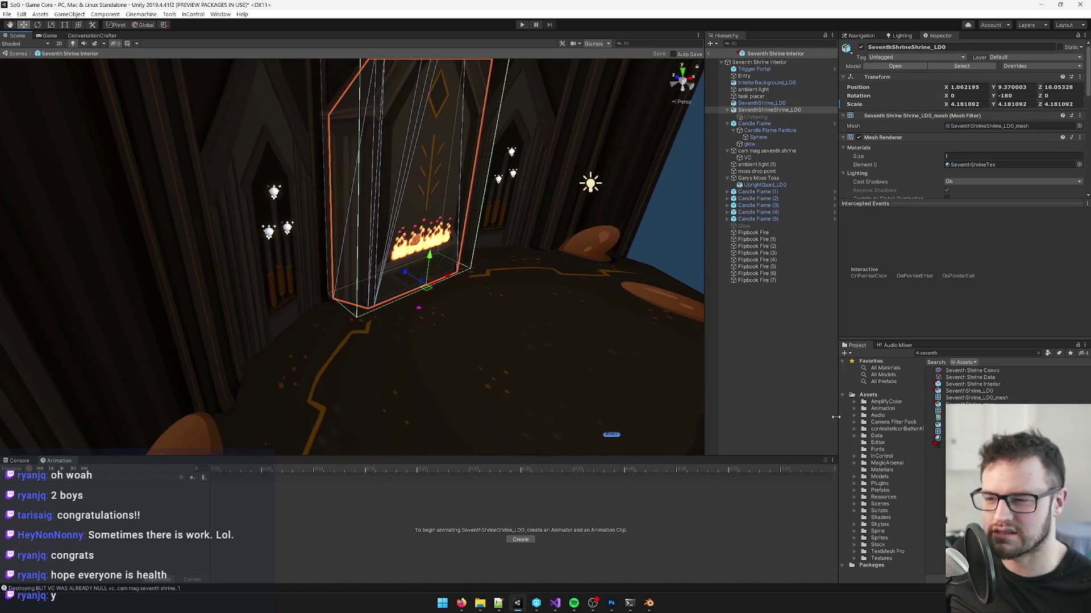
mouse_move(407, 276)
left_mouse_down()
mouse_move(490, 295)
mouse_move(446, 299)
left_mouse_up()
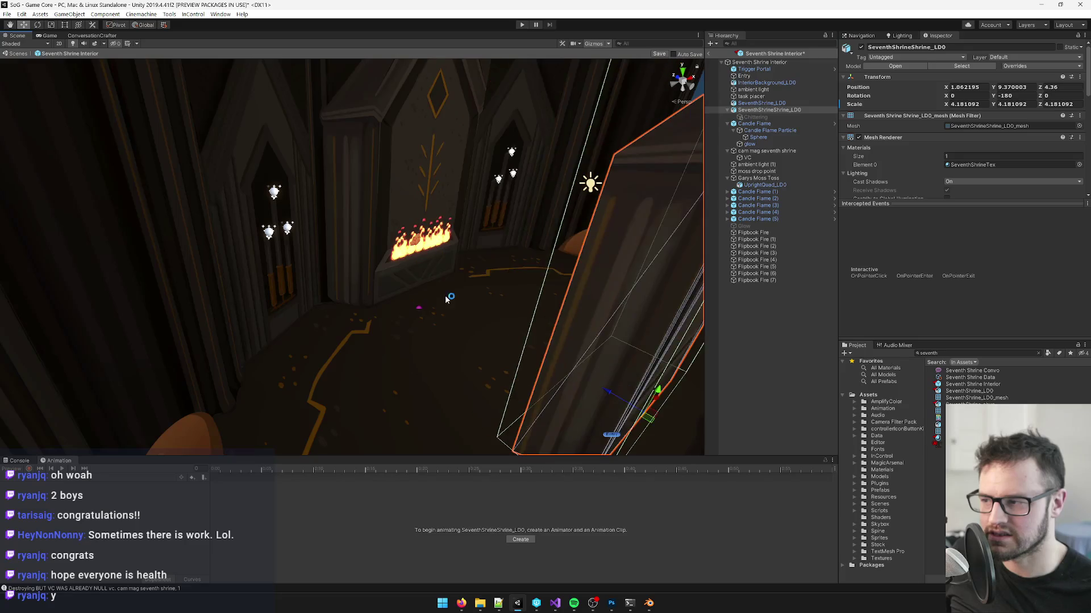
key("ctrl+z")
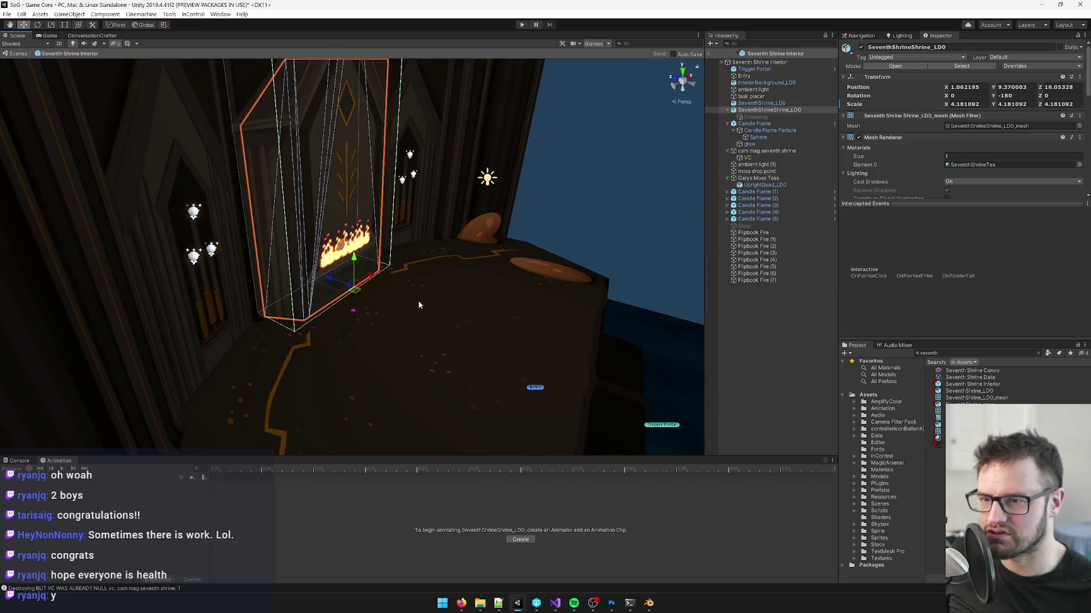
key("alt+Tab")
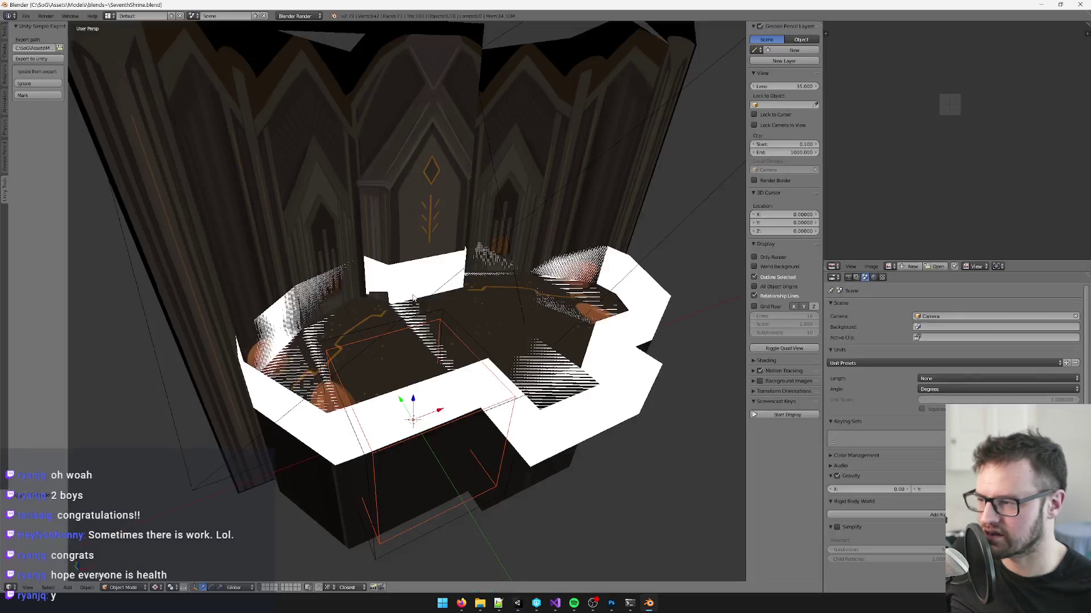
Step: Reveal the hidden cap plane to inspect it up close, then hide it again
key("alt+h")
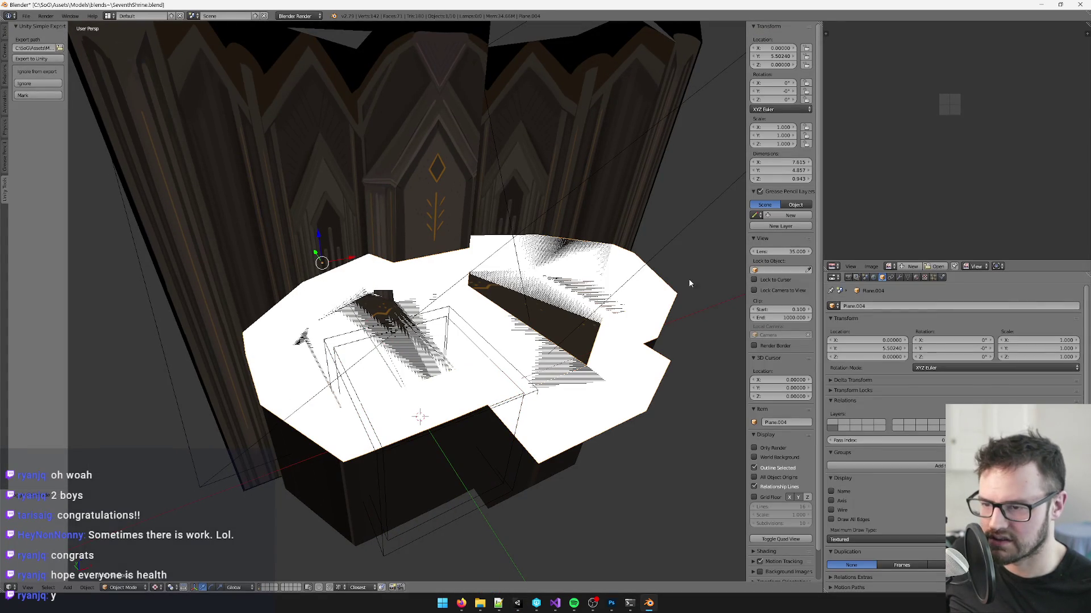
left_click_drag(454, 316, 412, 264)
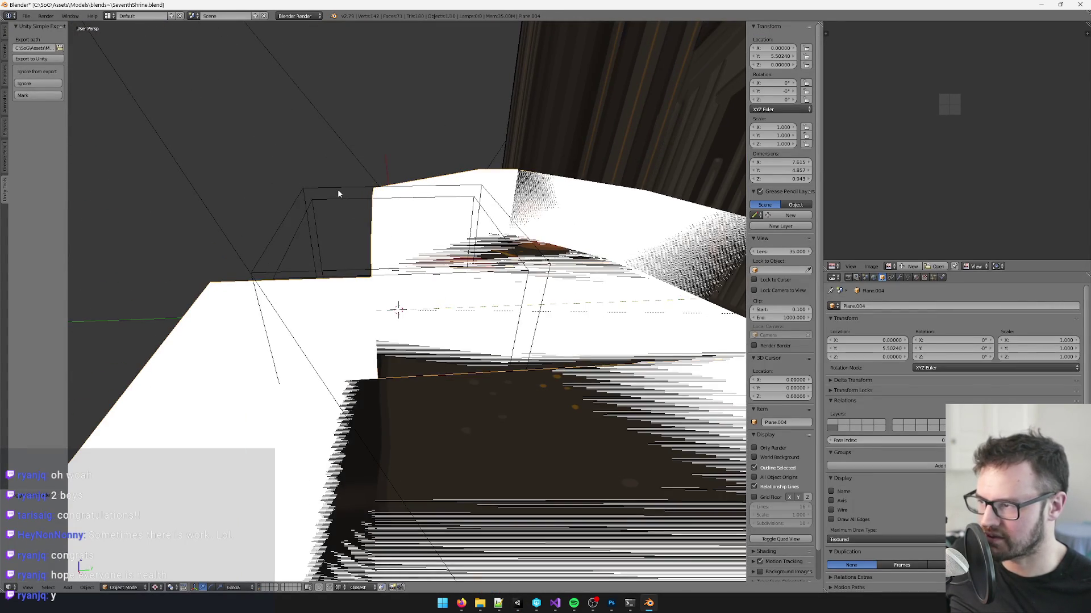
key("ctrl+z")
left_click_drag(409, 319, 415, 324)
scroll(415, 325, "down", 5)
Step: Check the shrine from the front view and move it along the X axis
key("r")
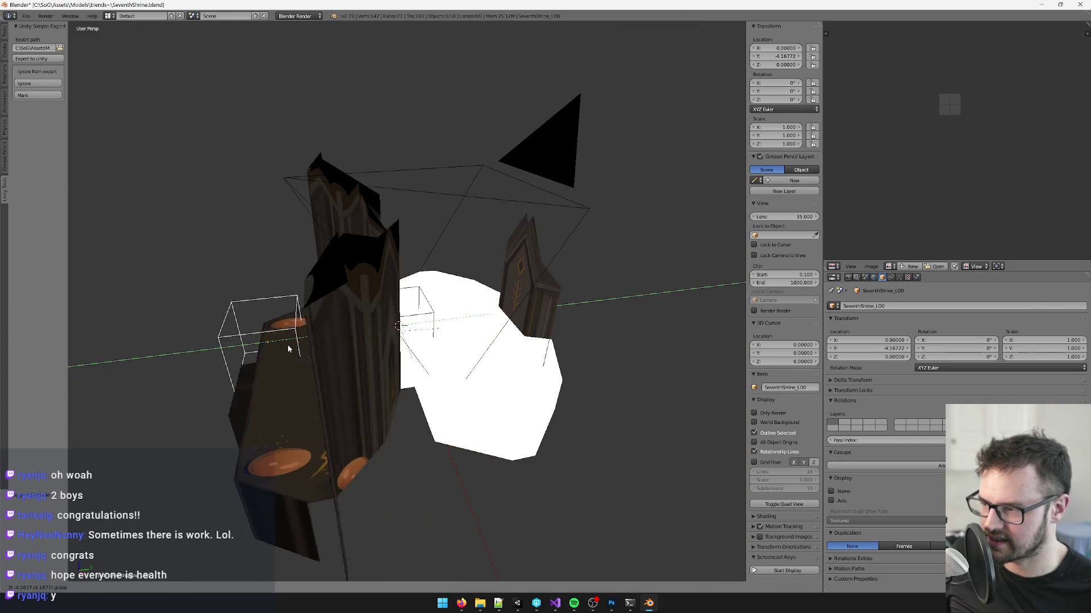
right_click(455, 347)
mouse_move(455, 345)
left_mouse_down()
mouse_move(409, 392)
mouse_move(387, 314)
left_mouse_up()
scroll(420, 375, "up", 2)
key("KP_1")
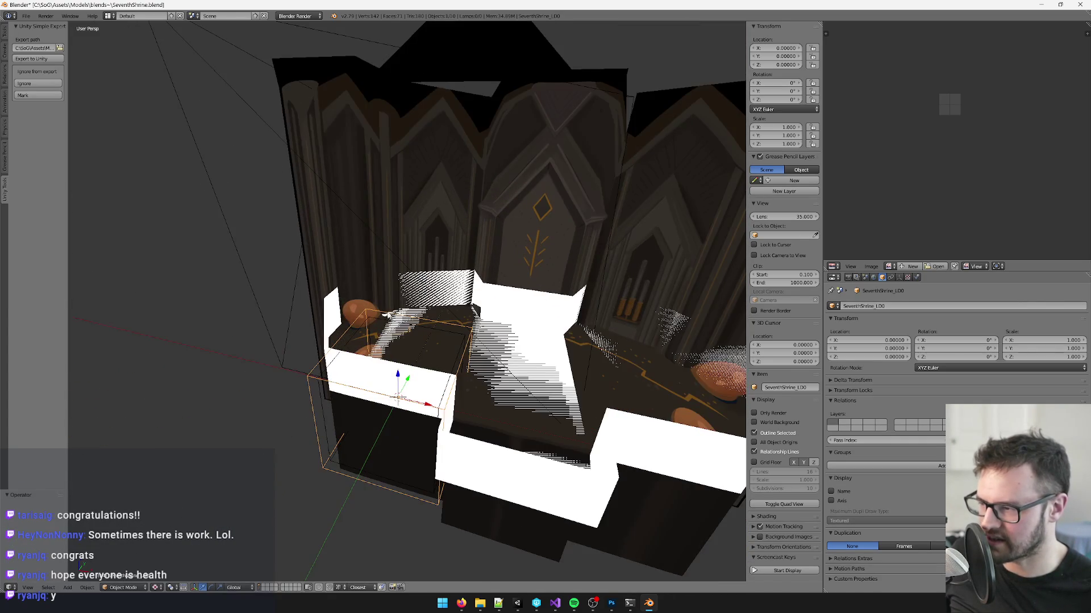
left_click_drag(388, 268, 341, 369)
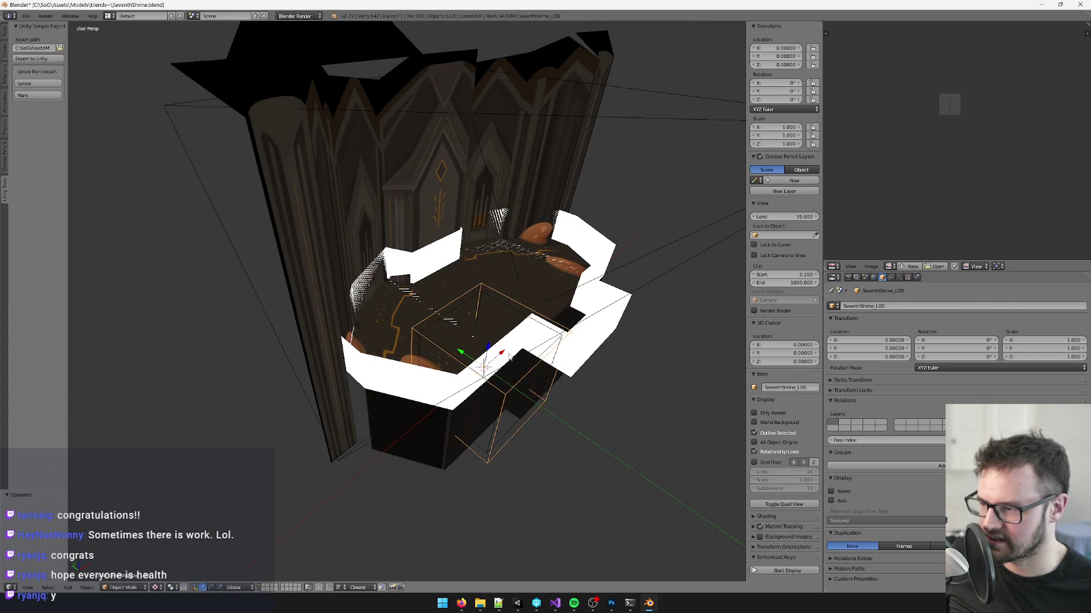
key("g")
key("x")
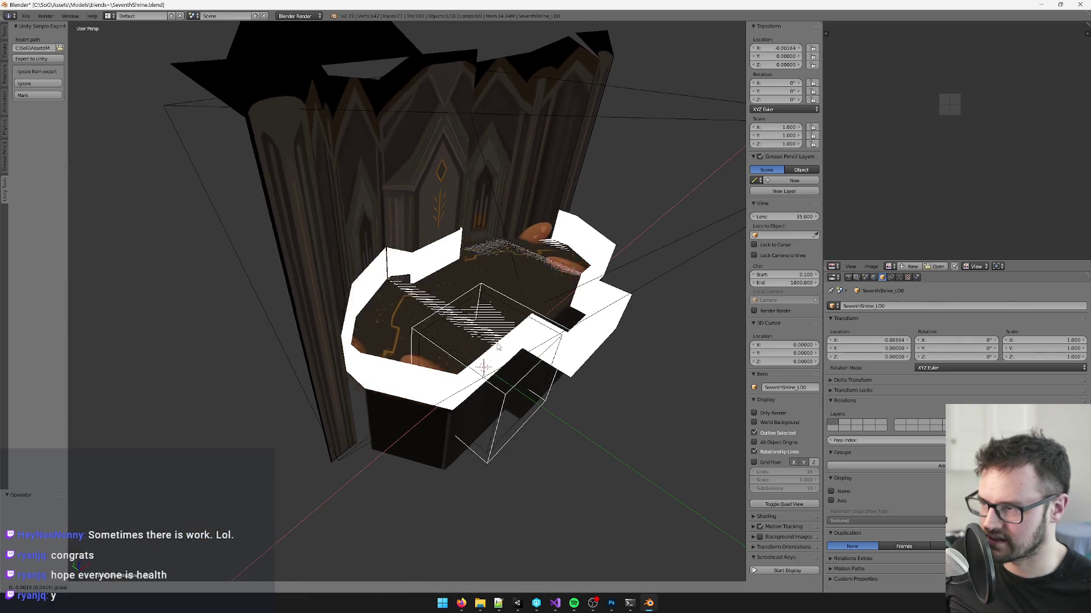
left_click(470, 363)
mouse_move(469, 363)
left_mouse_down()
mouse_move(439, 179)
mouse_move(562, 341)
mouse_move(495, 306)
mouse_move(469, 248)
mouse_move(455, 243)
mouse_move(428, 282)
mouse_move(426, 255)
mouse_move(462, 331)
mouse_move(305, 587)
left_mouse_up()
Step: Select the back wall Plane.003, floor Plane.004 and the small box in front of the altar
right_click(438, 179)
key("Tab")
key("Tab")
scroll(414, 141, "down", 5)
right_click(448, 259)
scroll(454, 341, "down", 5)
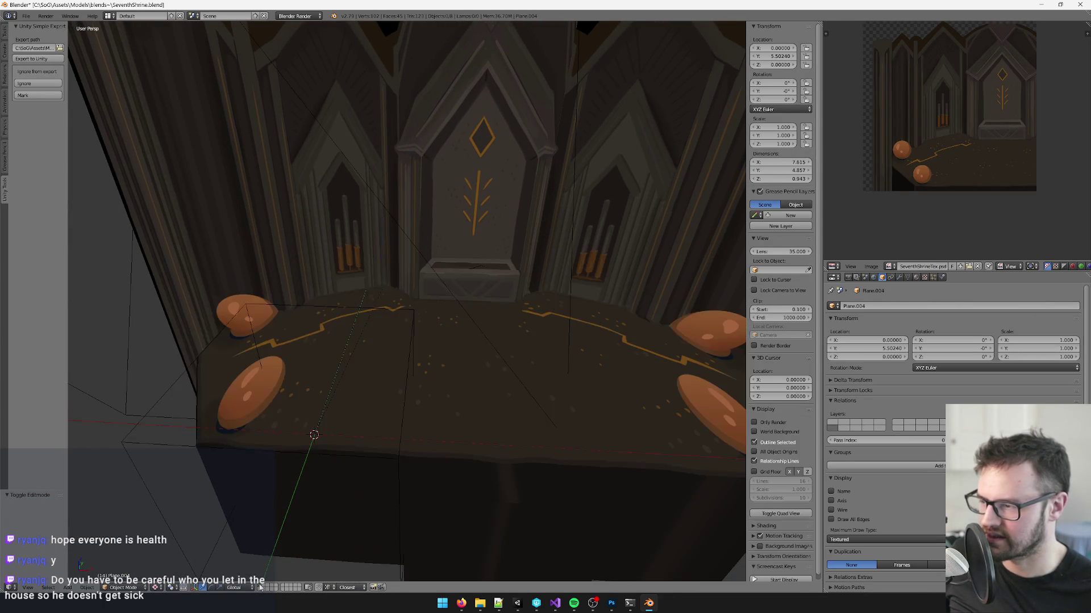
right_click(453, 267)
right_click(479, 273)
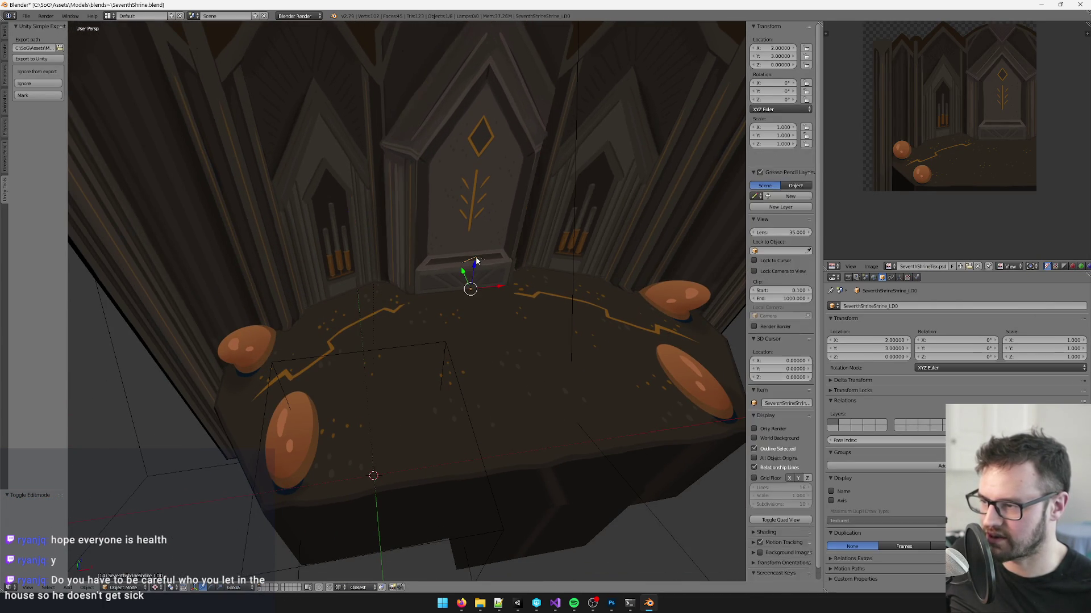
scroll(475, 275, "up", 8)
mouse_move(504, 266)
left_mouse_down()
mouse_move(475, 260)
mouse_move(483, 339)
left_mouse_up()
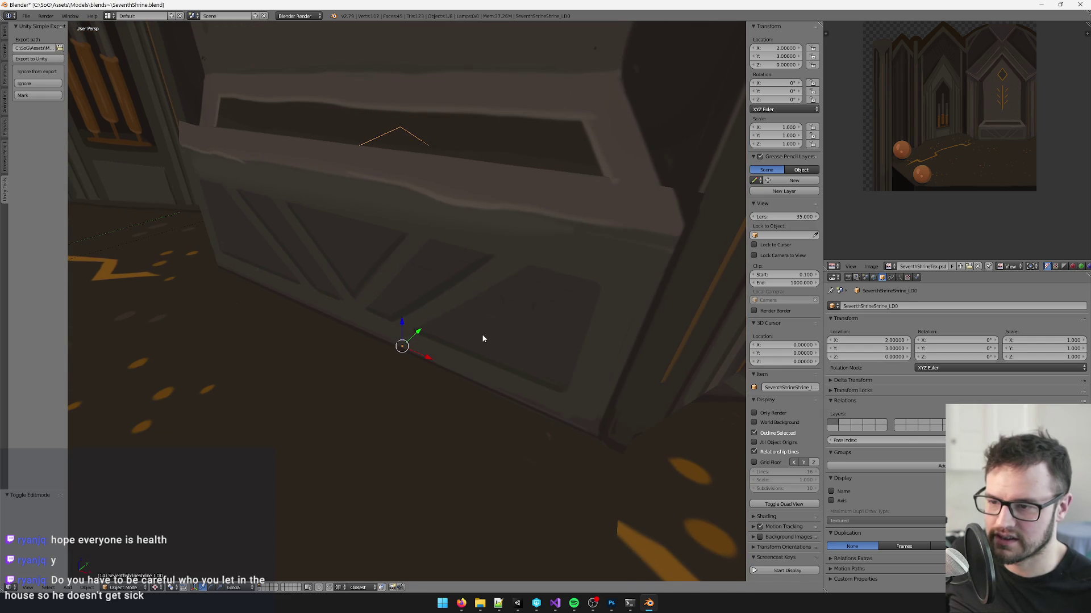
Step: Run Convert Dummies to Cubes on the selected objects
key("space")
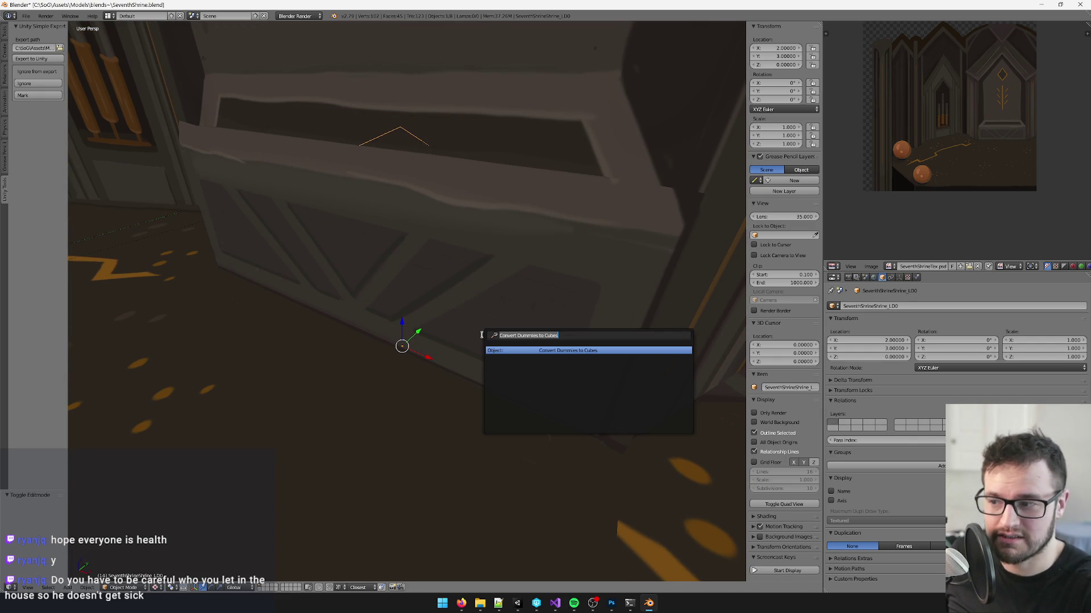
key("Return")
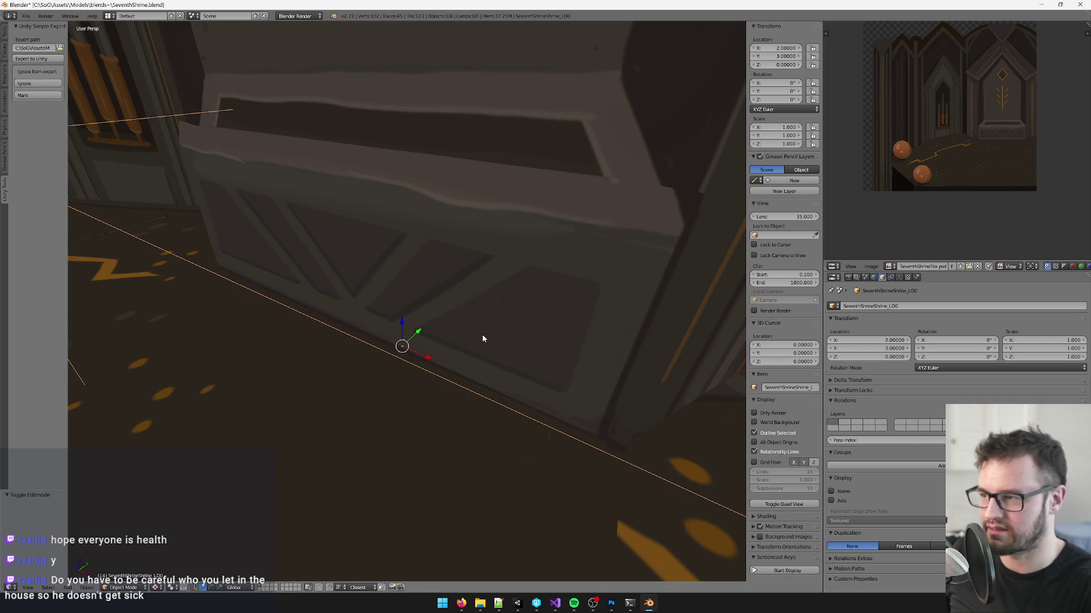
scroll(511, 335, "down", 5)
Step: Save over SeventhShrine.blend and show SeventhShrine_LD0's import settings in Unity
key("ctrl+s")
left_click(520, 336)
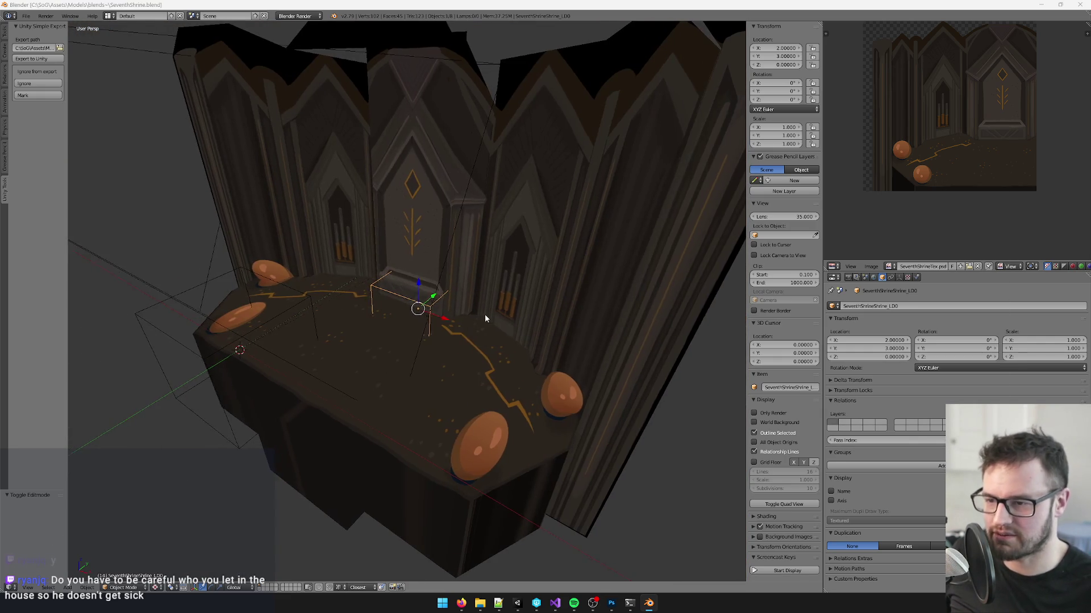
key("alt+Tab")
left_click(985, 391)
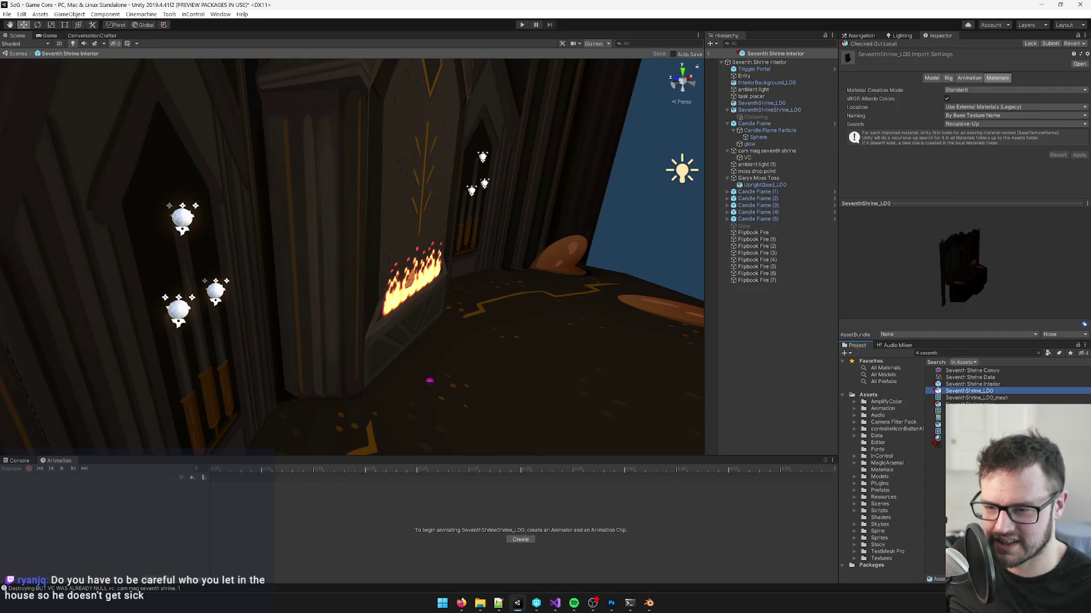
Step: Review SeventhShrineShrine_LD0's import settings, then save over SeventhShrine.blend again in Blender
left_click(971, 424)
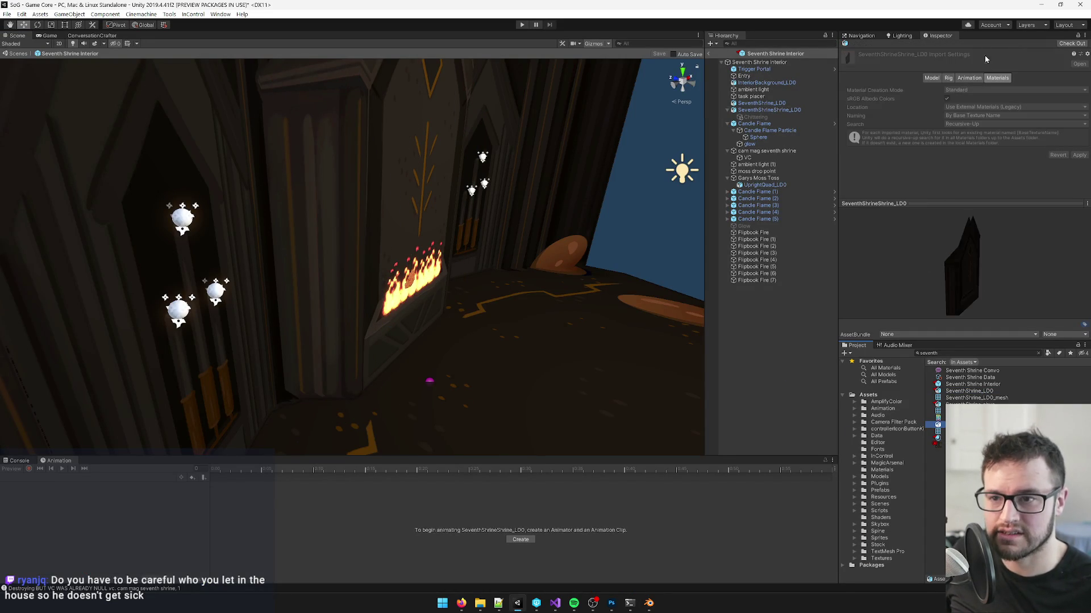
key("alt+Tab")
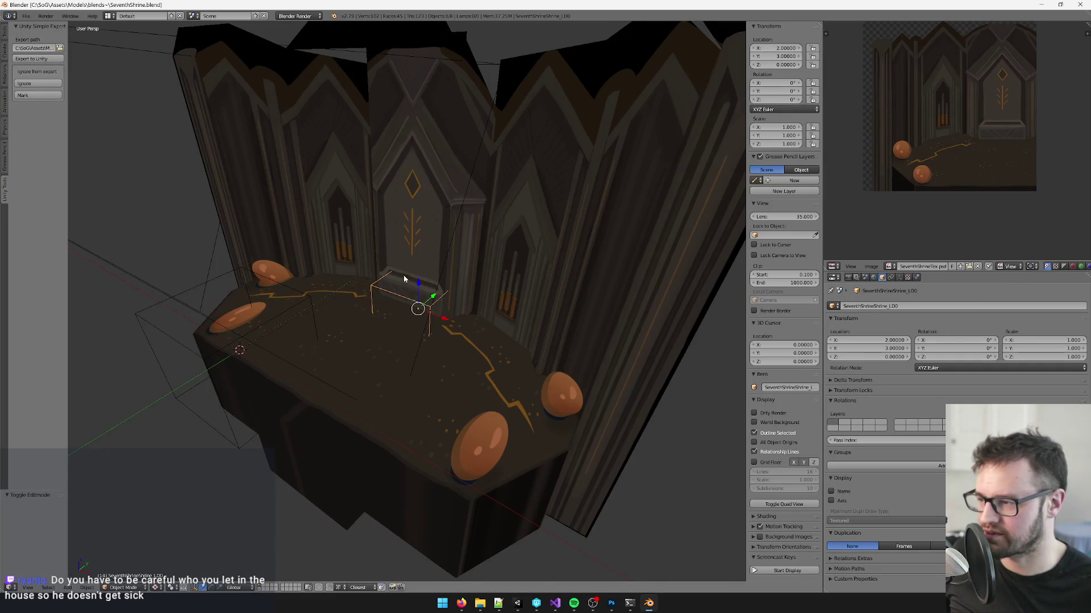
key("ctrl+s")
left_click(409, 277)
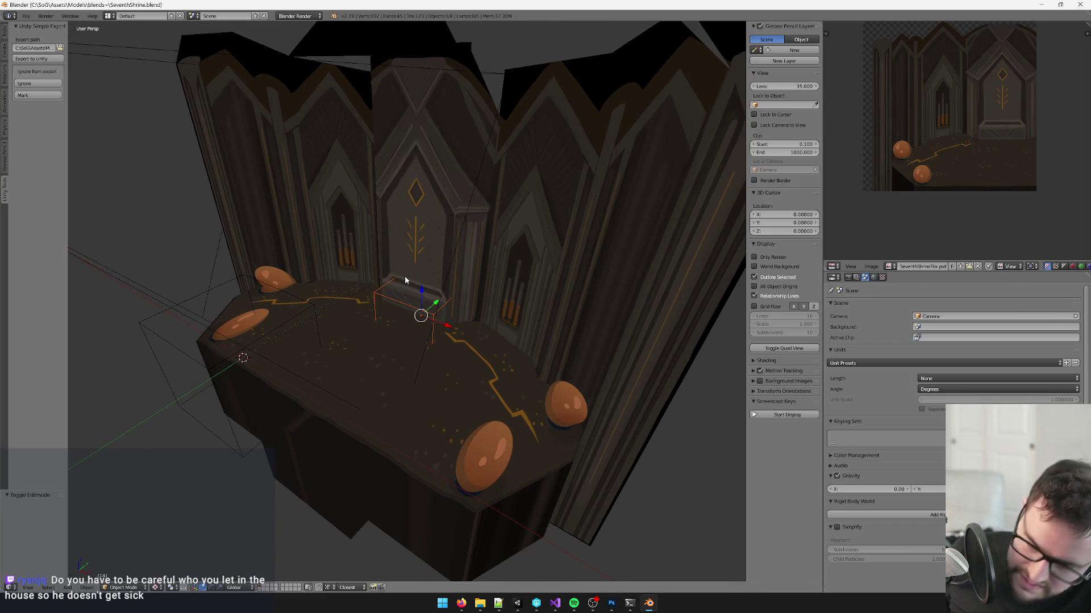
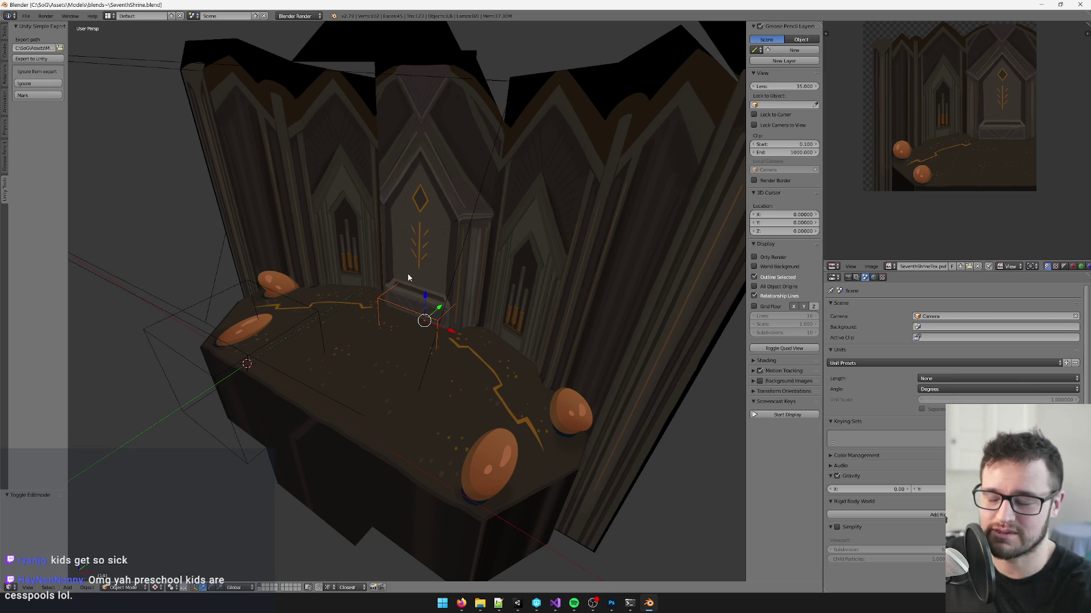
Step: Select the wireframe box on the shrine altar in Blender and orbit around it
right_click(388, 294)
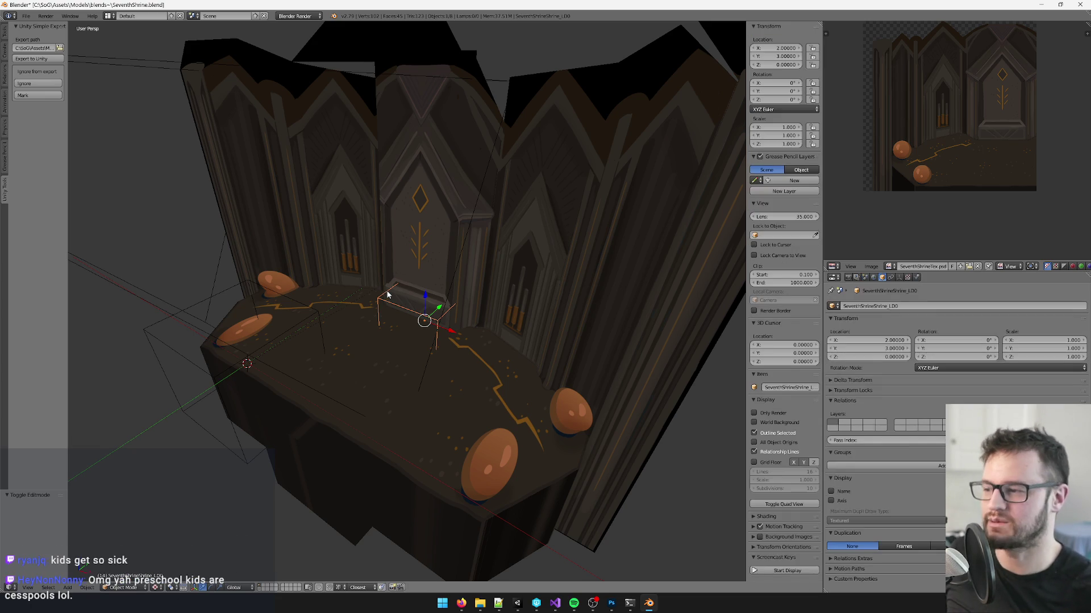
mouse_move(389, 294)
left_mouse_down()
mouse_move(500, 287)
mouse_move(366, 343)
mouse_move(529, 254)
mouse_move(523, 212)
mouse_move(550, 207)
left_mouse_up()
key("a")
right_click(503, 240)
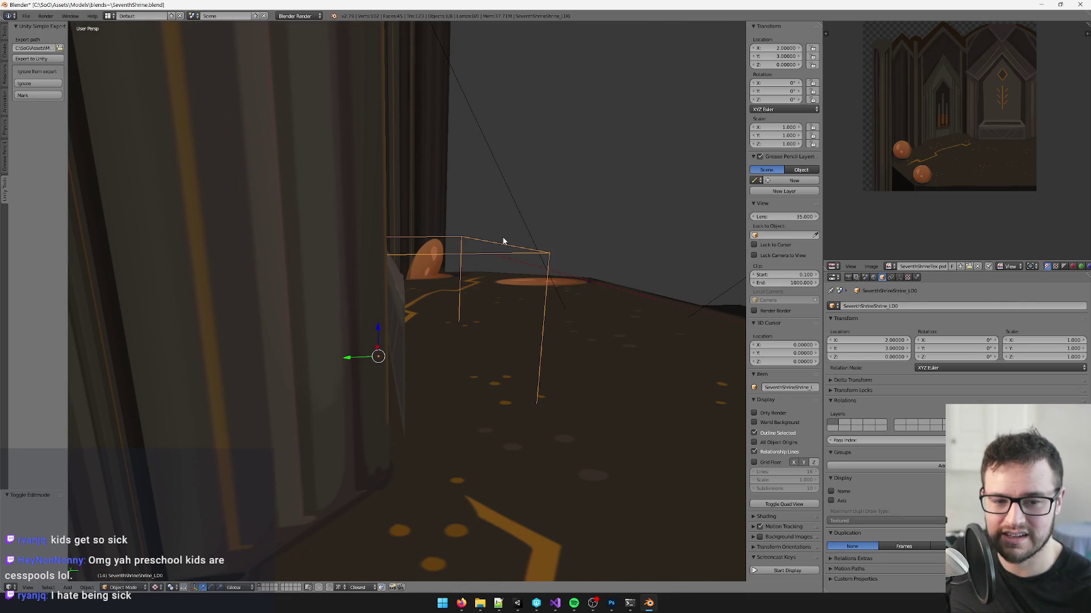
left_click_drag(503, 237, 496, 246)
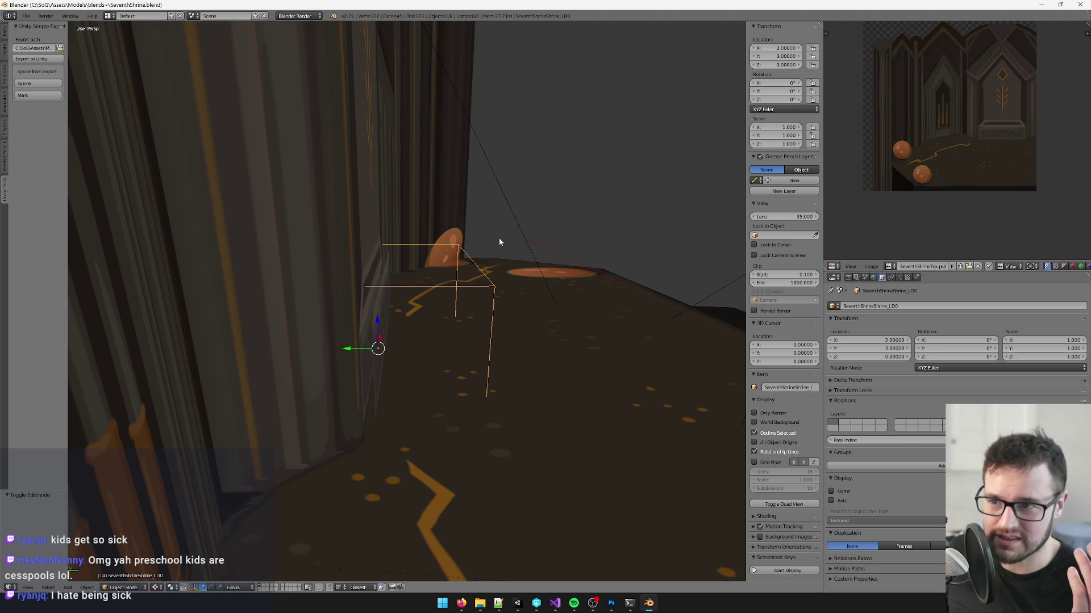
left_click_drag(503, 242, 448, 254)
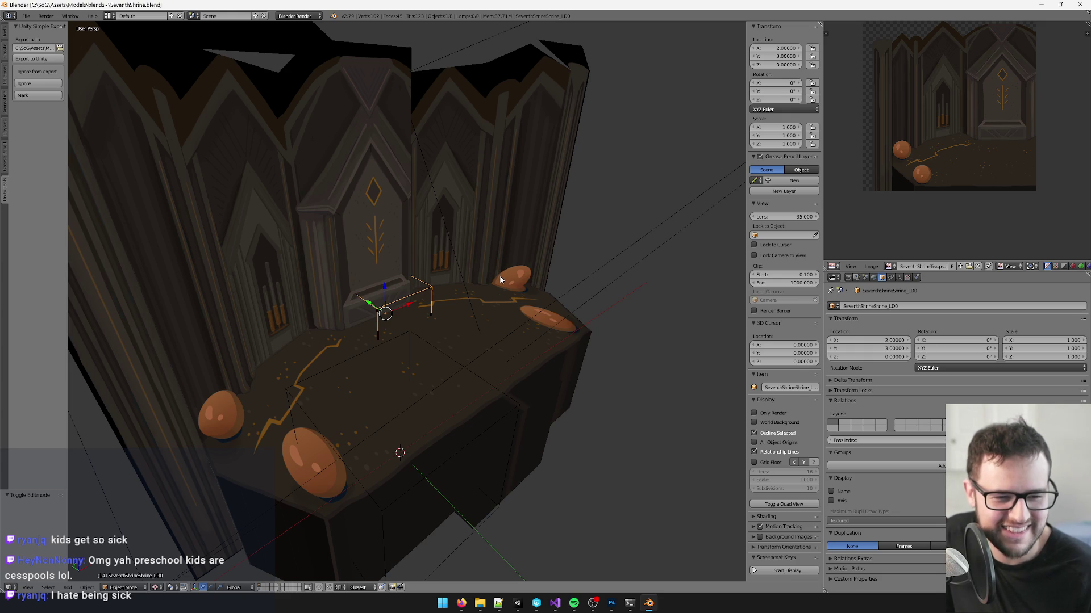
Step: Zoom and orbit the Blender viewport to inspect the shrine from the front and sides
scroll(431, 307, "up", 1)
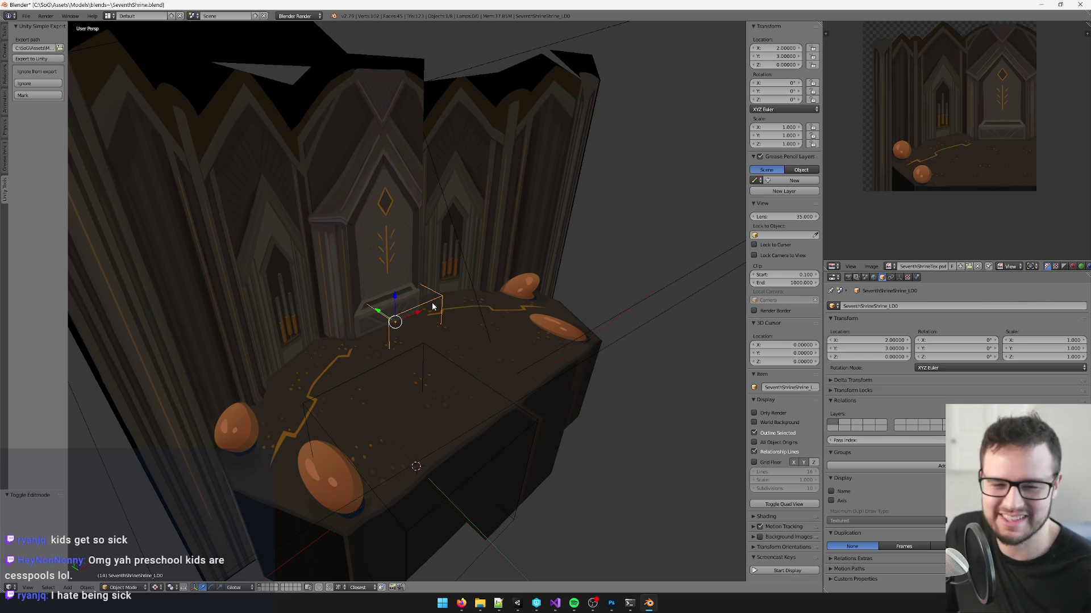
scroll(495, 327, "down", 4)
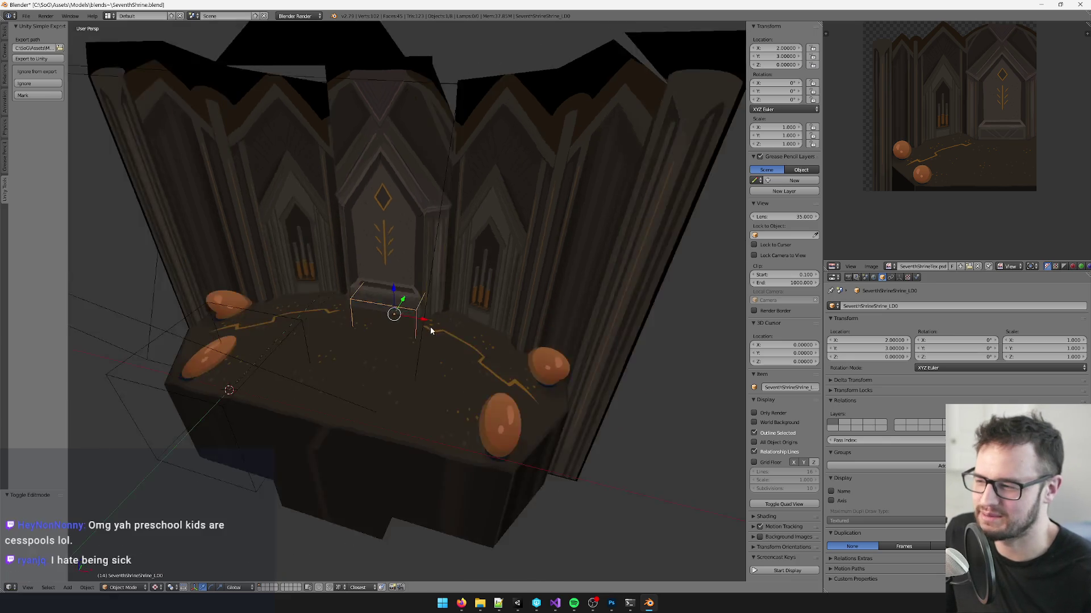
scroll(413, 330, "up", 6)
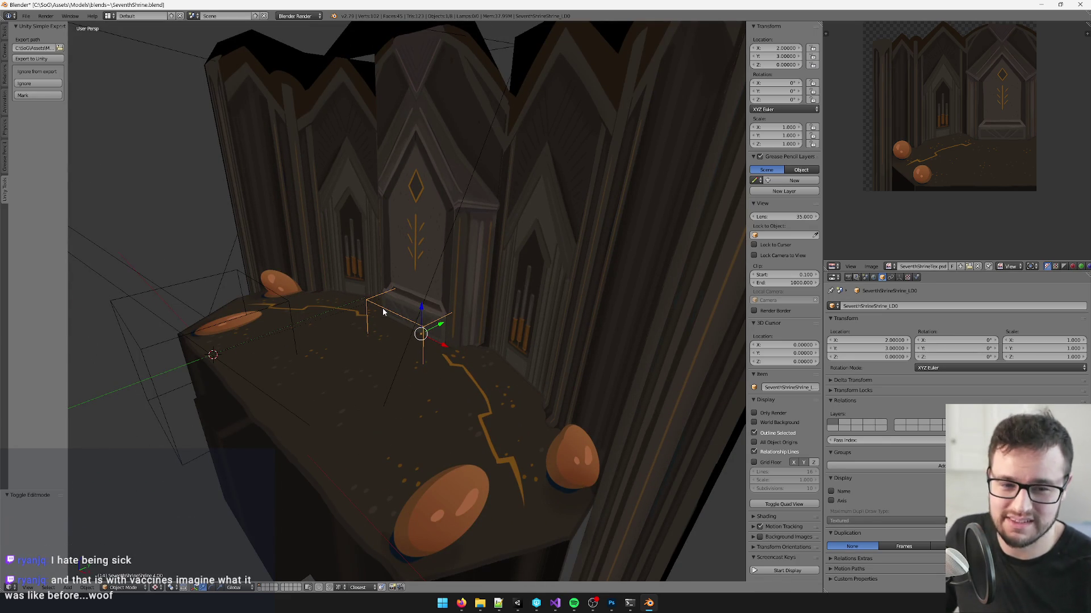
scroll(369, 318, "down", 5)
mouse_move(408, 312)
left_mouse_down()
mouse_move(389, 316)
mouse_move(466, 313)
left_mouse_up()
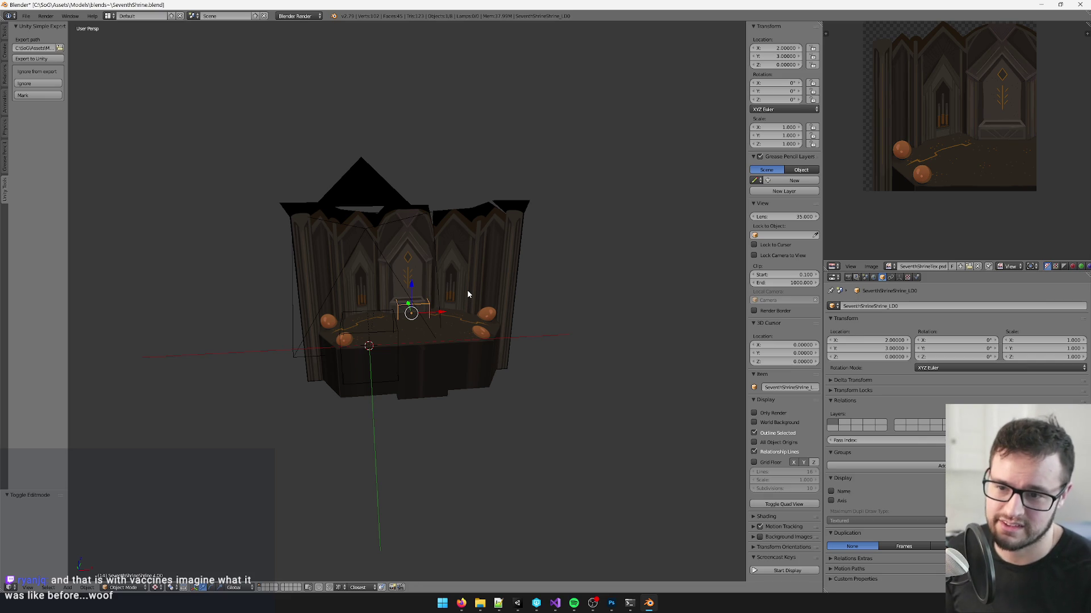
scroll(454, 284, "up", 5)
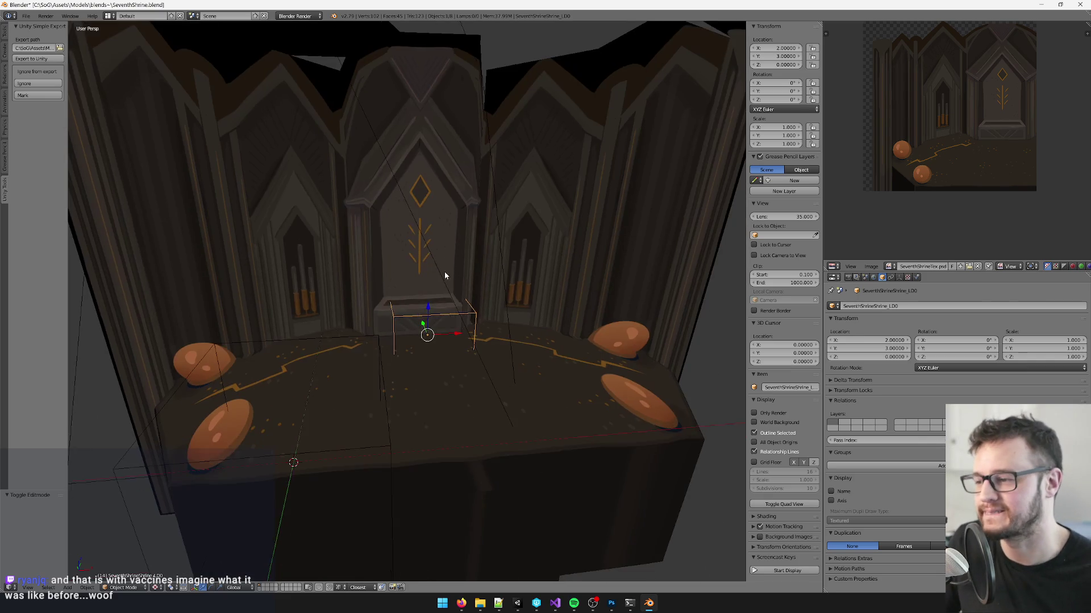
scroll(445, 277, "down", 2)
mouse_move(445, 277)
left_mouse_down()
mouse_move(434, 285)
mouse_move(842, 323)
left_mouse_up()
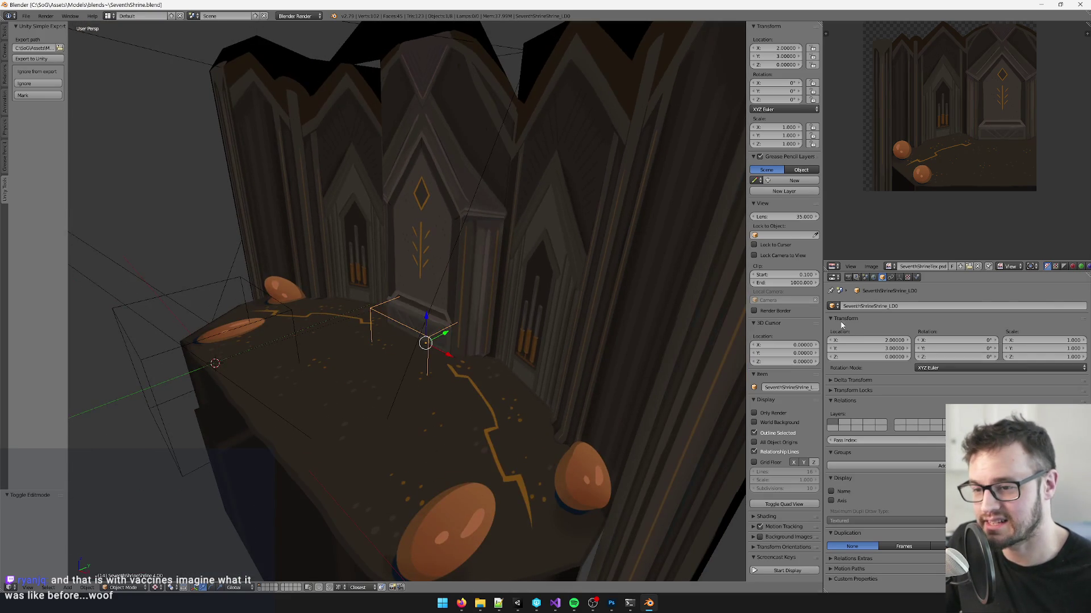
left_click_drag(574, 295, 526, 292)
scroll(525, 295, "down", 5)
mouse_move(583, 317)
left_mouse_down()
mouse_move(540, 316)
mouse_move(559, 332)
mouse_move(486, 347)
mouse_move(461, 315)
mouse_move(497, 324)
mouse_move(398, 312)
mouse_move(378, 324)
mouse_move(406, 323)
left_mouse_up()
scroll(551, 321, "up", 3)
Step: Select the object on the altar, then bring up Unity's Seventh Shrine Interior scene
right_click(495, 322)
scroll(406, 324, "up", 5)
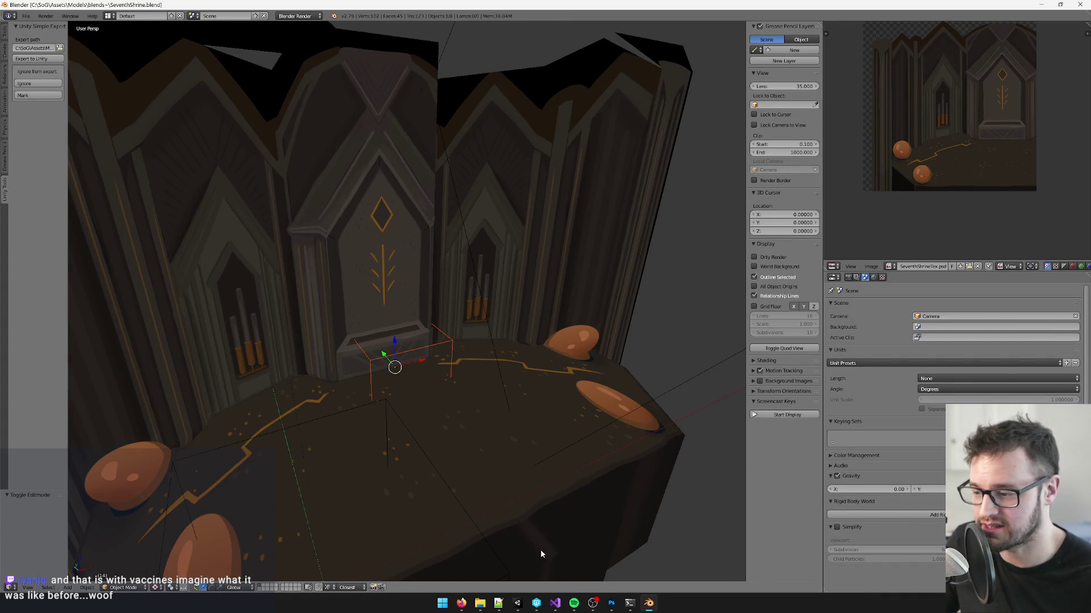
left_click(525, 603)
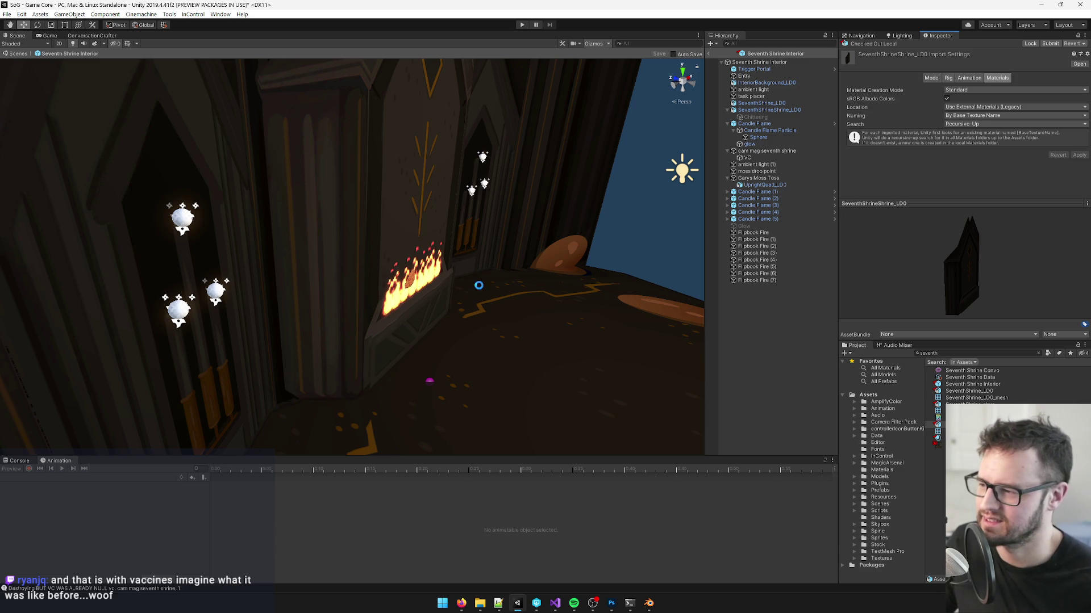
Step: Move the Scene camera toward the brazier fire and select the Flipbook Fire (7) quad
mouse_move(487, 284)
left_mouse_down()
mouse_move(469, 284)
mouse_move(480, 295)
mouse_move(325, 280)
mouse_move(378, 295)
mouse_move(340, 293)
mouse_move(568, 262)
left_mouse_up()
left_click(325, 280)
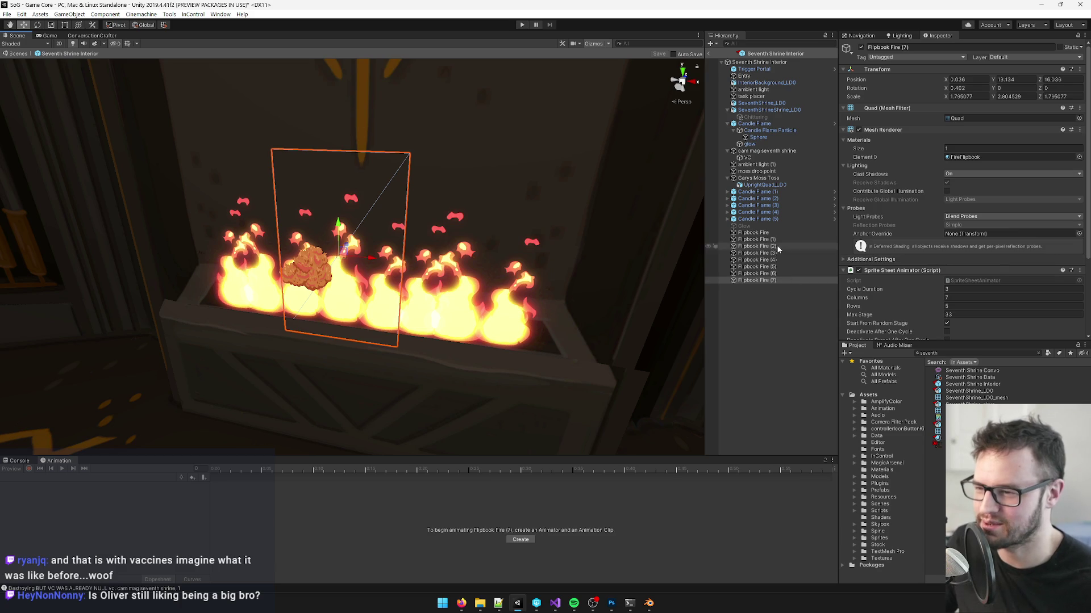
Step: Scale up the Flipbook Fire (7) quad
key("r")
scroll(398, 318, "down", 3)
scroll(449, 341, "up", 3)
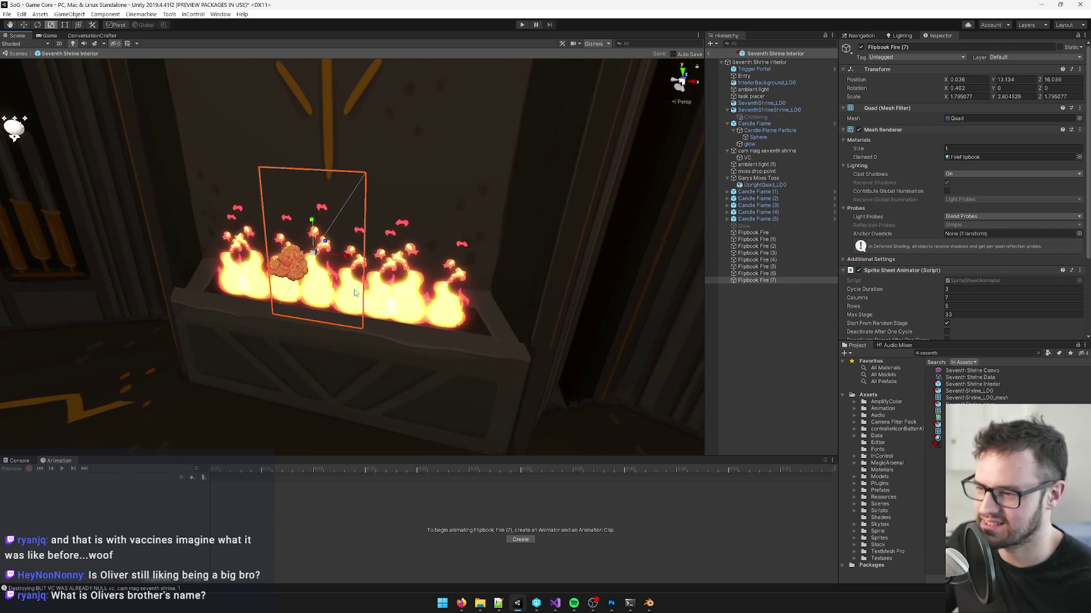
mouse_move(313, 251)
left_mouse_down()
mouse_move(347, 243)
mouse_move(313, 230)
mouse_move(313, 201)
left_mouse_up()
Step: Move Flipbook Fire (6) slightly right and raise it a little
key("w")
left_click(756, 273)
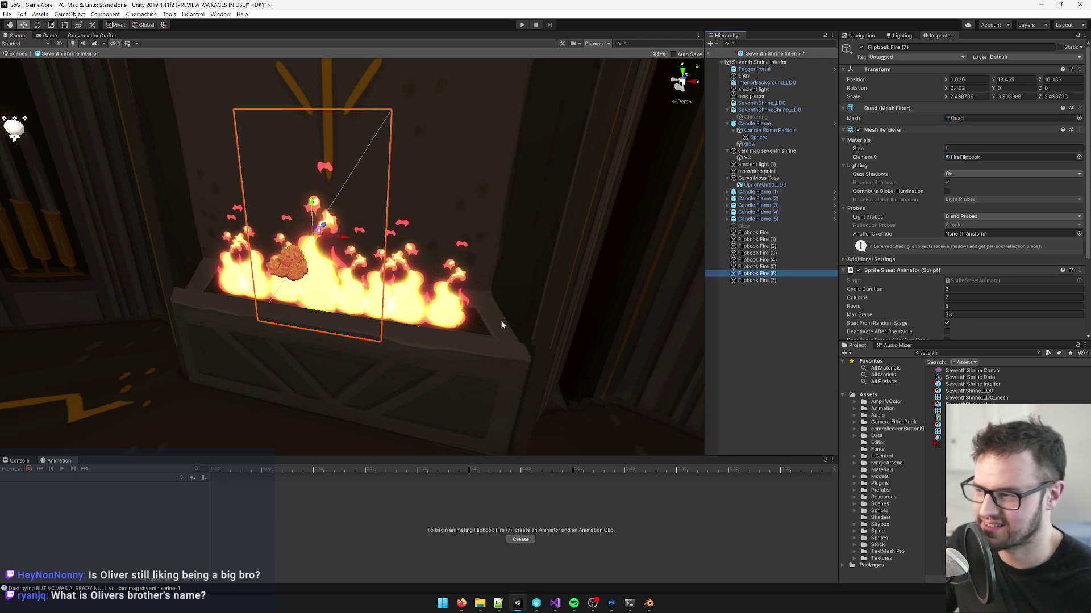
key("f")
mouse_move(391, 305)
left_mouse_down()
mouse_move(400, 305)
mouse_move(367, 296)
mouse_move(408, 301)
left_mouse_up()
key("r")
key("w")
left_click_drag(371, 265, 371, 243)
left_click_drag(408, 279, 403, 280)
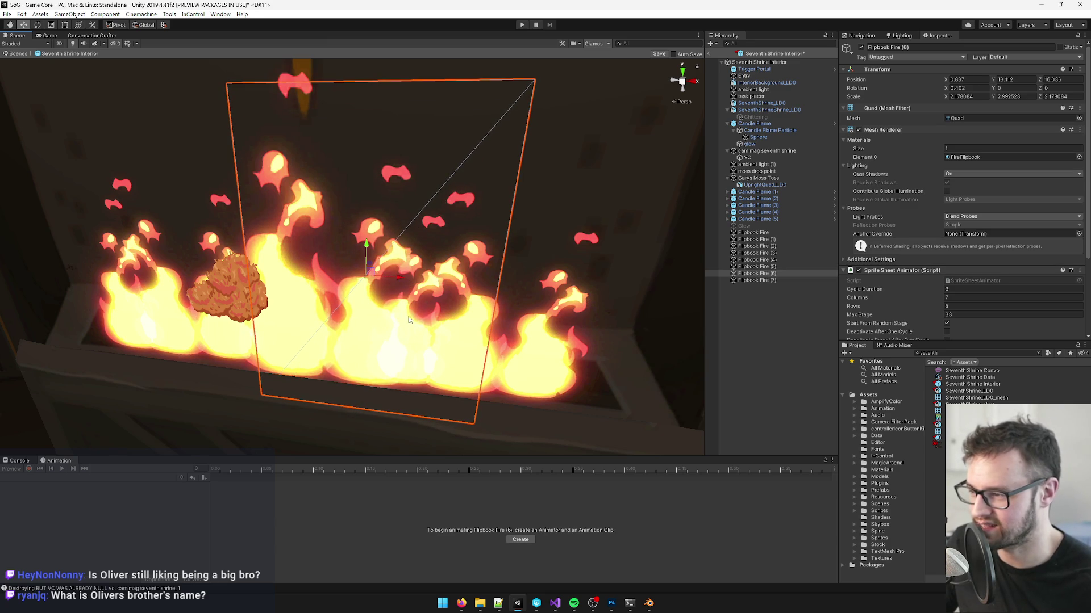
Step: Delete Flipbook Fire (5) and move Flipbook Fire (4) to the right
left_click(756, 267)
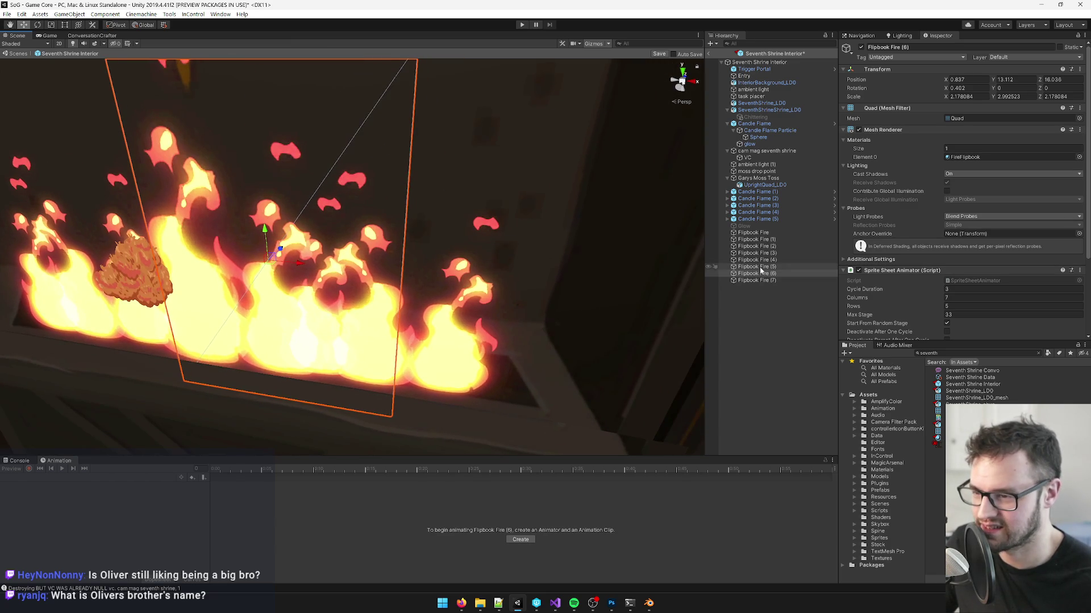
scroll(380, 342, "down", 5)
left_click_drag(440, 290, 444, 297)
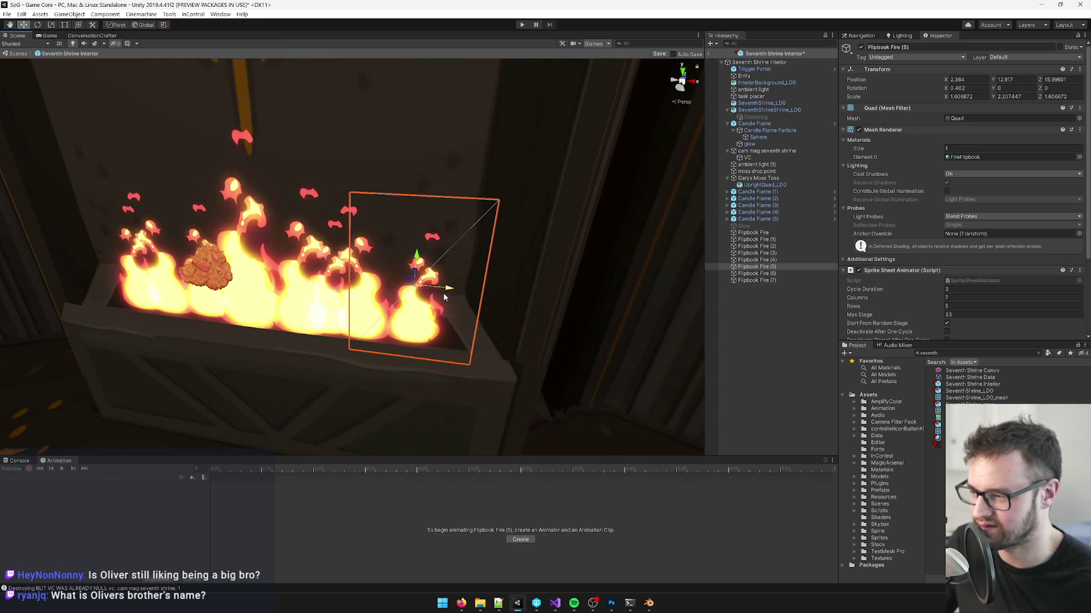
key("Delete")
left_click(367, 307)
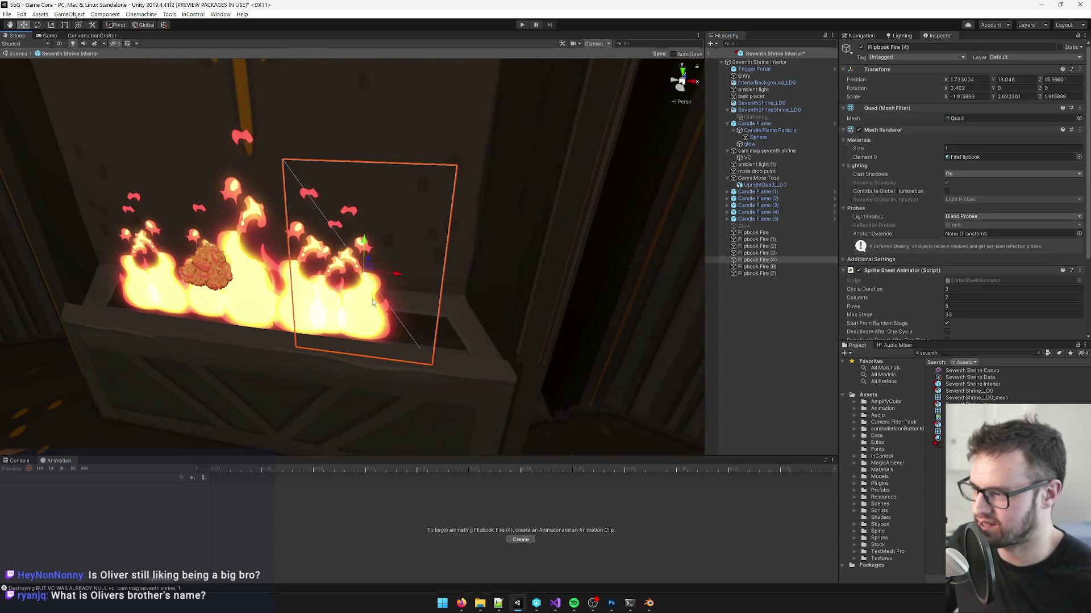
left_click_drag(390, 275, 446, 277)
Step: Enlarge Flipbook Fire (3) uniformly and shift it slightly right
left_click(336, 310)
key("f")
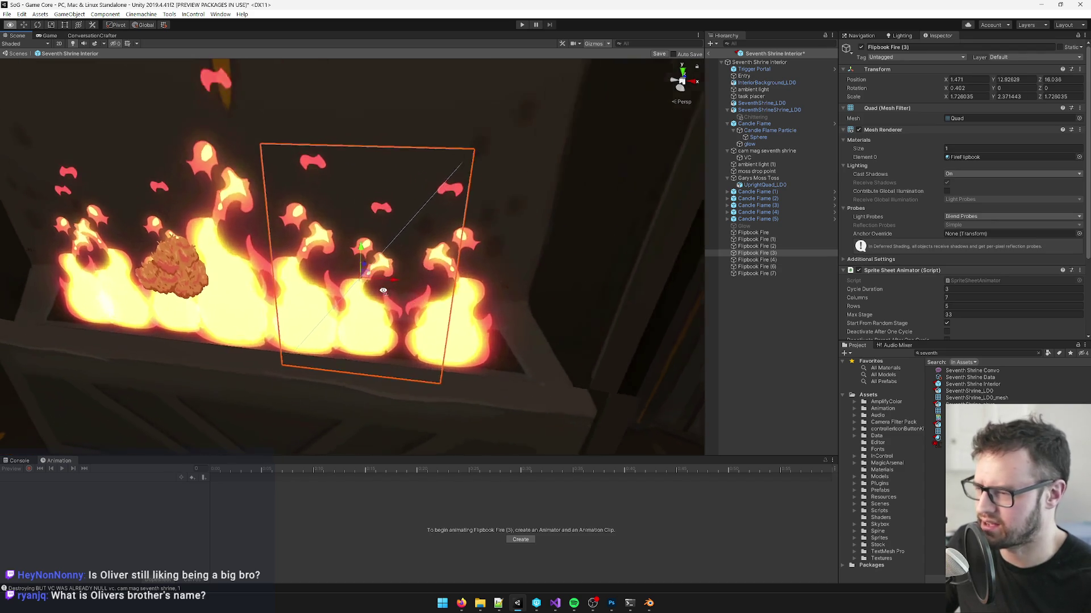
left_click(951, 97)
type("-1.726035")
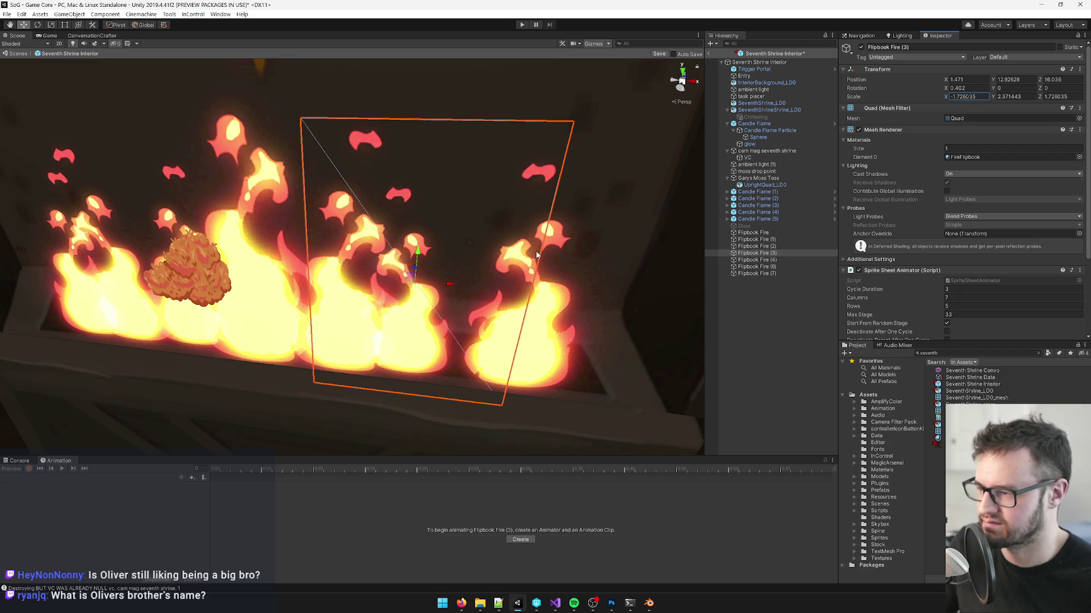
mouse_move(445, 285)
left_mouse_down()
mouse_move(463, 287)
mouse_move(448, 286)
left_mouse_up()
key("r")
key("w")
left_click_drag(437, 250, 477, 270)
scroll(250, 322, "down", 5)
Step: Delete the Flipbook Fire (1) quad
left_click(241, 326)
left_click(769, 267)
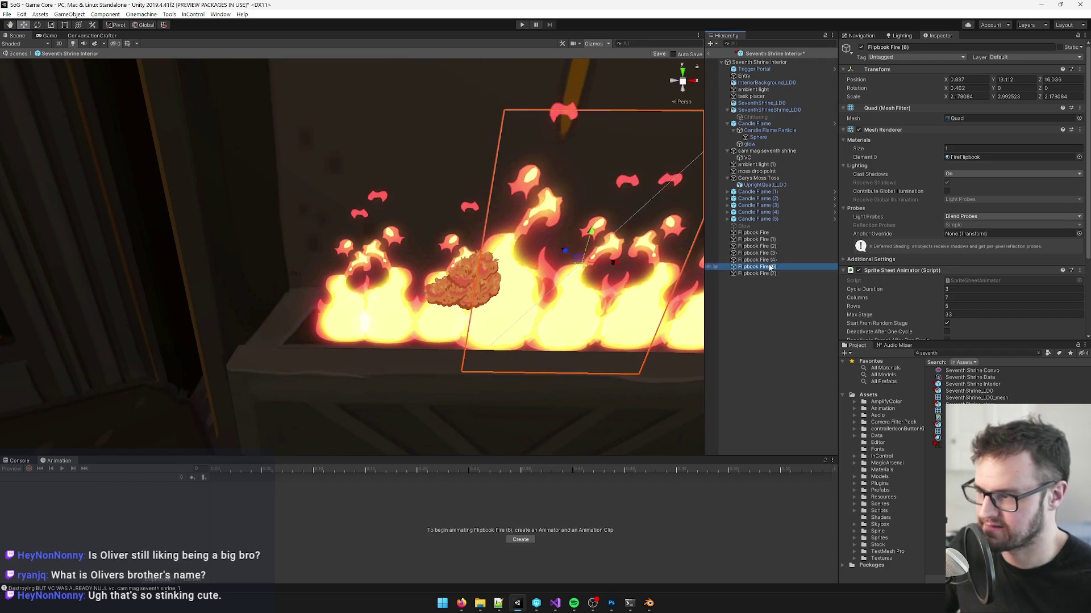
left_click(767, 239)
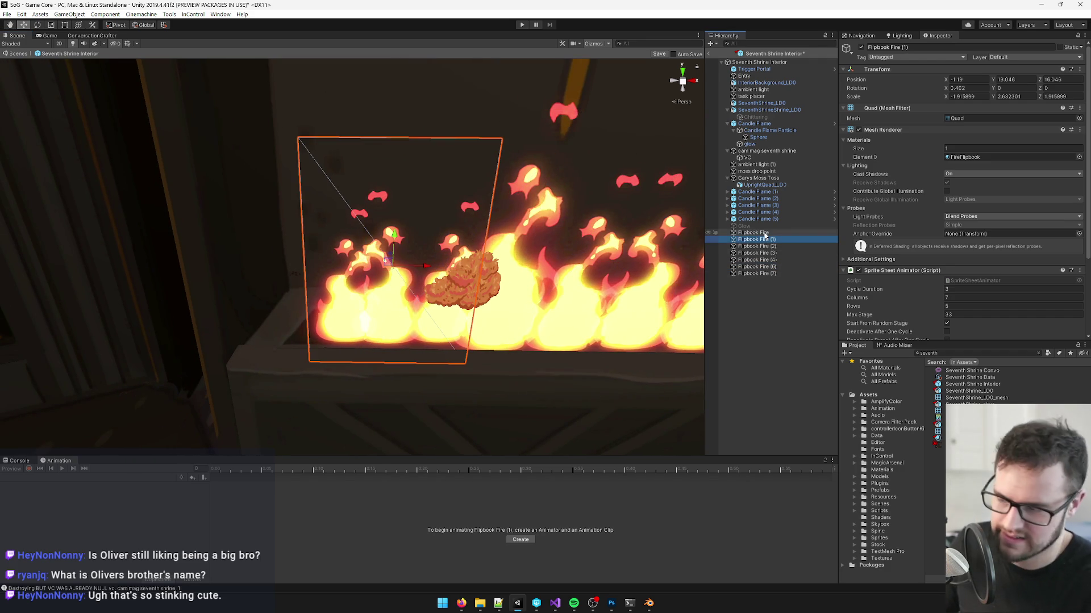
key("Delete")
Step: Reposition the main Flipbook Fire quad and delete Flipbook Fire (2)
left_click(366, 328)
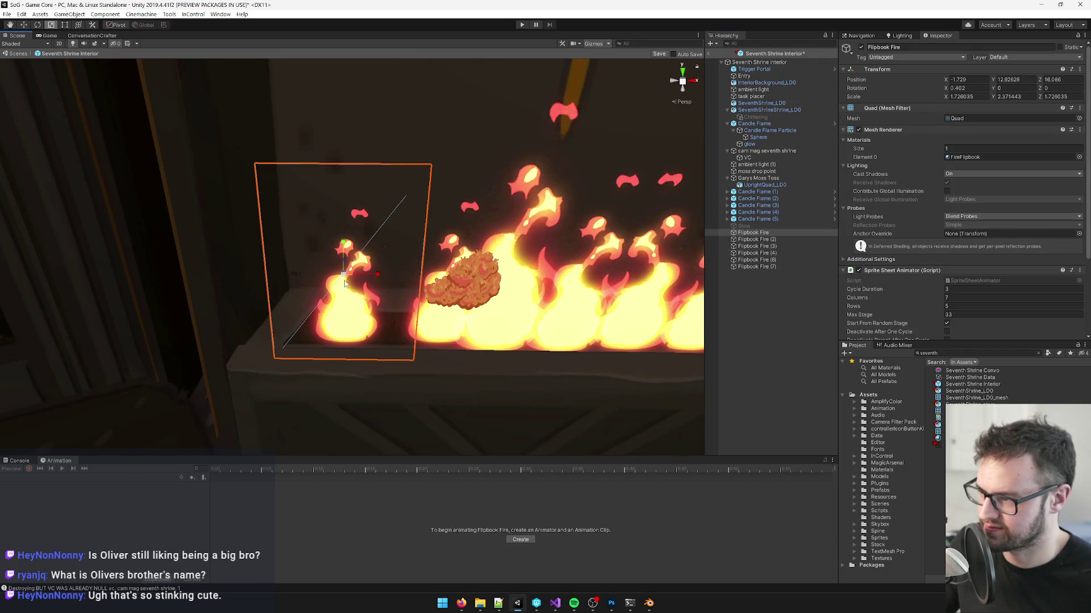
mouse_move(357, 278)
left_mouse_down()
mouse_move(384, 271)
mouse_move(332, 281)
left_mouse_up()
scroll(384, 242, "down", 5)
scroll(356, 298, "up", 6)
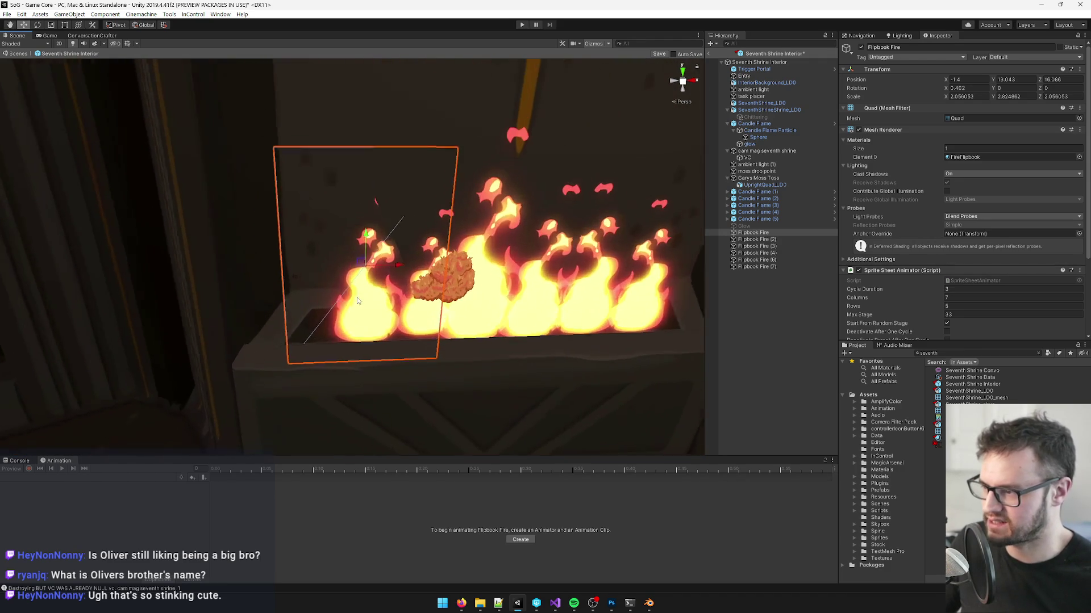
left_click(425, 319)
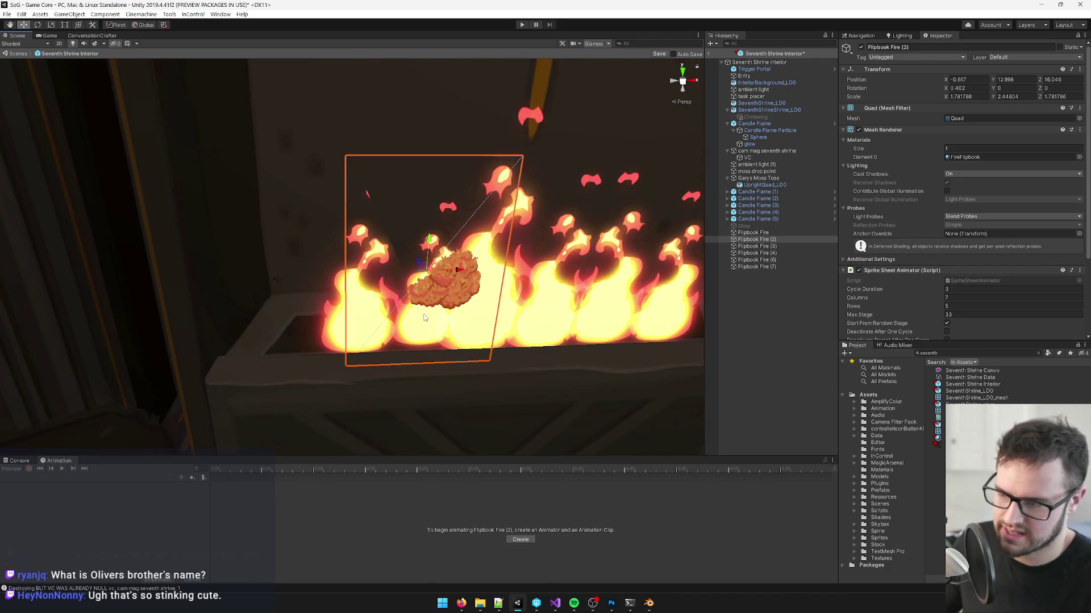
key("Delete")
scroll(424, 318, "down", 5)
scroll(425, 293, "up", 5)
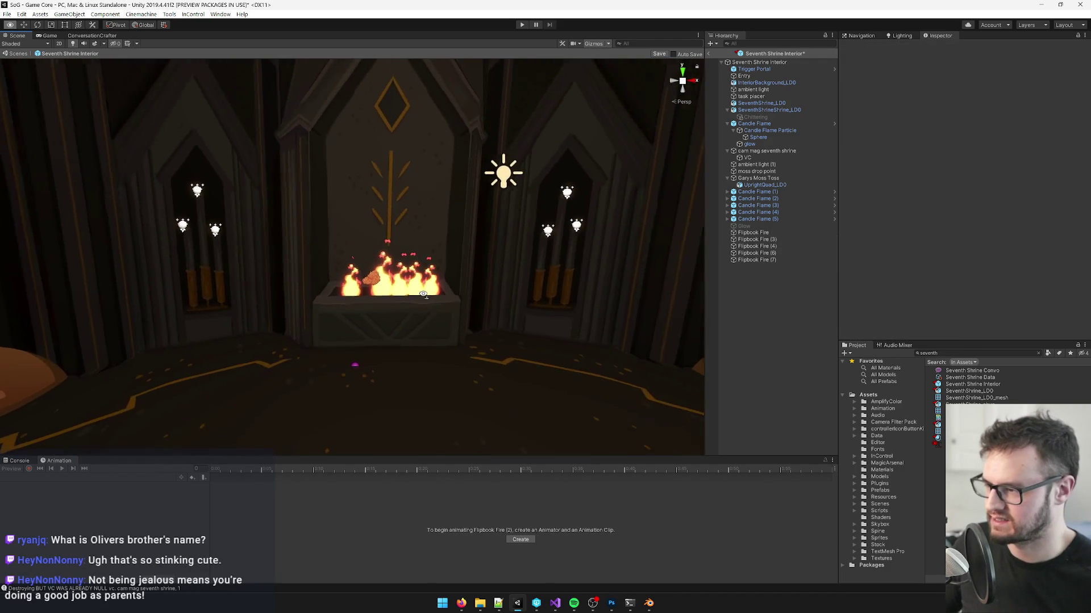
Step: Move Flipbook Fire (7) to the left and the main Flipbook Fire quad to the right
left_click(420, 302)
scroll(421, 301, "up", 4)
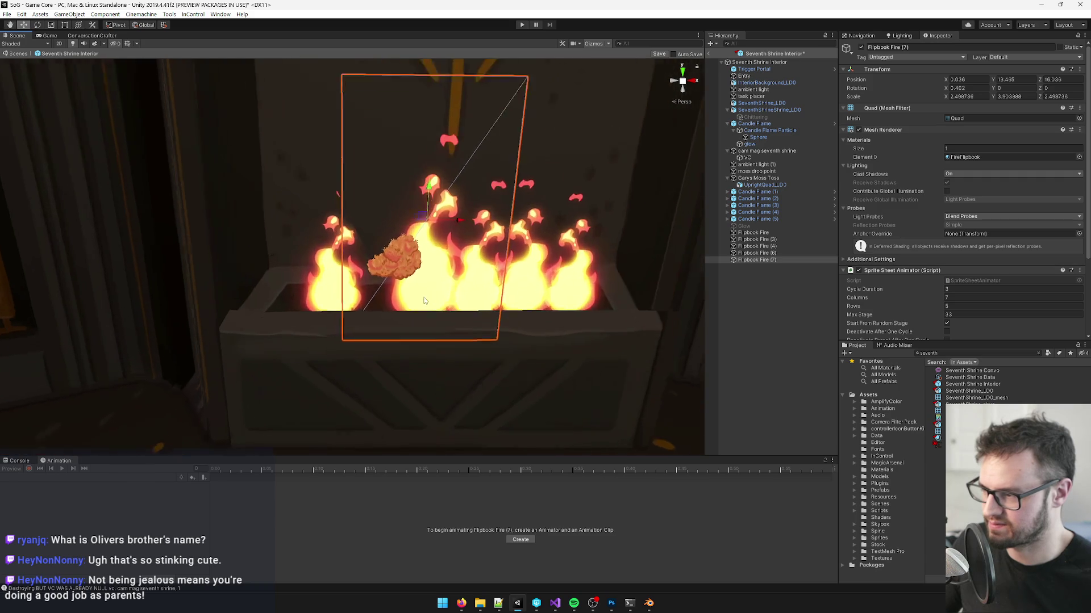
left_click_drag(465, 215, 447, 214)
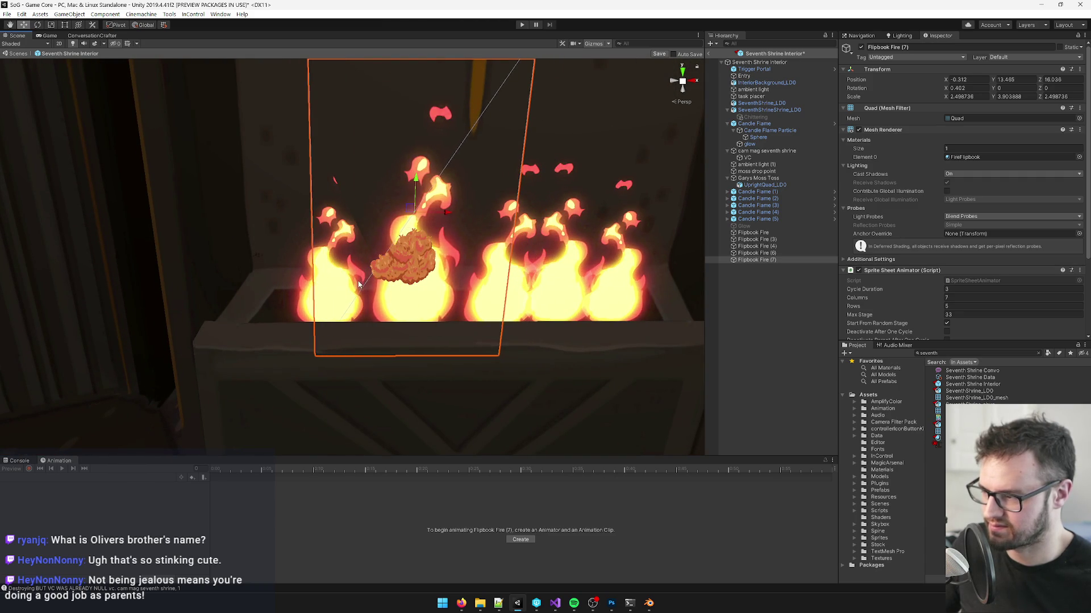
left_click(377, 314)
mouse_move(364, 244)
left_mouse_down()
mouse_move(379, 247)
mouse_move(263, 244)
mouse_move(493, 292)
mouse_move(431, 332)
left_mouse_up()
Step: Shift Flipbook Fire (3) slightly left and scale it up uniformly
left_click(431, 332)
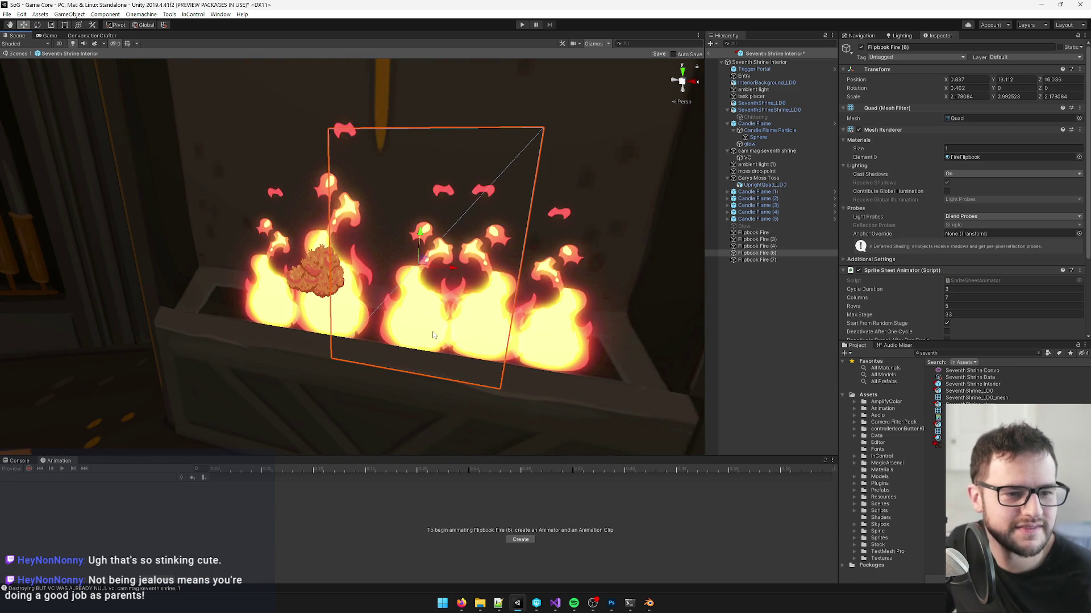
left_click_drag(407, 353, 430, 324)
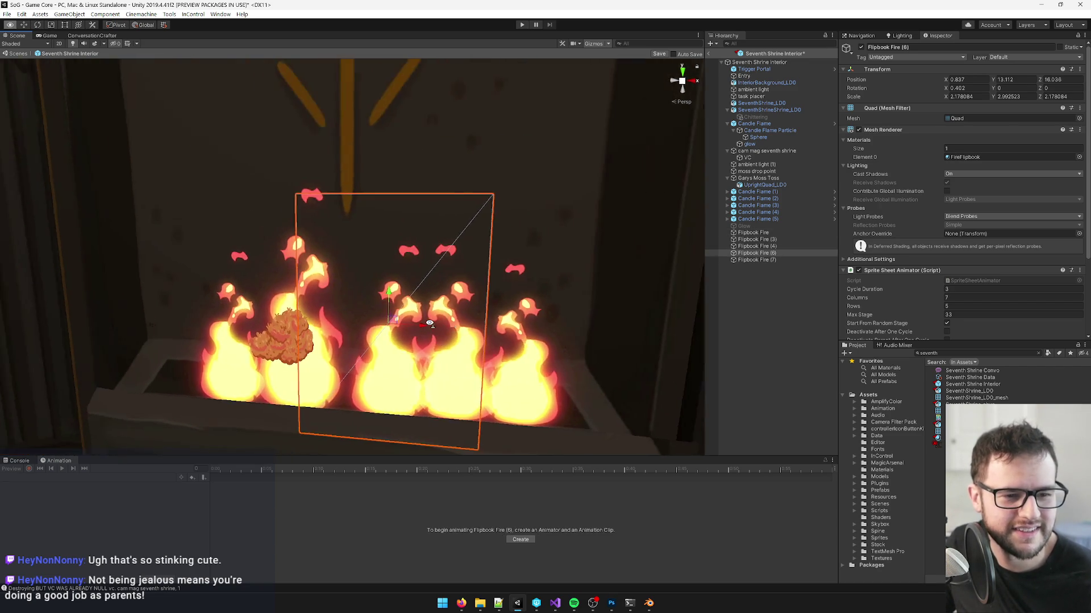
scroll(430, 324, "up", 5)
scroll(430, 324, "down", 5)
scroll(430, 324, "up", 2)
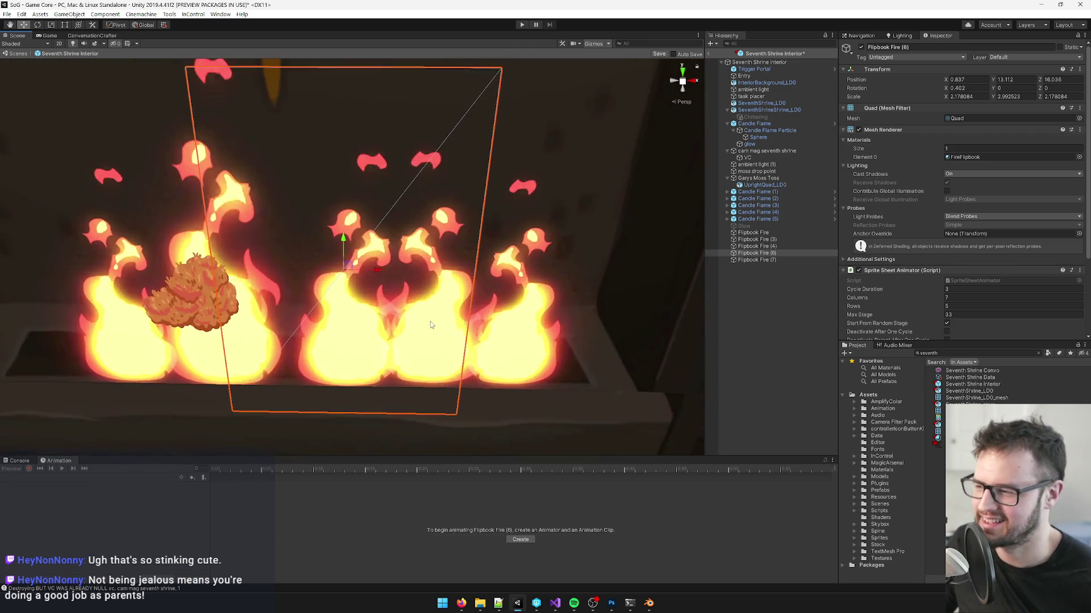
mouse_move(380, 276)
left_mouse_down()
mouse_move(358, 273)
mouse_move(420, 350)
left_mouse_up()
left_click(420, 350)
mouse_move(472, 264)
left_mouse_down()
mouse_move(450, 304)
mouse_move(462, 335)
mouse_move(480, 330)
left_mouse_up()
key("r")
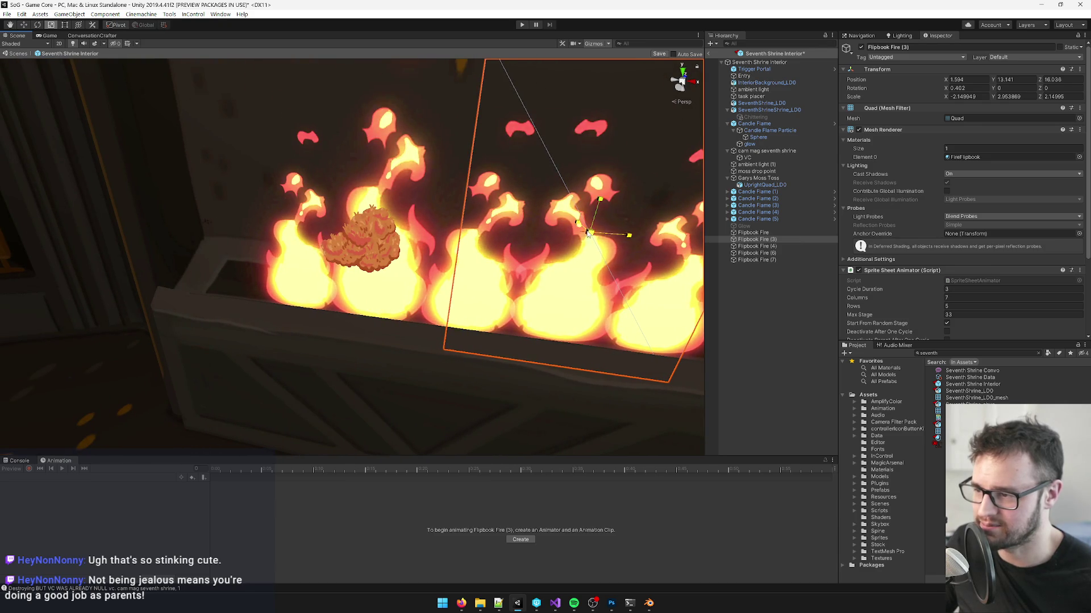
left_click_drag(588, 234, 592, 228)
key("w")
Step: Adjust Flipbook Fire (4) and add Flipbook Fire (6) to the selection
mouse_move(439, 219)
left_mouse_down()
mouse_move(458, 260)
mouse_move(496, 277)
mouse_move(490, 286)
left_mouse_up()
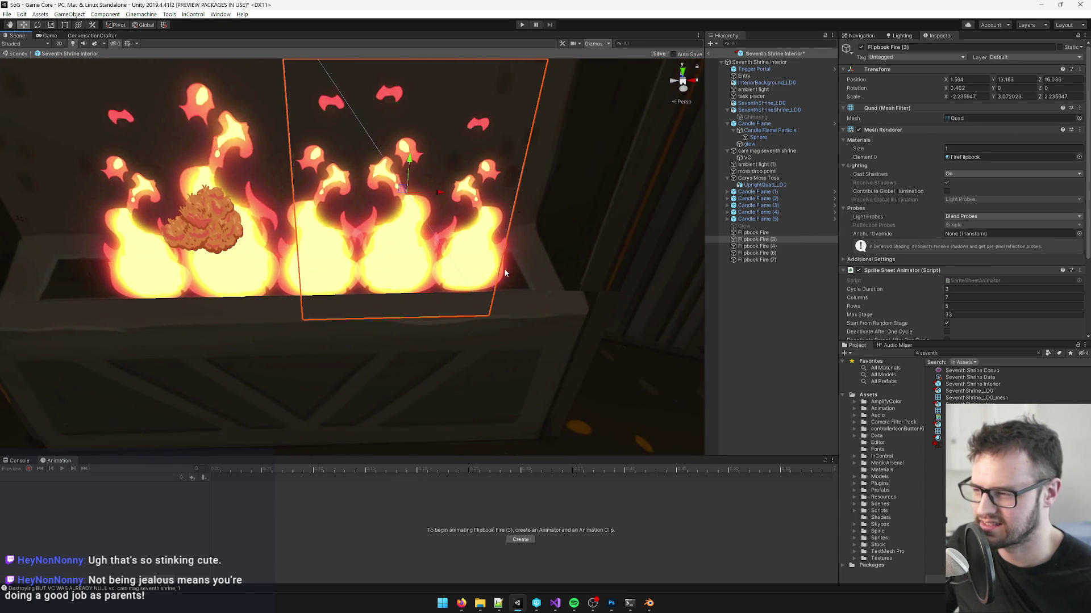
left_click(505, 273)
scroll(505, 274, "up", 3)
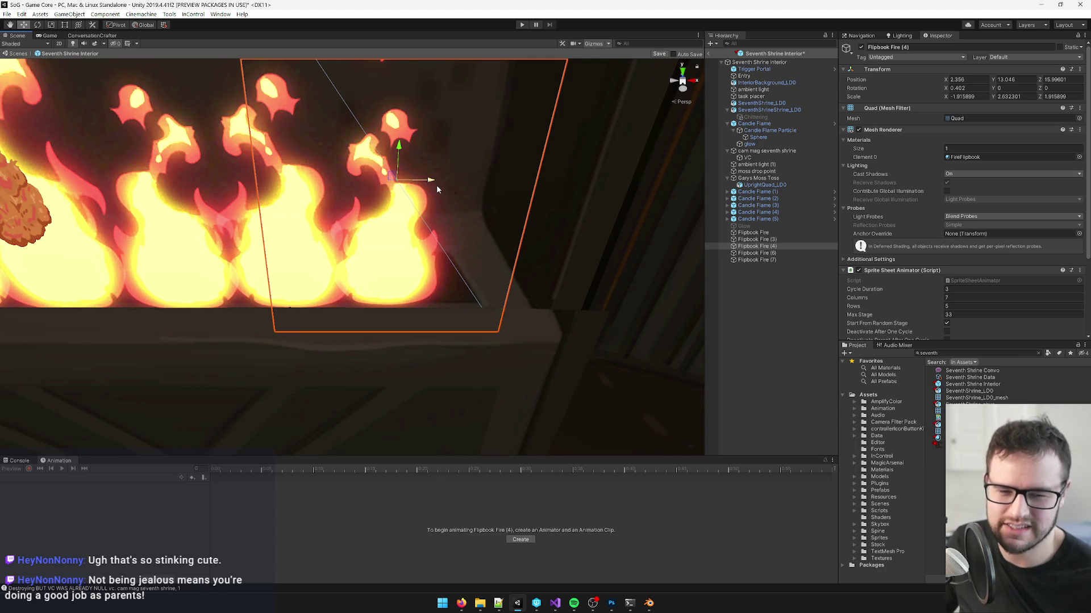
key("r")
mouse_move(436, 185)
left_mouse_down()
mouse_move(456, 226)
mouse_move(366, 291)
mouse_move(428, 284)
mouse_move(411, 282)
mouse_move(464, 241)
left_mouse_up()
key("w")
left_click(474, 241, "shift")
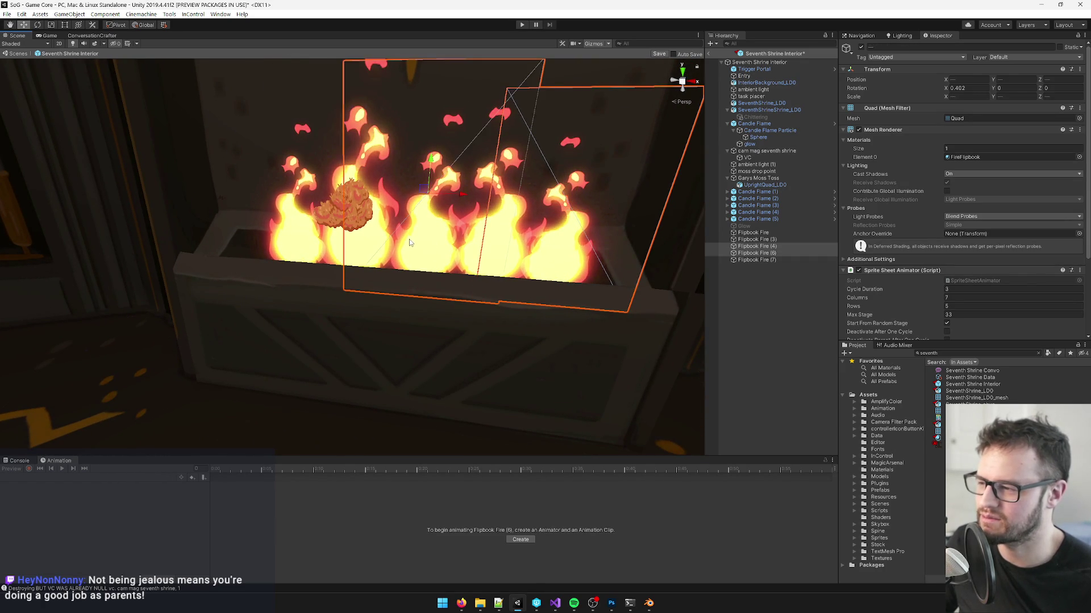
Step: Enlarge Flipbook Fire (6) to about 2.29 scale and nudge it slightly left
left_click(755, 248, "shift")
left_click(756, 248)
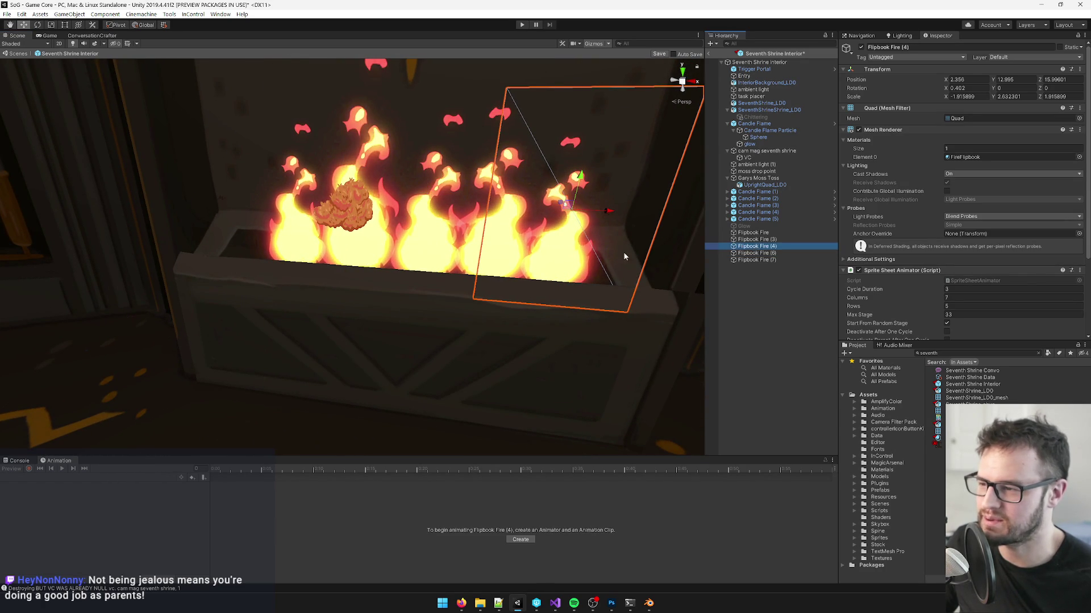
left_click(432, 225)
left_click_drag(461, 195, 461, 190)
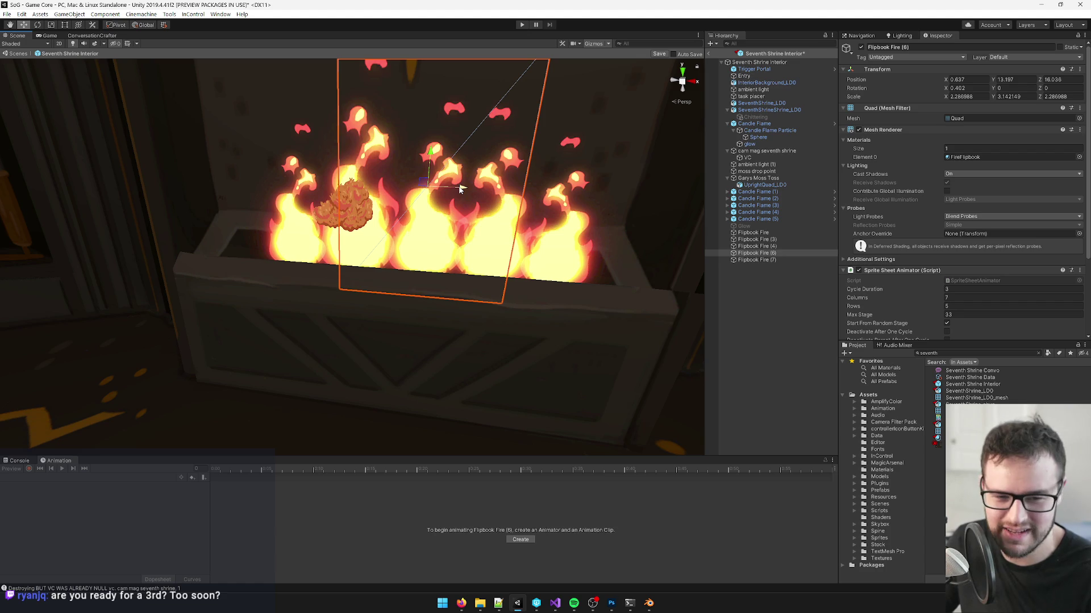
scroll(483, 182, "up", 2)
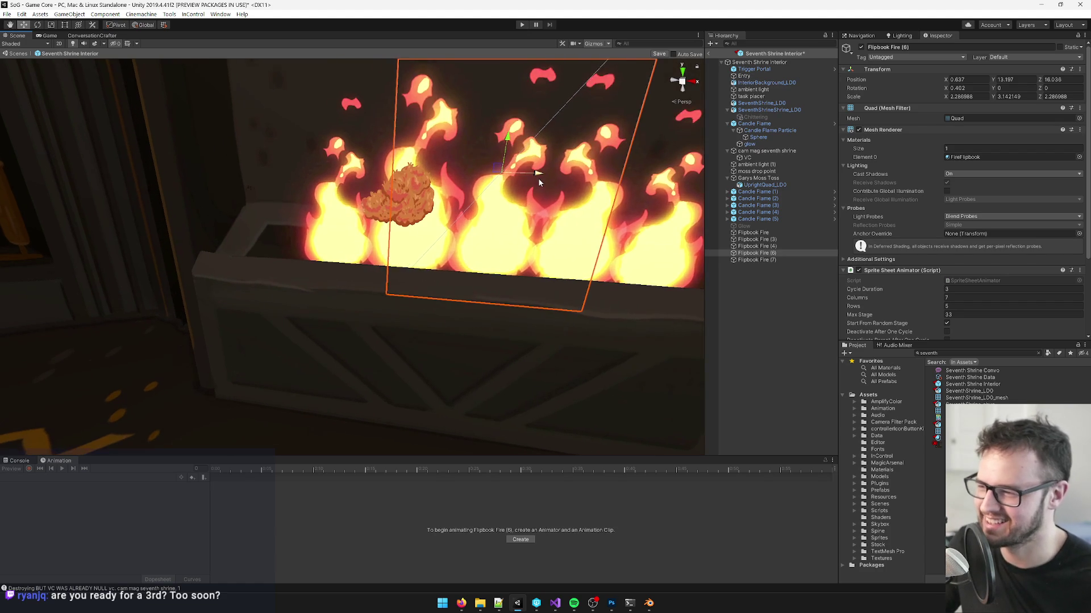
mouse_move(540, 176)
left_mouse_down()
mouse_move(506, 165)
mouse_move(499, 207)
left_mouse_up()
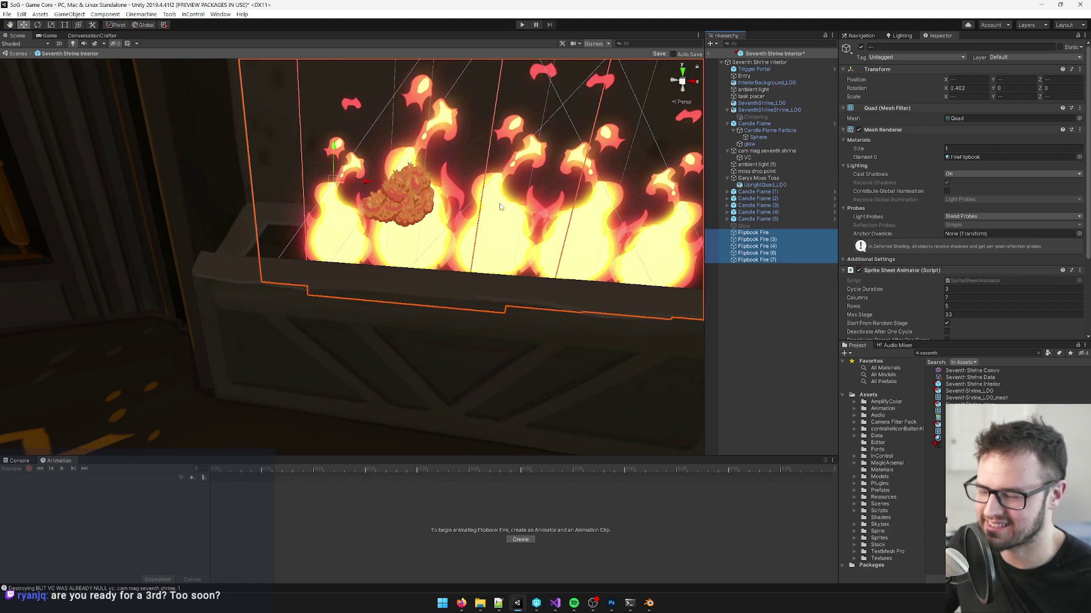
scroll(500, 207, "down", 5)
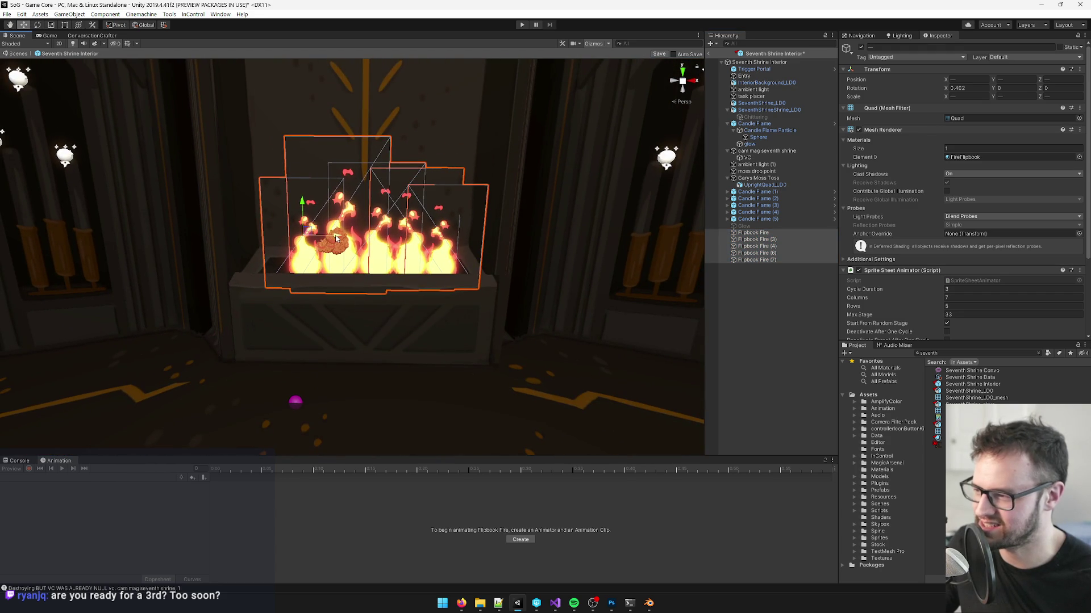
Step: Clear the selection to judge the flames, then select Flipbook Fire (3) and (7)
left_click(784, 347)
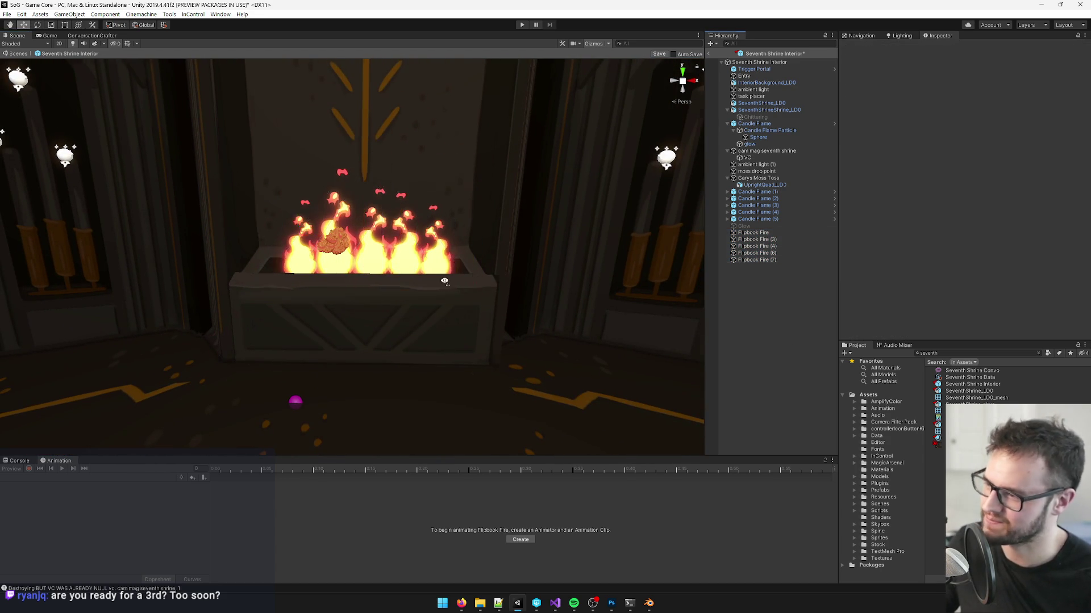
scroll(445, 281, "down", 6)
scroll(436, 280, "up", 4)
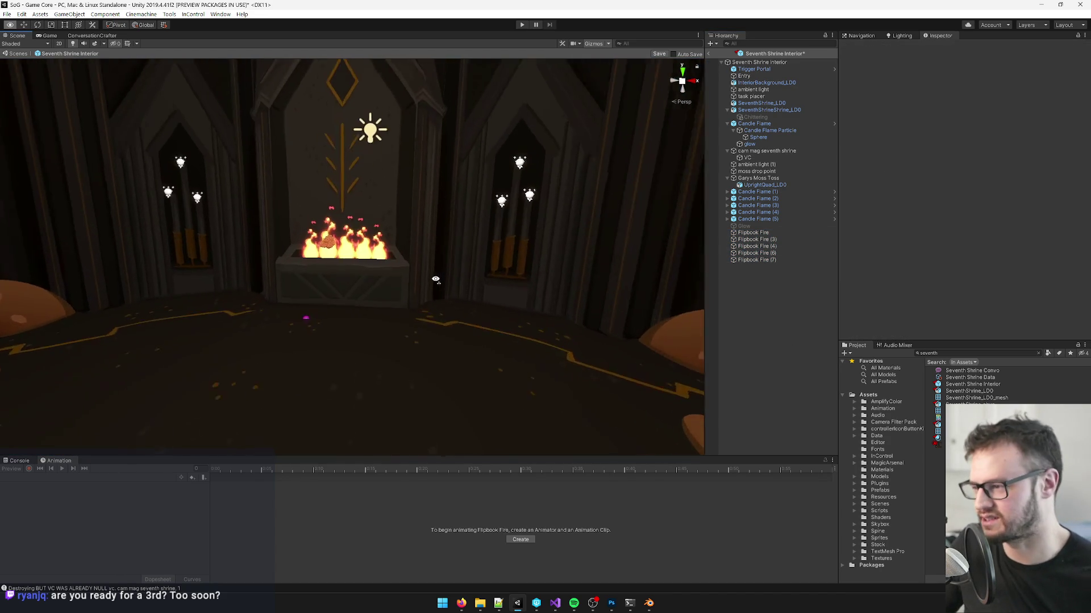
scroll(435, 279, "up", 5)
left_click(366, 278)
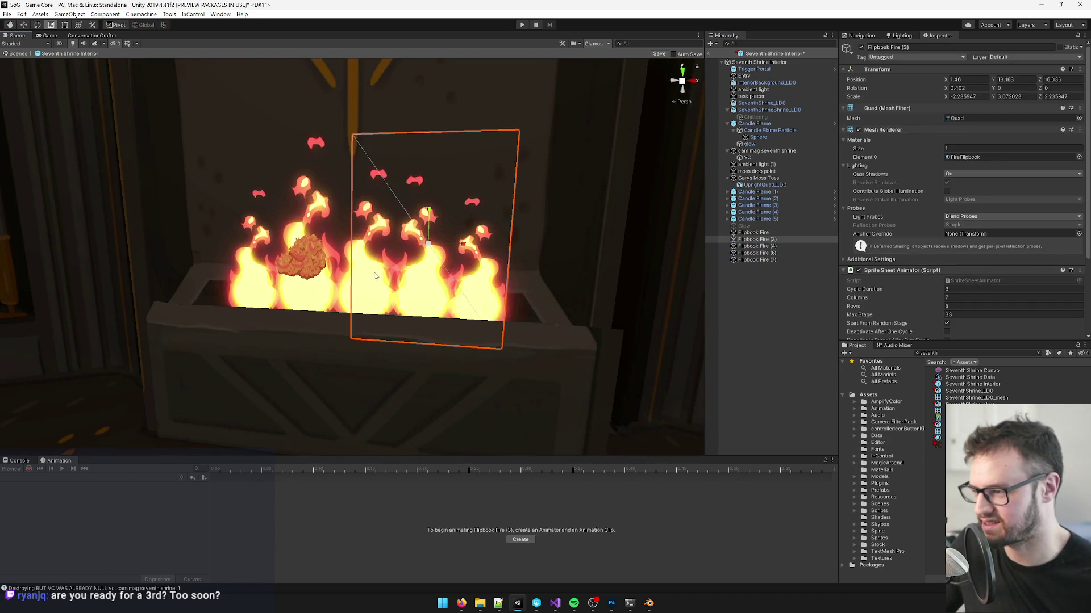
scroll(375, 276, "up", 5)
left_click(356, 295)
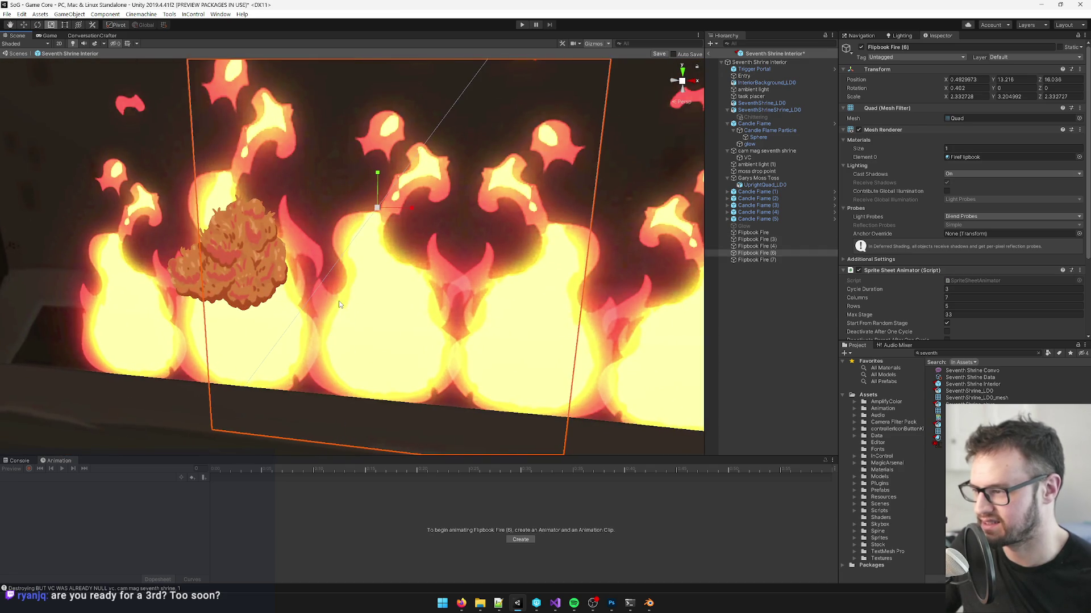
Step: Scale Flipbook Fire (6) up a little and frame Flipbook Fire (3) in view
left_click(390, 235)
mouse_move(378, 212)
left_mouse_down()
mouse_move(378, 173)
mouse_move(398, 215)
mouse_move(416, 210)
left_mouse_up()
key("w")
key("r")
key("w")
scroll(423, 292, "down", 2)
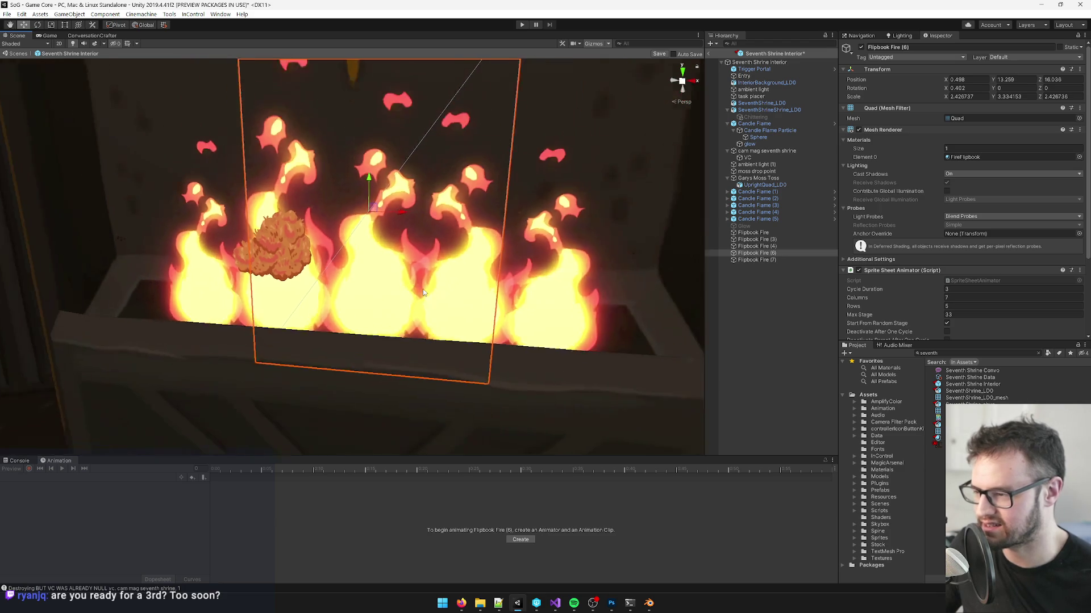
left_click(394, 341)
key("f")
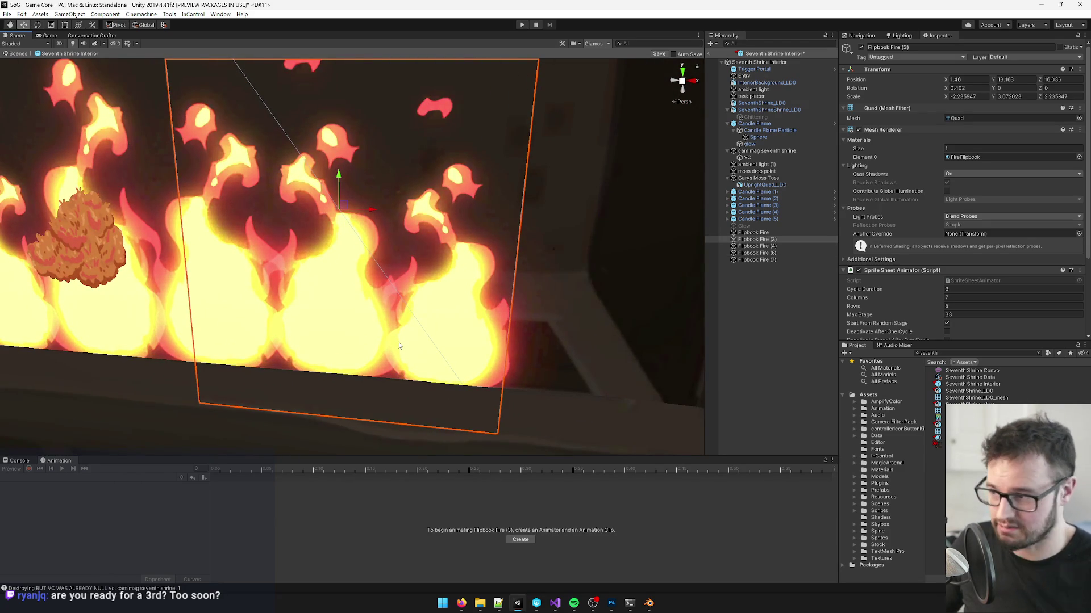
scroll(404, 341, "down", 5)
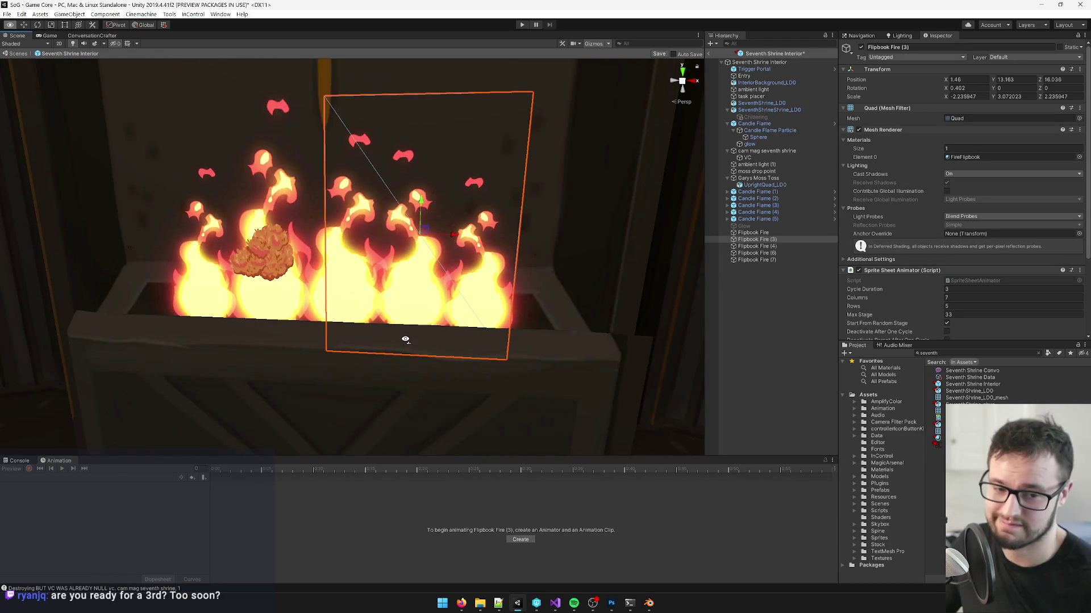
left_click_drag(405, 340, 438, 331)
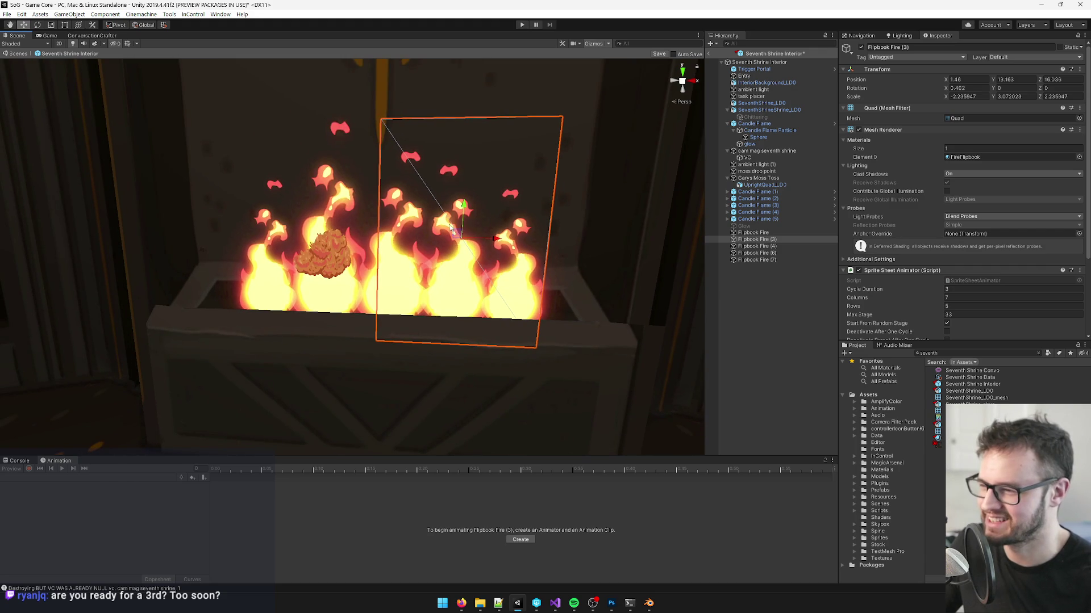
Step: Widen Flipbook Fire (7) to about 2.75 across
left_click(752, 253)
left_click_drag(342, 301, 399, 290)
left_click(399, 290)
scroll(370, 287, "up", 5)
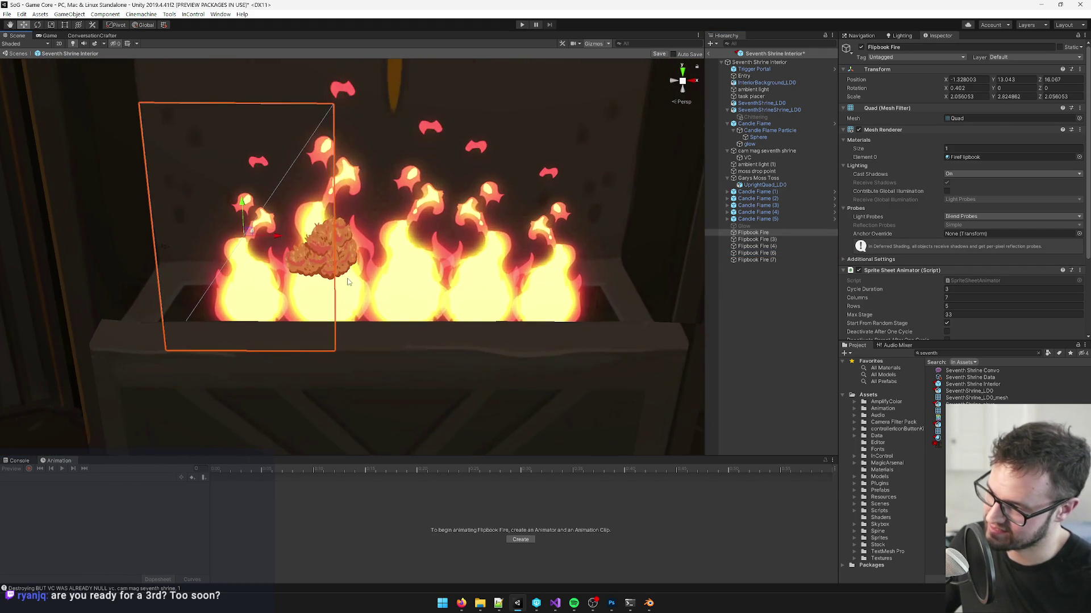
left_click(348, 191)
key("r")
scroll(380, 264, "up", 3)
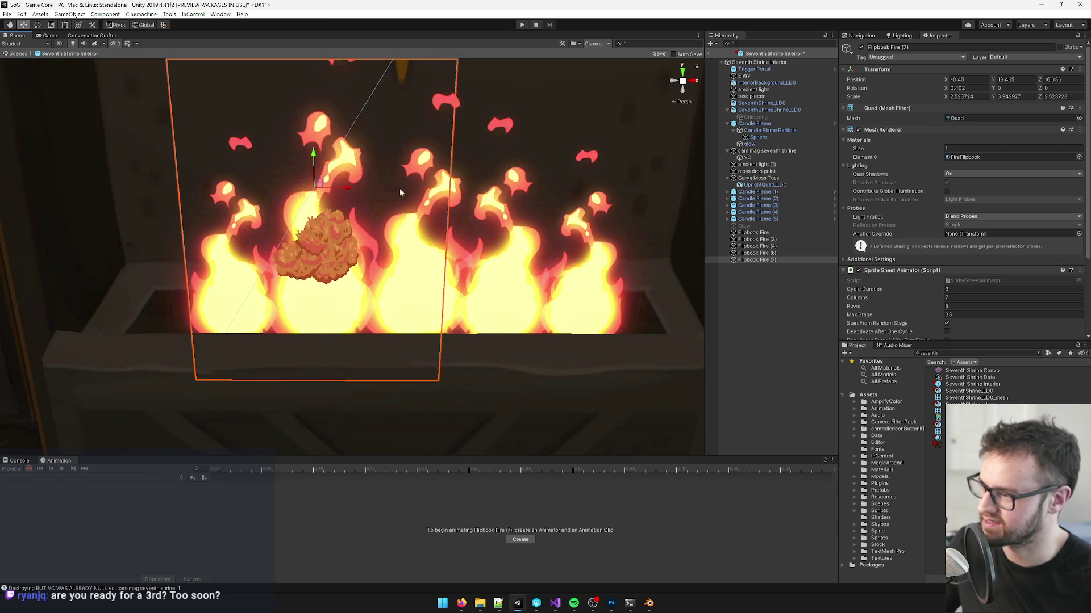
scroll(369, 198, "down", 5)
mouse_move(372, 194)
left_mouse_down()
mouse_move(364, 219)
mouse_move(424, 171)
mouse_move(412, 177)
left_mouse_up()
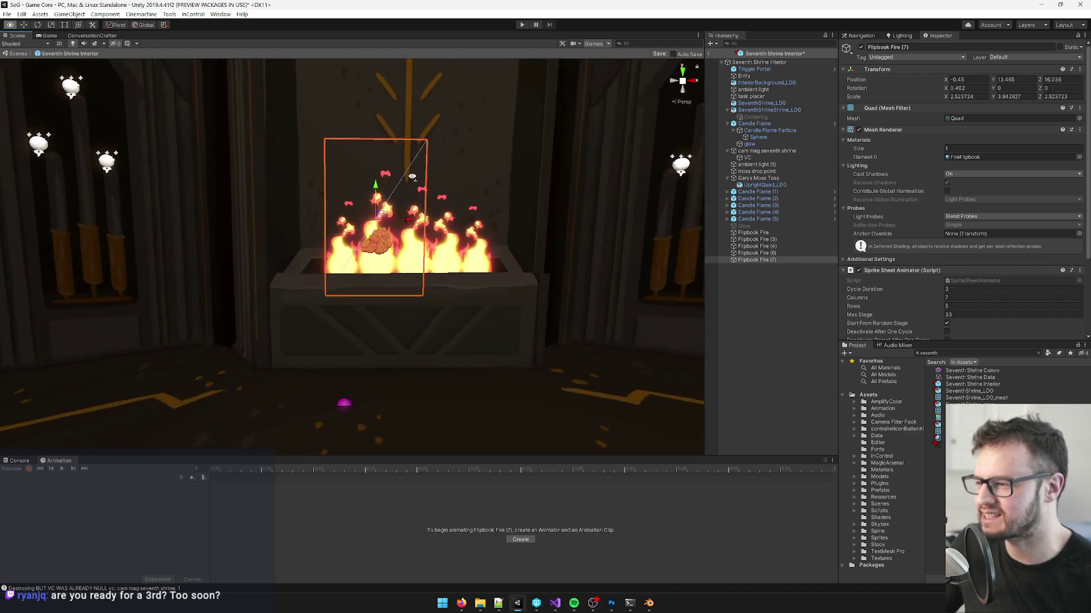
scroll(412, 177, "up", 5)
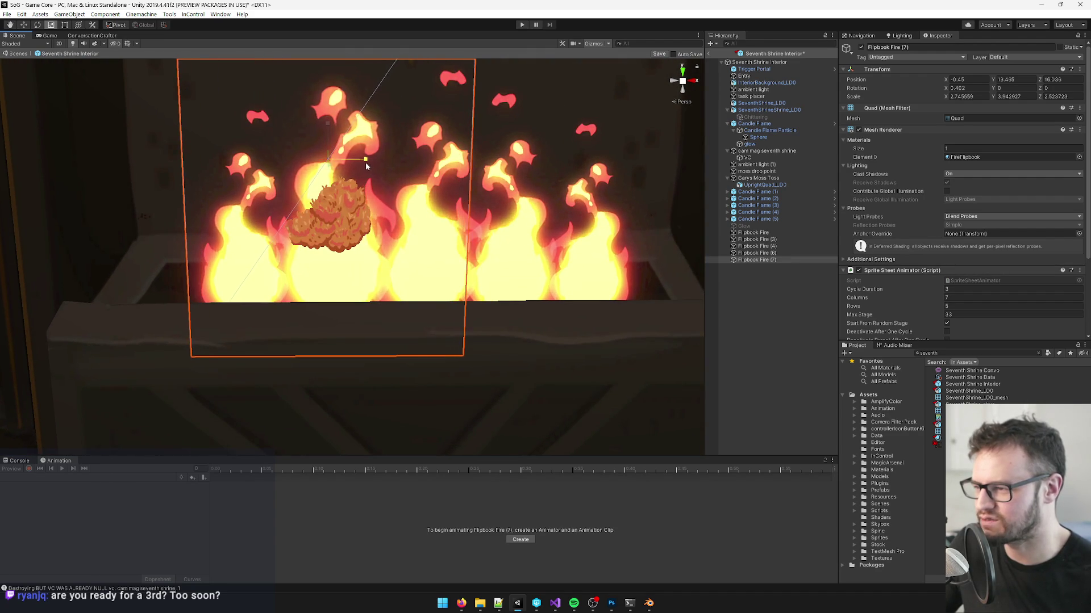
Step: Move Flipbook Fire (6) left along X to 0.422 and deselect to check the result
key("w")
left_click(431, 254)
left_click_drag(460, 184, 452, 184)
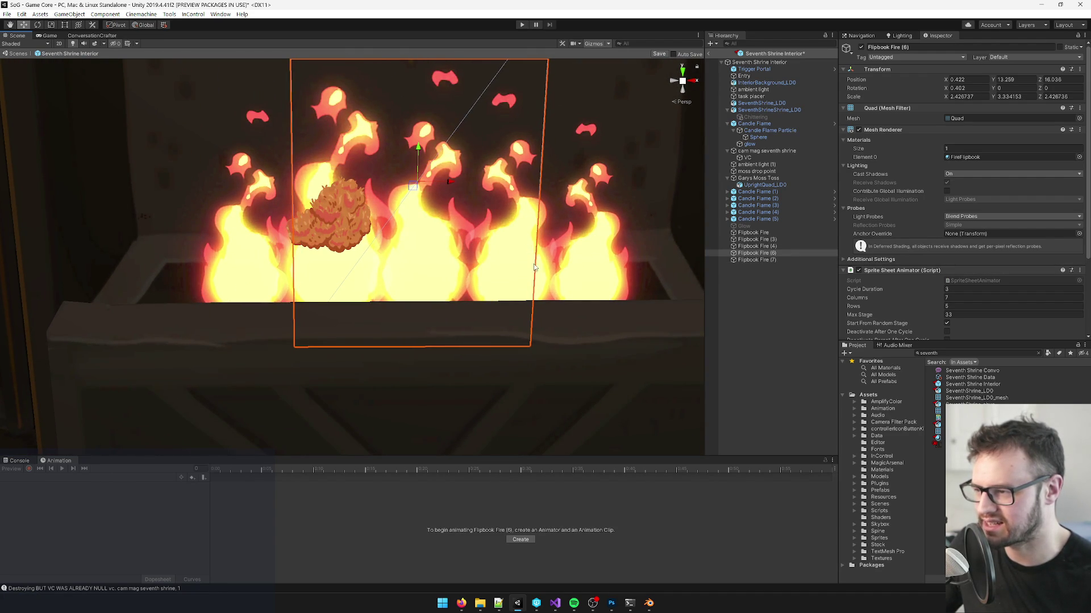
scroll(528, 250, "down", 6)
left_click(786, 319)
scroll(367, 328, "down", 8)
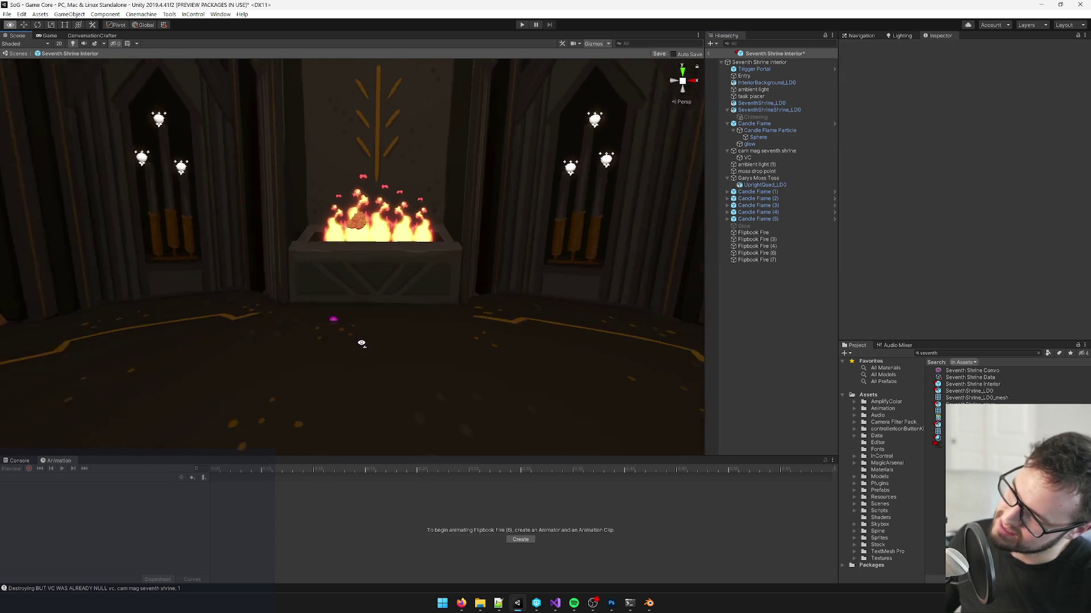
Step: Scale the Flipbook Fire (4) quad down slightly and save the scene
scroll(367, 332, "up", 5)
scroll(369, 335, "up", 5)
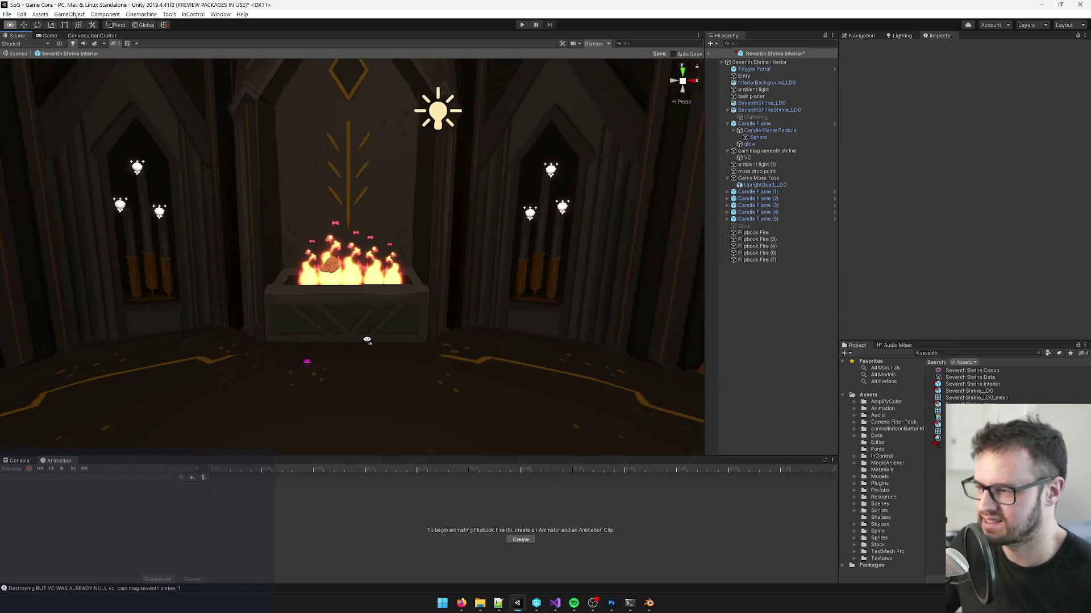
left_click(389, 310)
scroll(389, 322, "up", 3)
left_click(432, 238)
scroll(385, 241, "up", 3)
key("r")
left_click_drag(385, 242, 389, 214)
key("w")
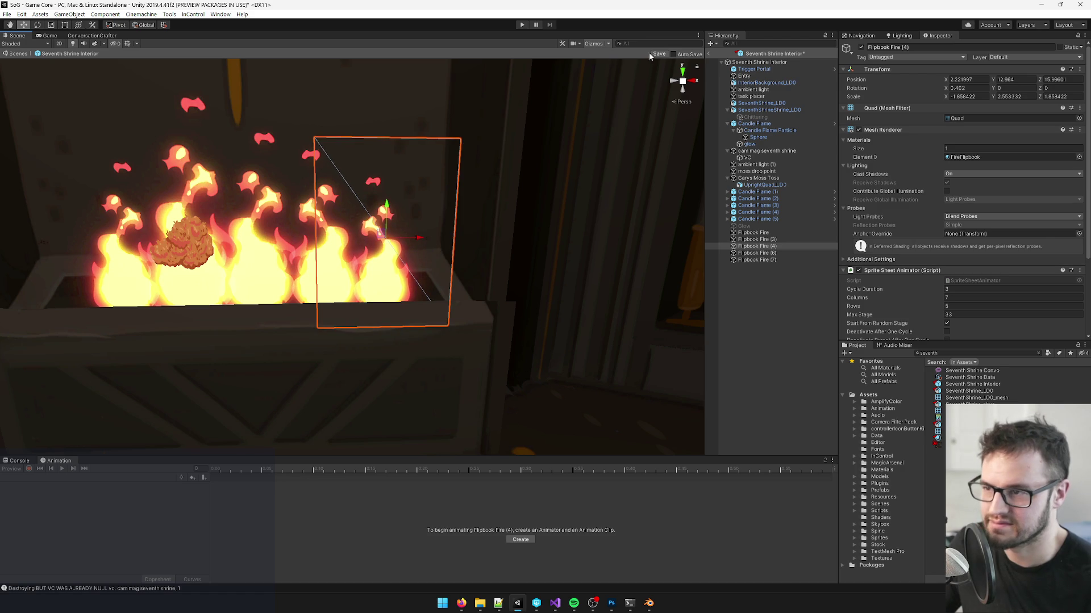
left_click(659, 53)
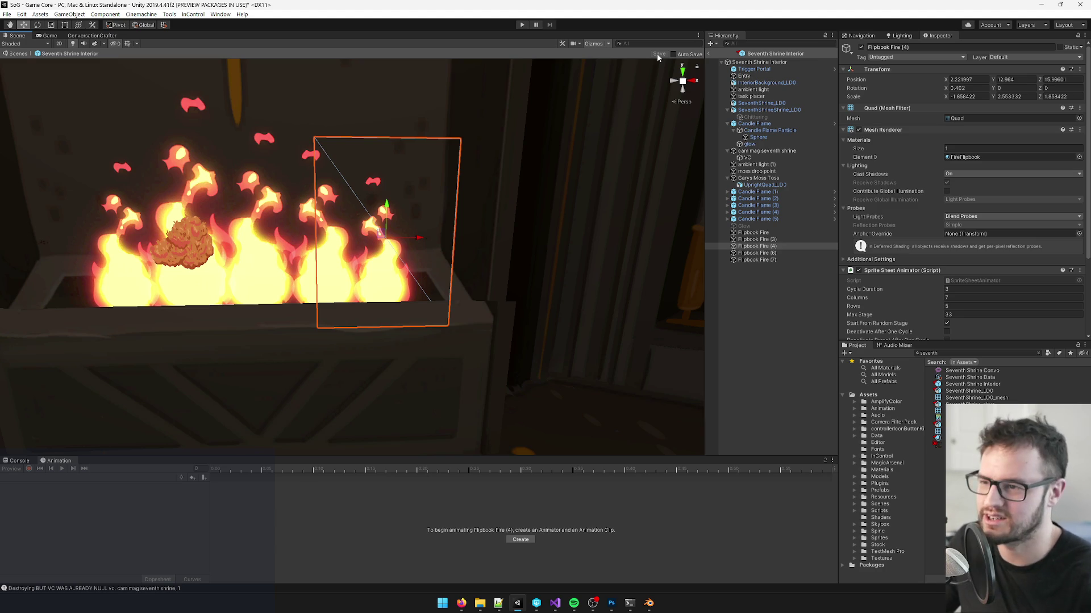
Step: Orbit and fly the camera past the brazier fire, then select the Seventh Shrine Interior root
left_click_drag(560, 214, 441, 220)
scroll(565, 203, "down", 5)
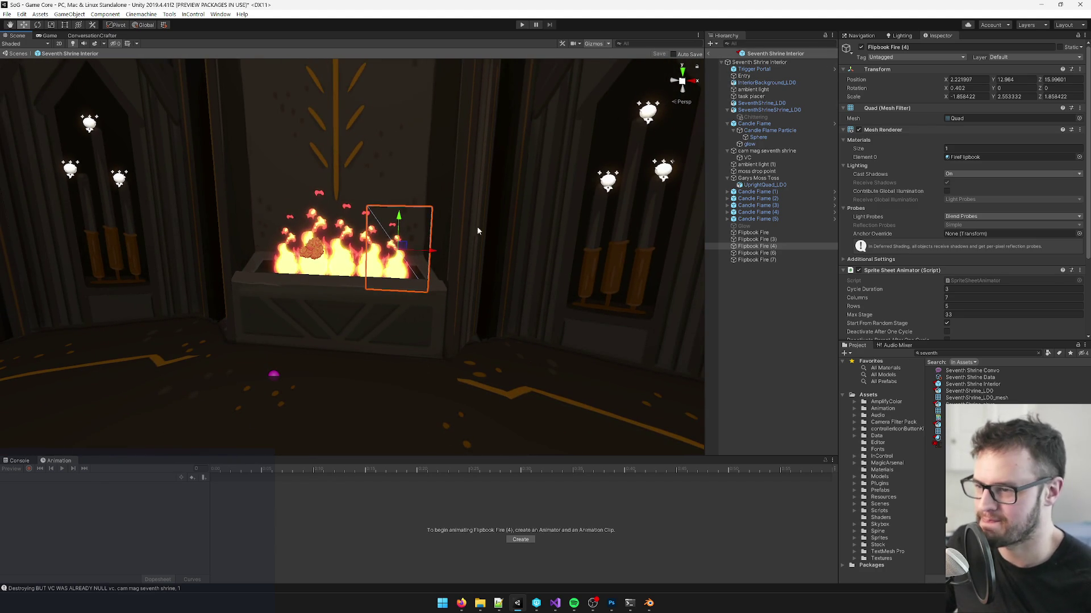
scroll(478, 230, "up", 2)
left_click(751, 233)
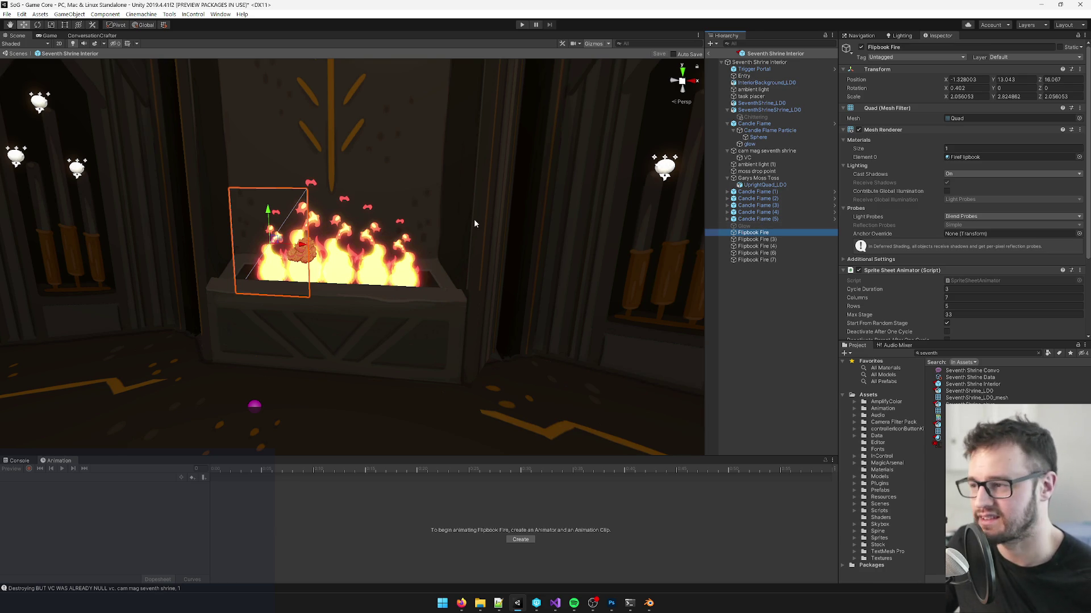
scroll(472, 222, "up", 5)
scroll(467, 223, "down", 5)
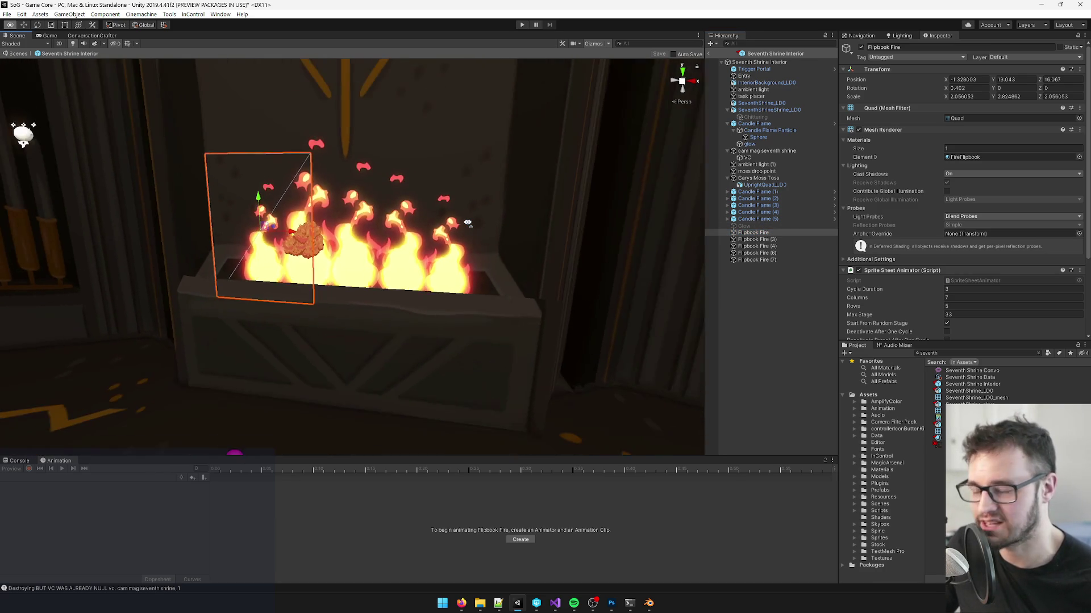
key("d")
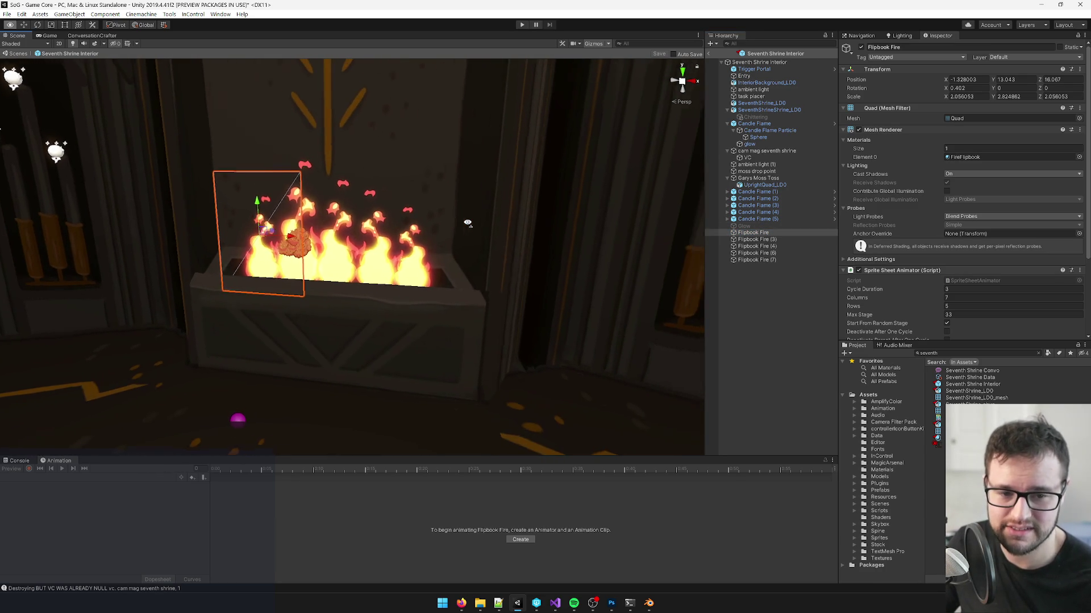
right_click(450, 215)
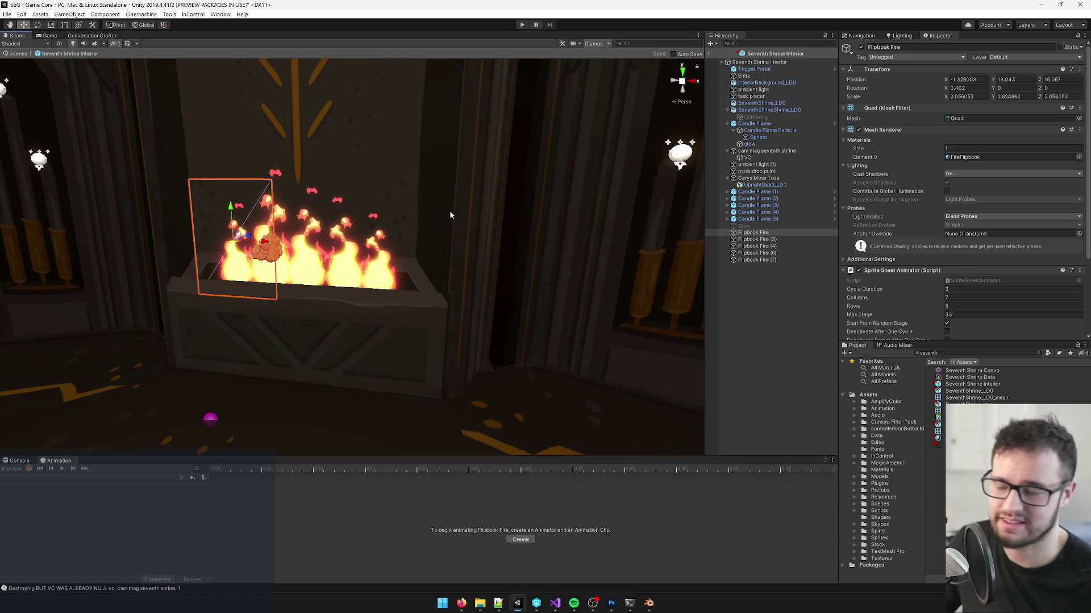
scroll(441, 215, "down", 3)
scroll(605, 134, "up", 3)
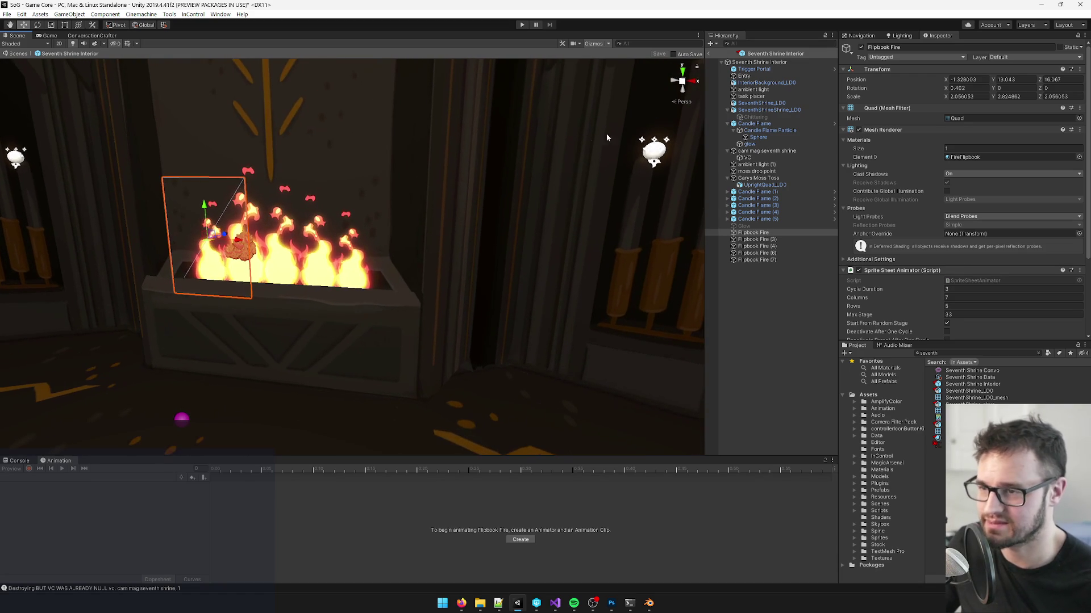
left_click(759, 60)
right_click(398, 198)
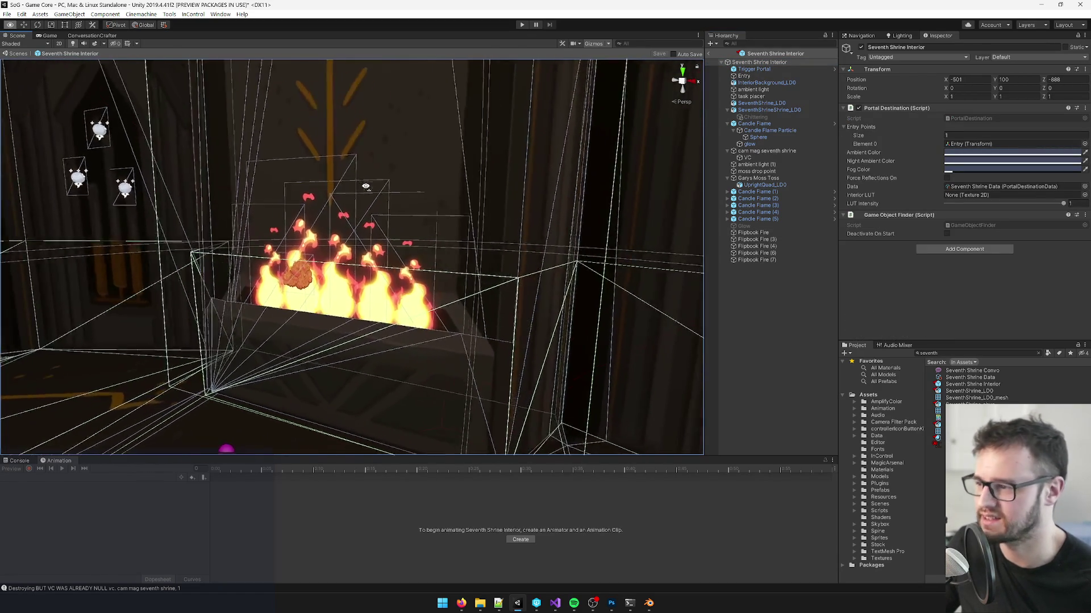
Step: Fly the Scene camera back and up over the shrine room, then exit the prefab
key("s")
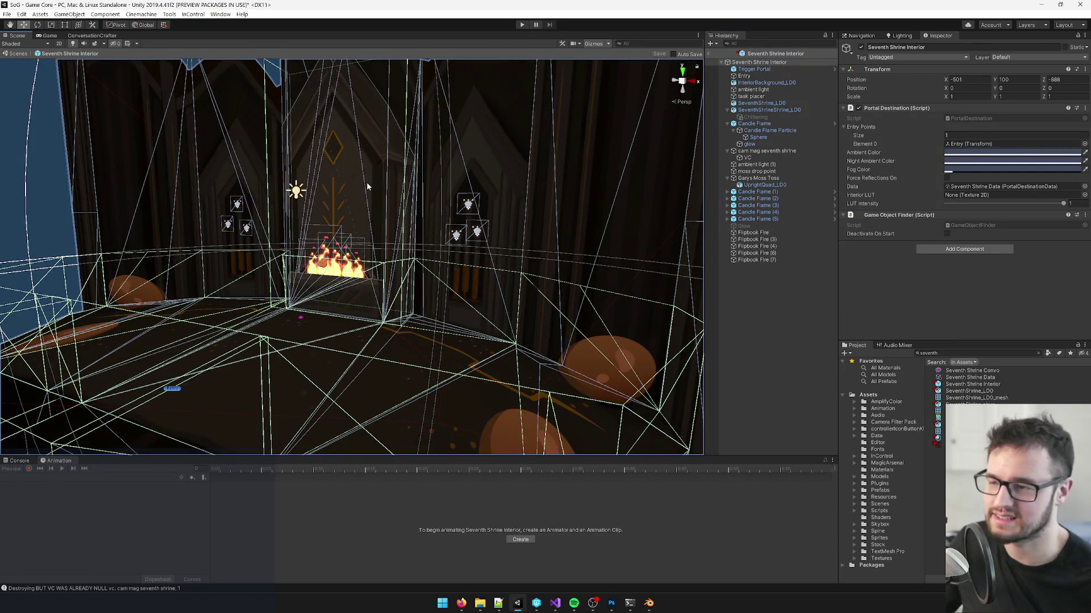
right_click(366, 182)
key("w")
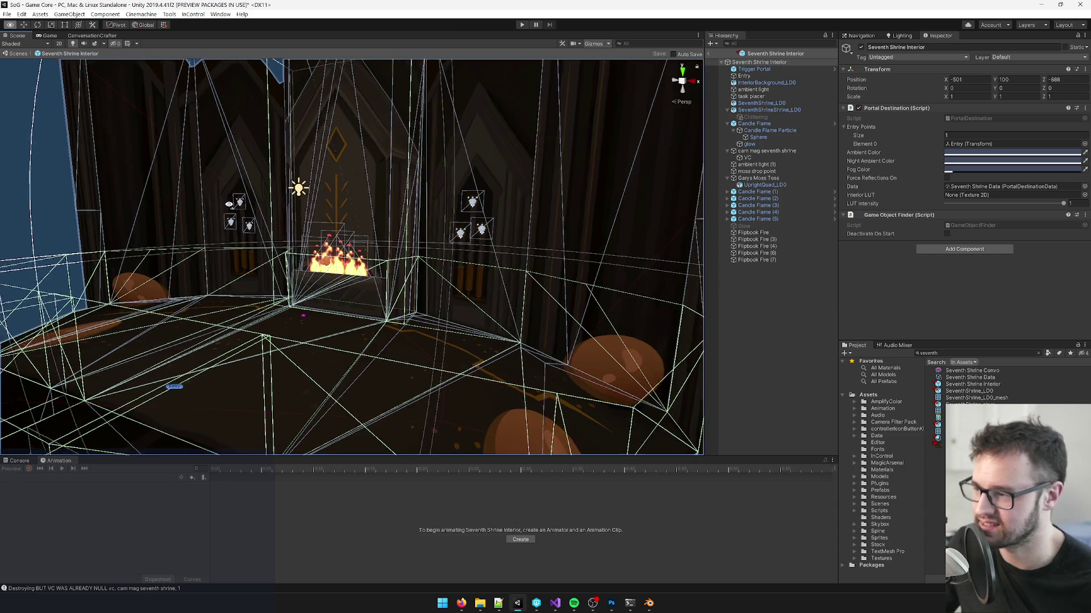
key("s")
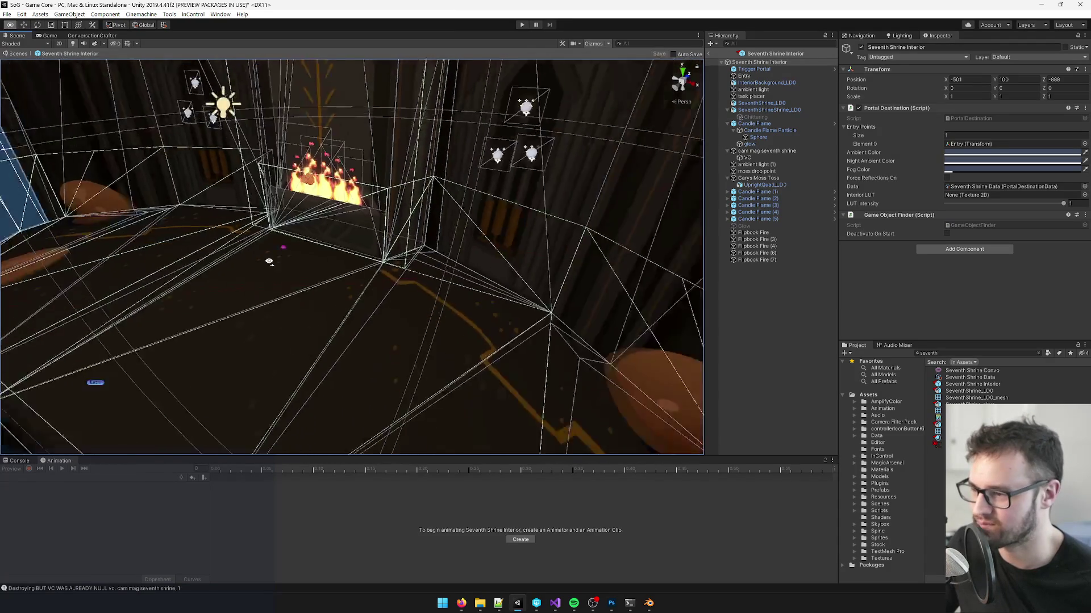
right_click(339, 200)
key("e")
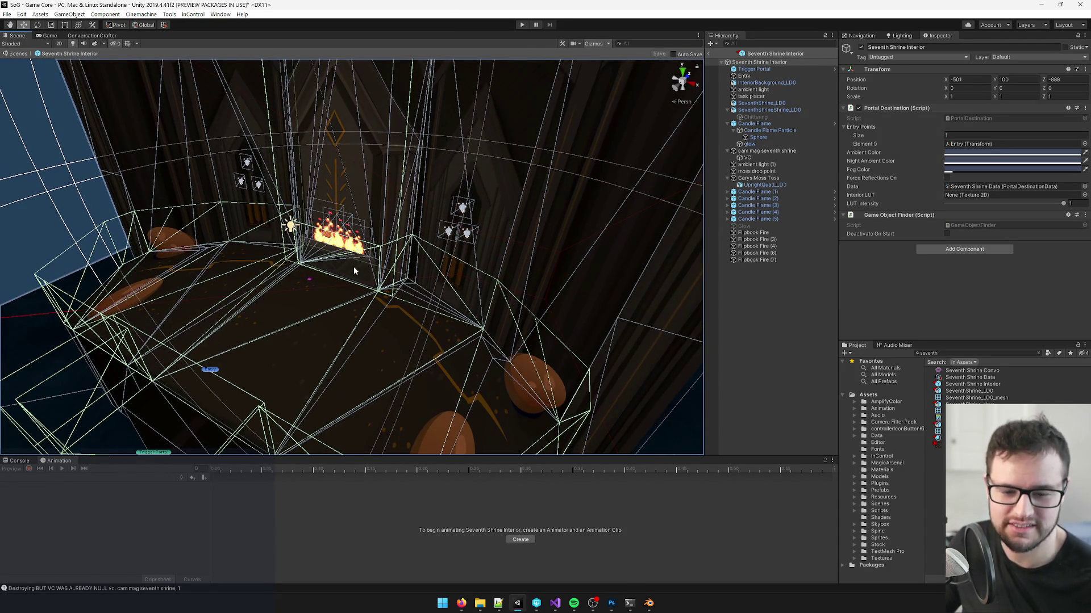
scroll(353, 270, "up", 5)
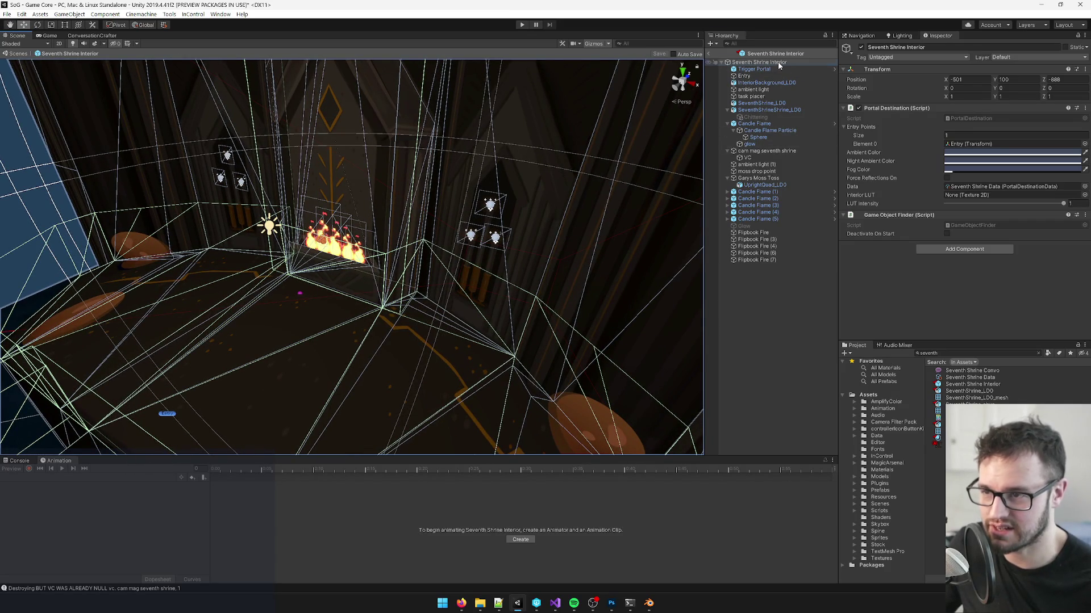
left_click_drag(705, 53, 707, 52)
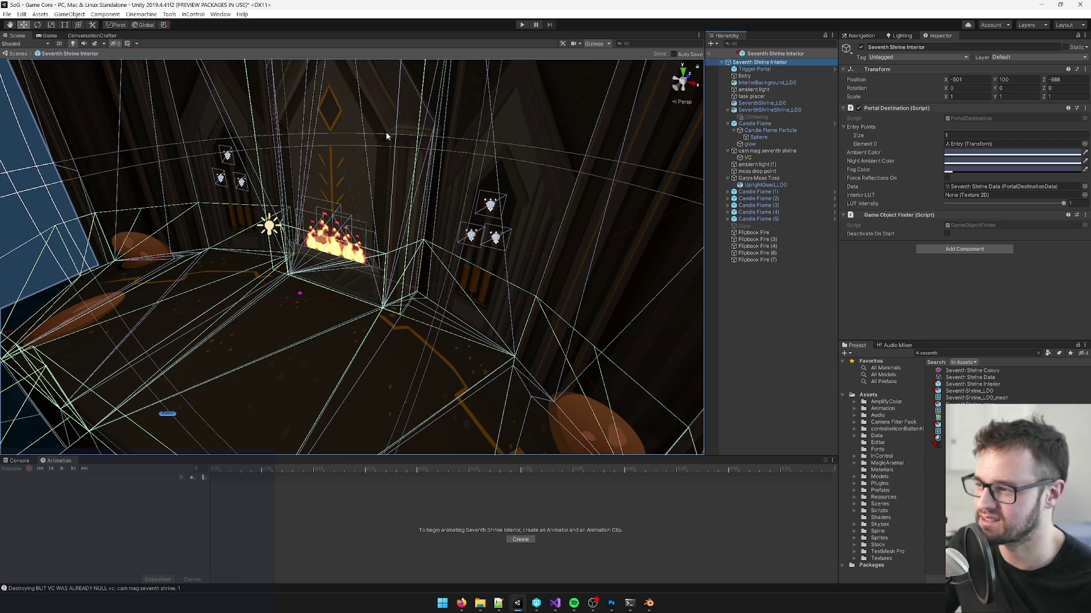
left_click(709, 54)
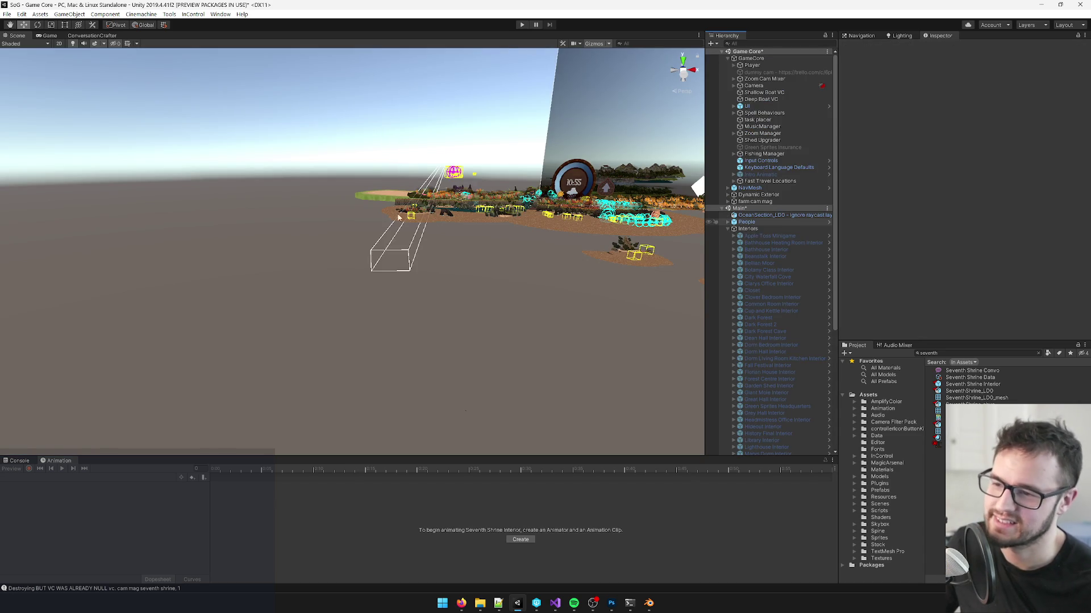
Step: Switch to the Game view, collapse the Interiors group, select GameCore, and pause the game
left_click(960, 385)
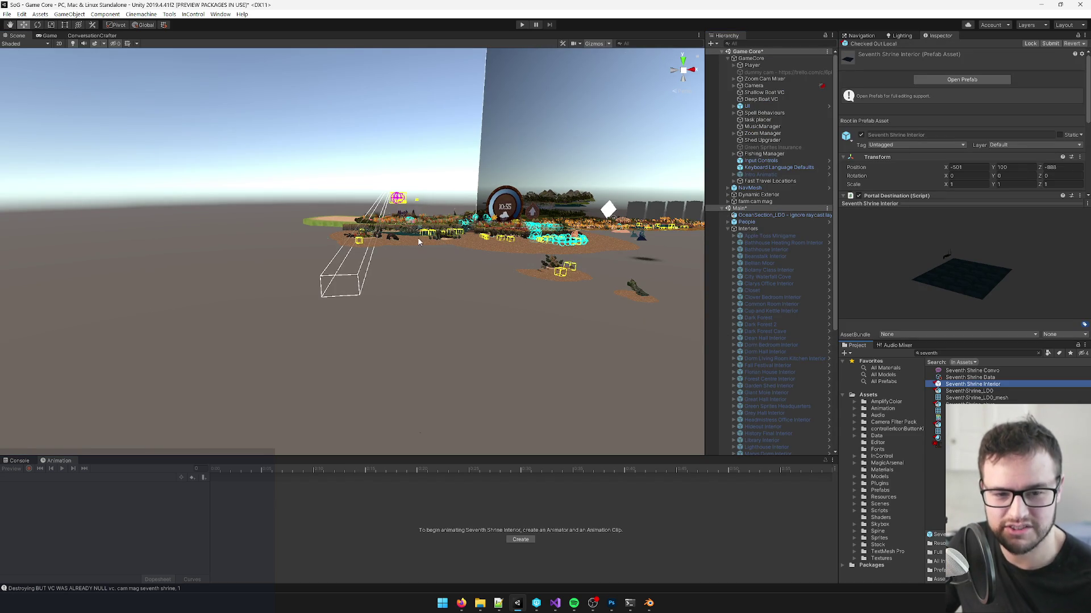
left_click(46, 36)
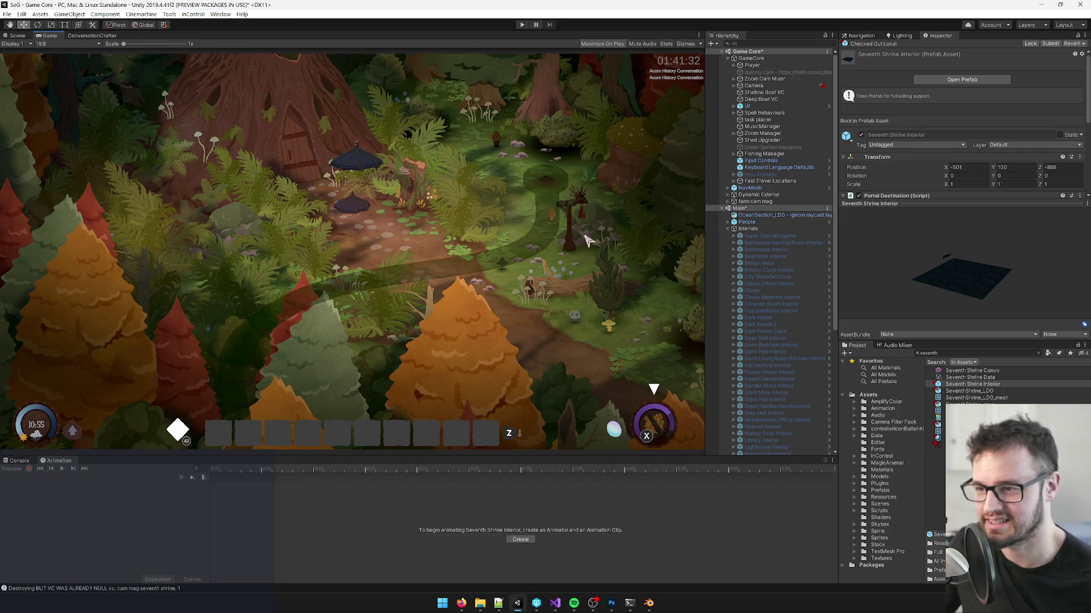
left_click(734, 230)
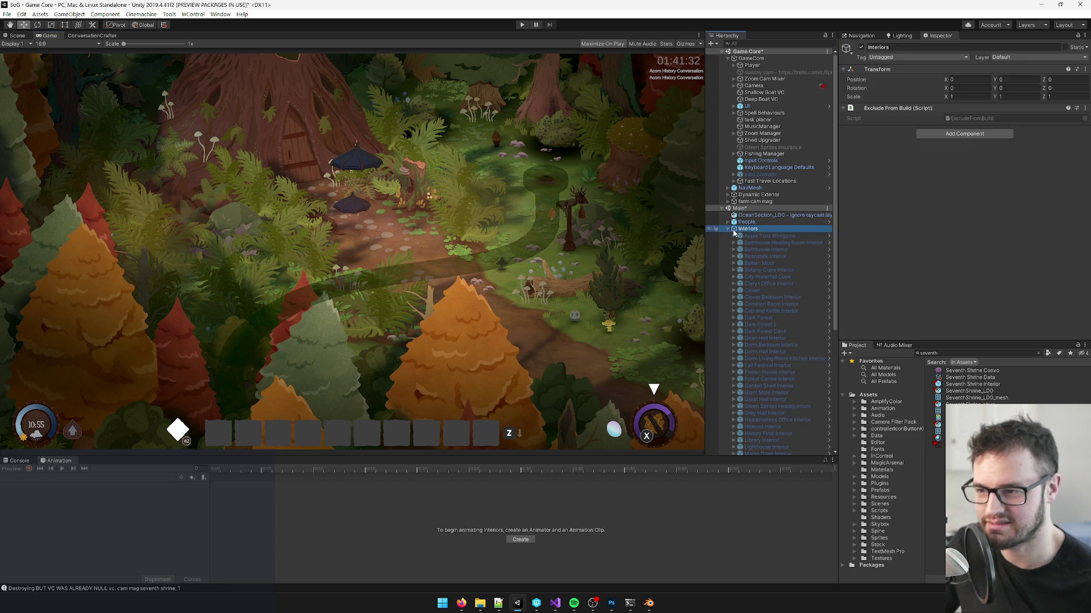
left_click(728, 229)
left_click(750, 58)
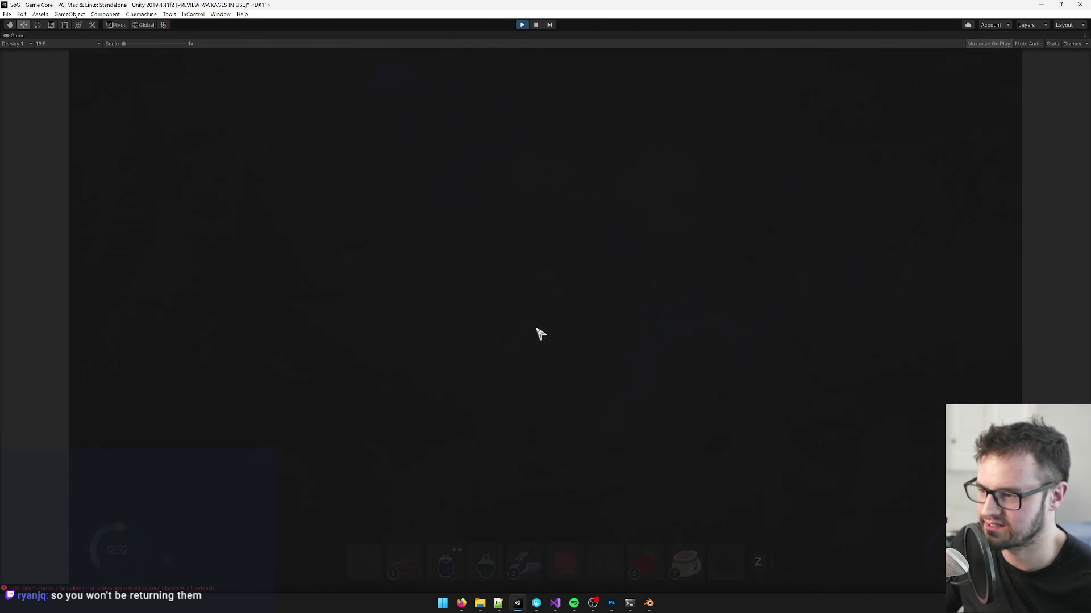
key("Escape")
Step: Exit to the title screen and load the 'at 7th shrine' save
left_click(534, 391)
key("Escape")
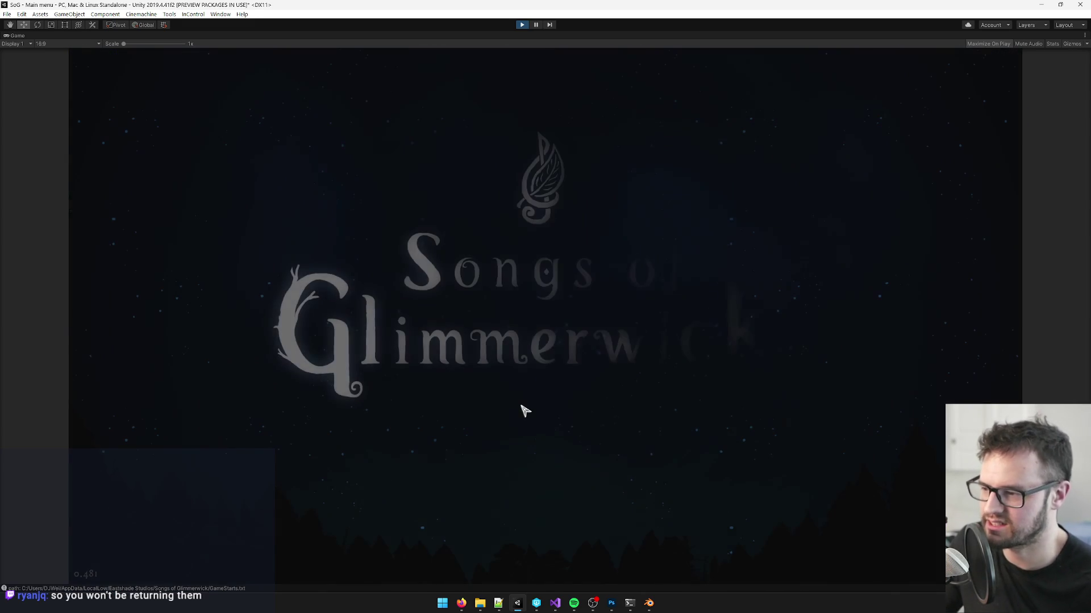
left_click(511, 443)
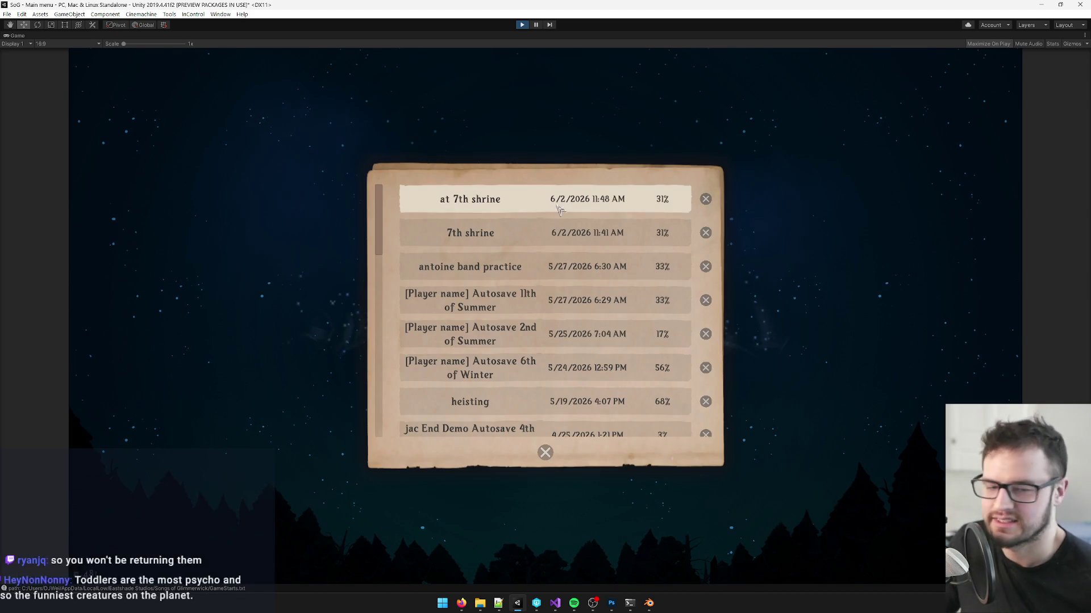
left_click(568, 204)
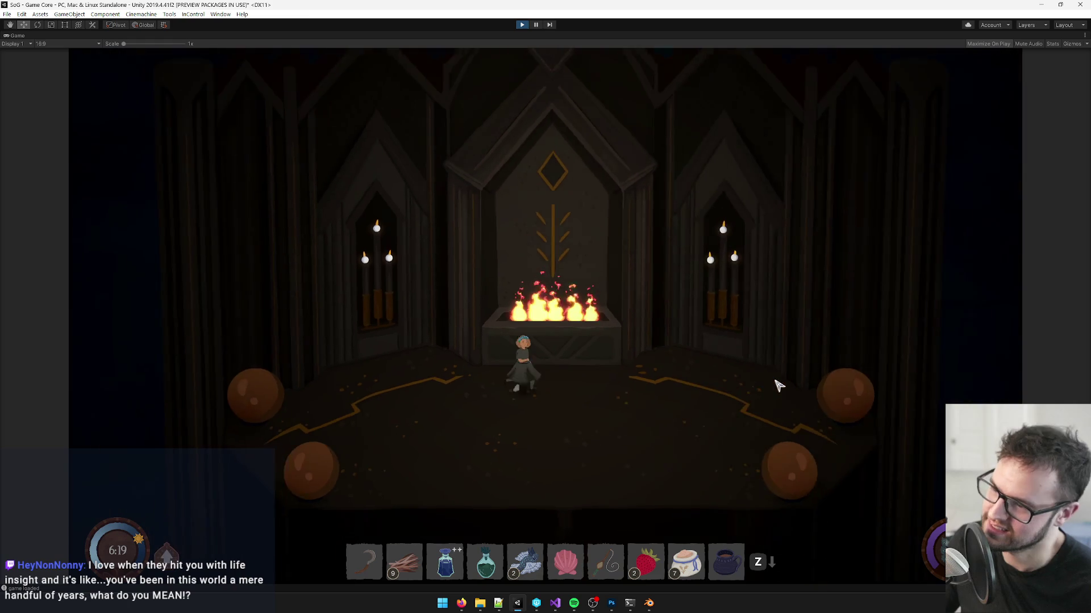
Step: Walk the character left, right and around the shrine floor, ending left of the brazier
key("d")
key("a")
key("a")
key("s")
key("d")
key("d")
key("w")
key("d")
key("w")
key("a")
key("a")
key("s")
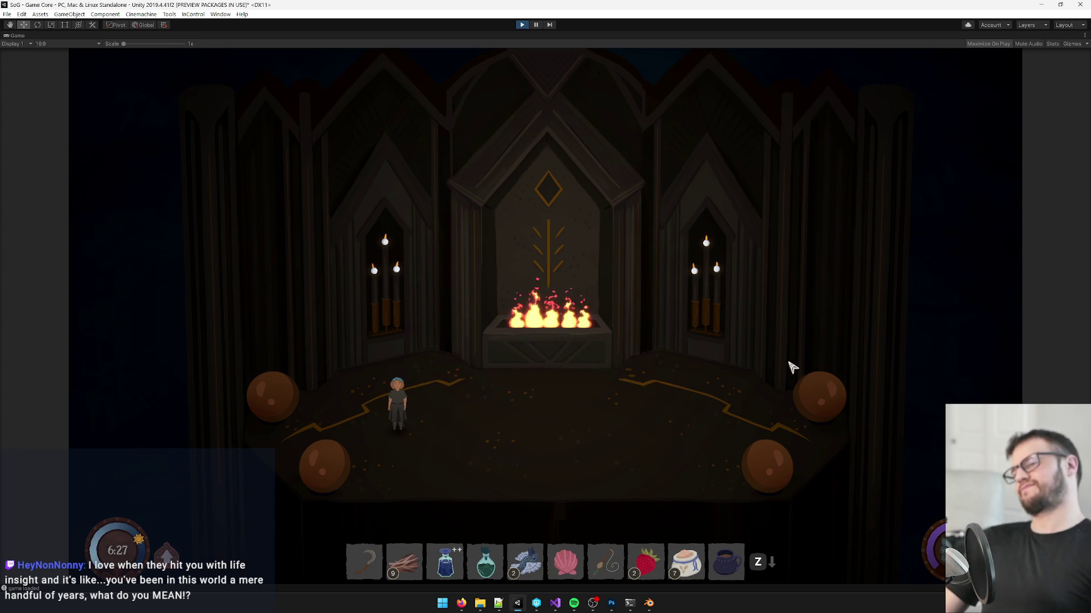
key("d")
key("w")
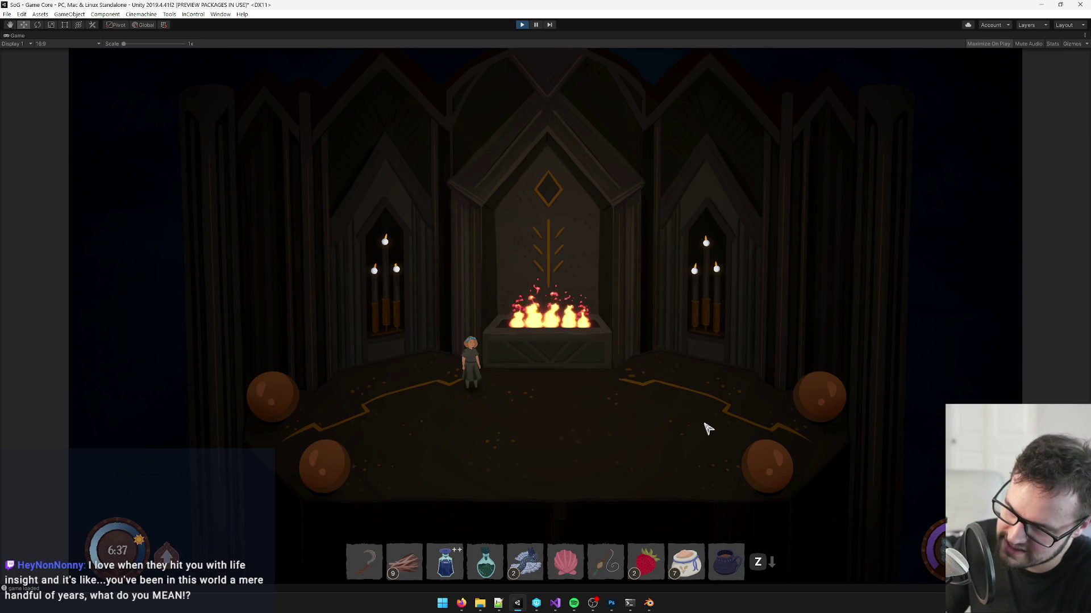
Step: Shift the Flipbook Fire (6) quad further left in the brazier and check it in Game
right_click(21, 36)
left_click(27, 42)
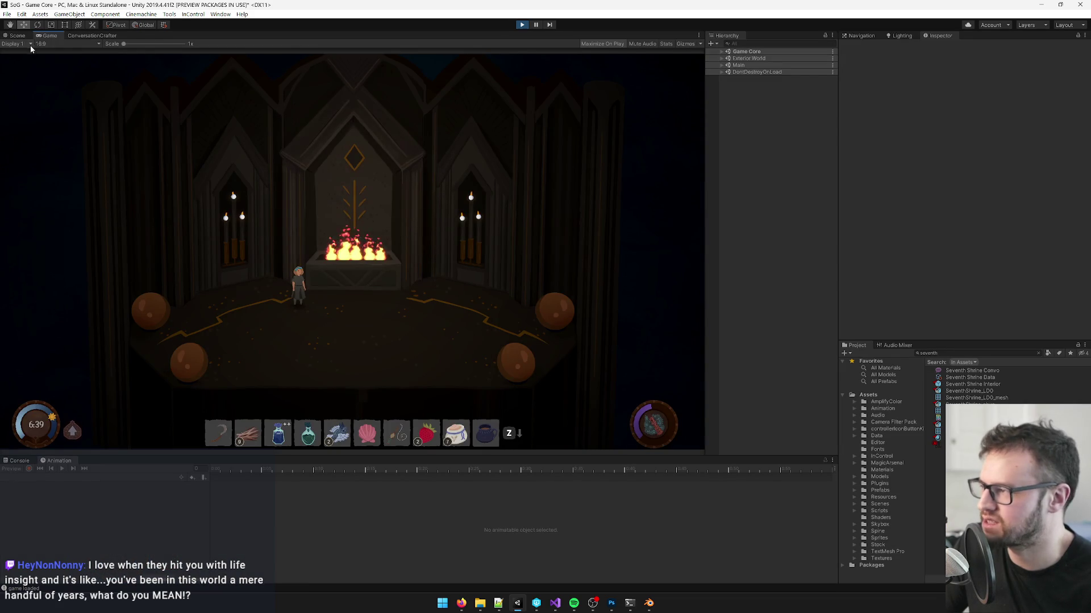
left_click(18, 36)
left_click(203, 289)
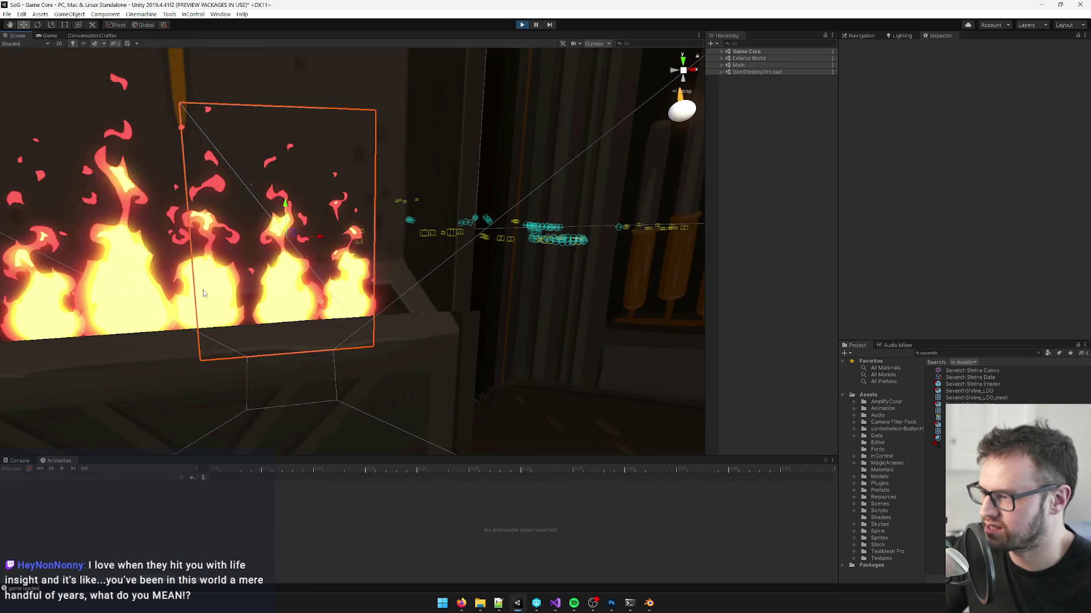
left_click(767, 229)
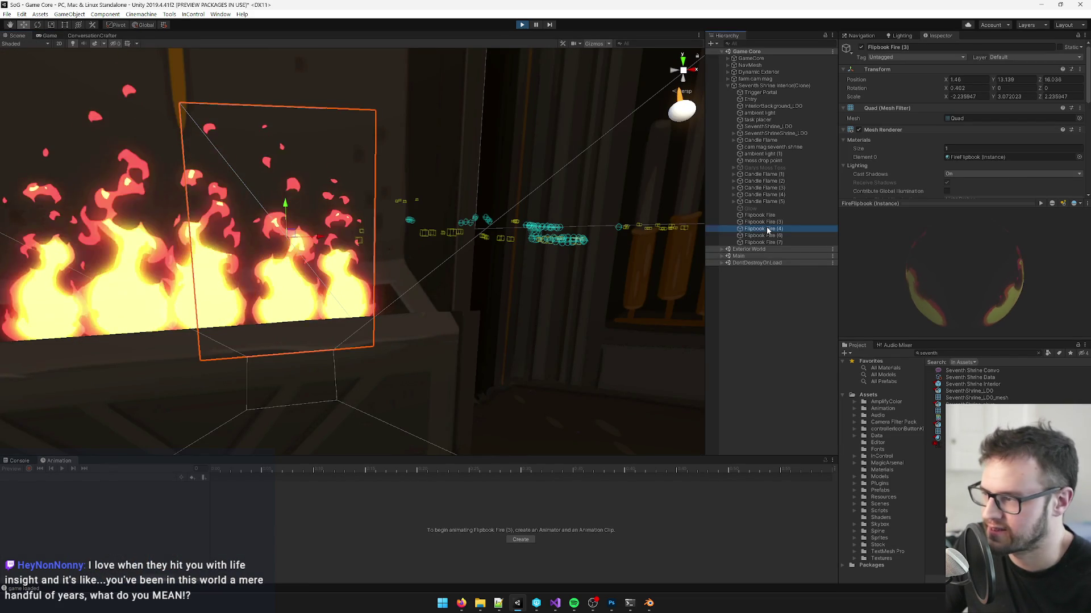
key("Up")
key("Up")
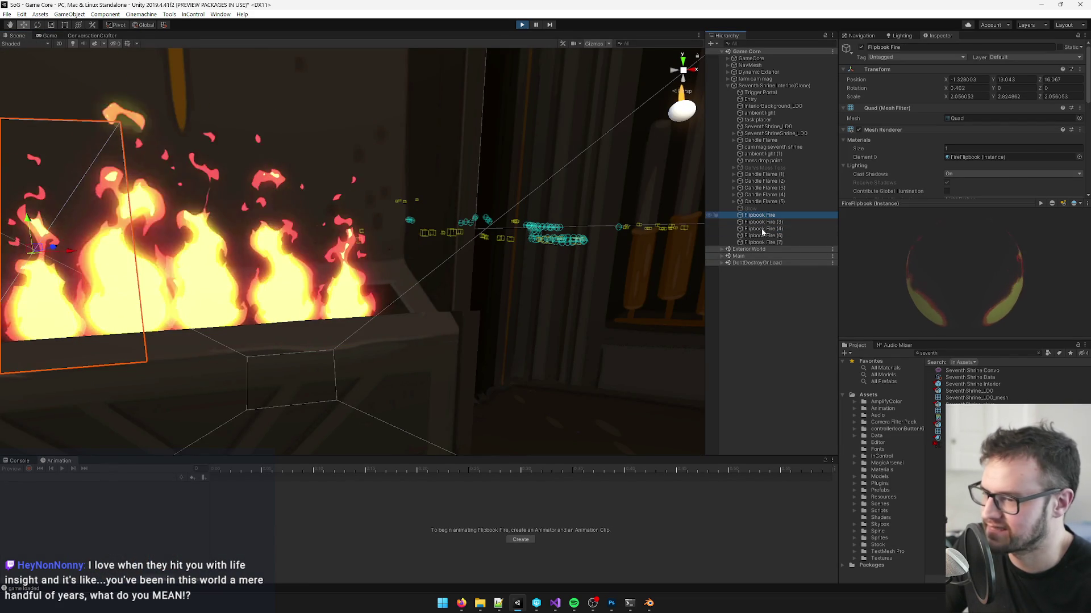
left_click(762, 234)
mouse_move(367, 277)
left_mouse_down()
mouse_move(221, 253)
mouse_move(234, 235)
left_mouse_up()
key("r")
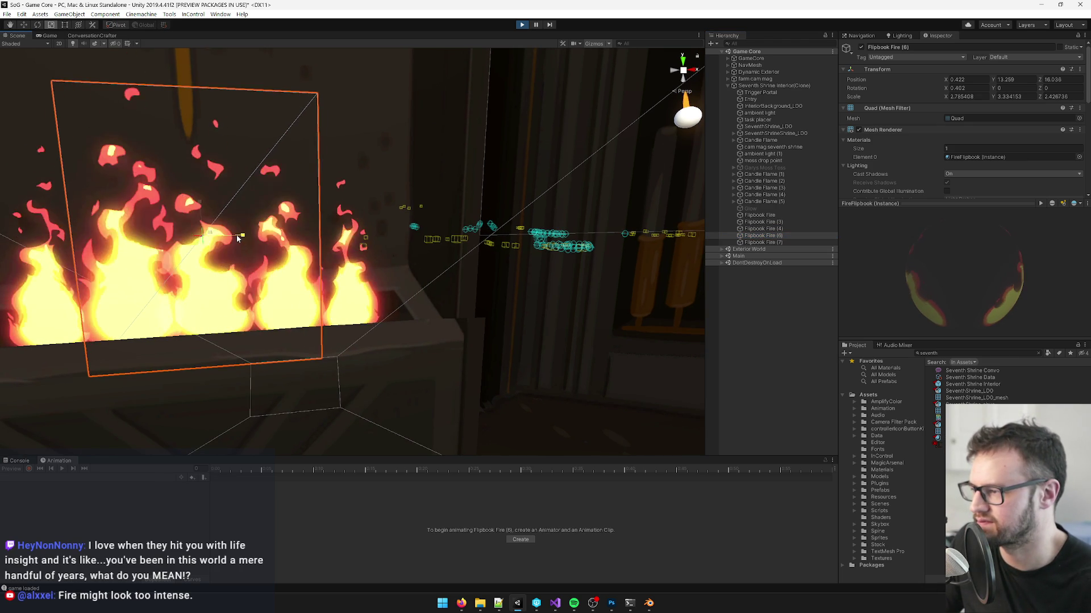
key("w")
left_click_drag(238, 237, 245, 238)
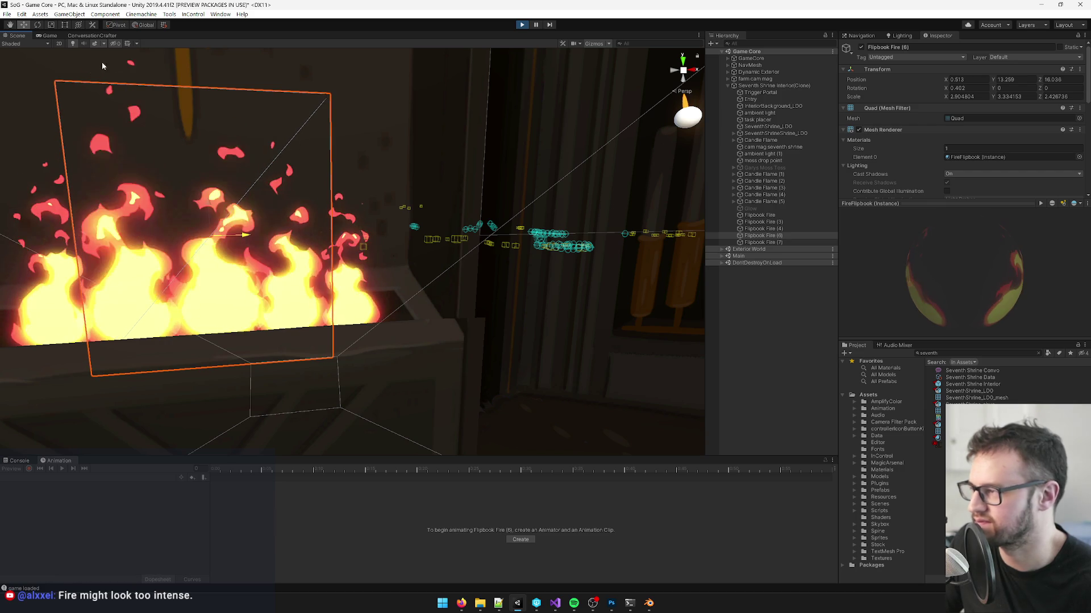
left_click(47, 36)
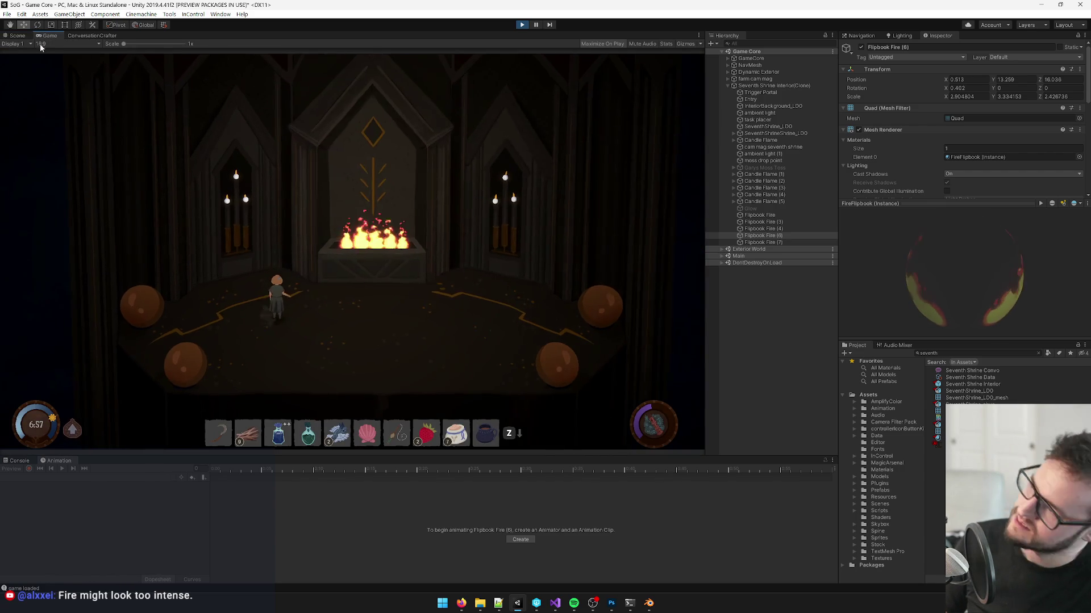
Step: Widen all five fire quads slightly, then walk the character up to the brazier in Game
left_click(18, 36)
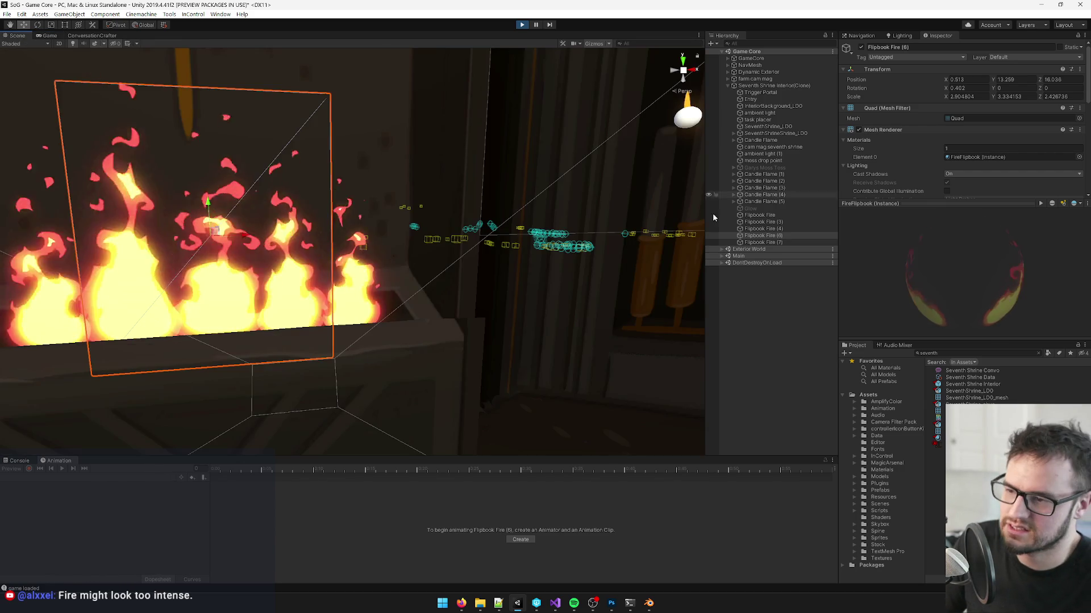
left_click(758, 215)
left_click(763, 242, "shift")
key("t")
key("f")
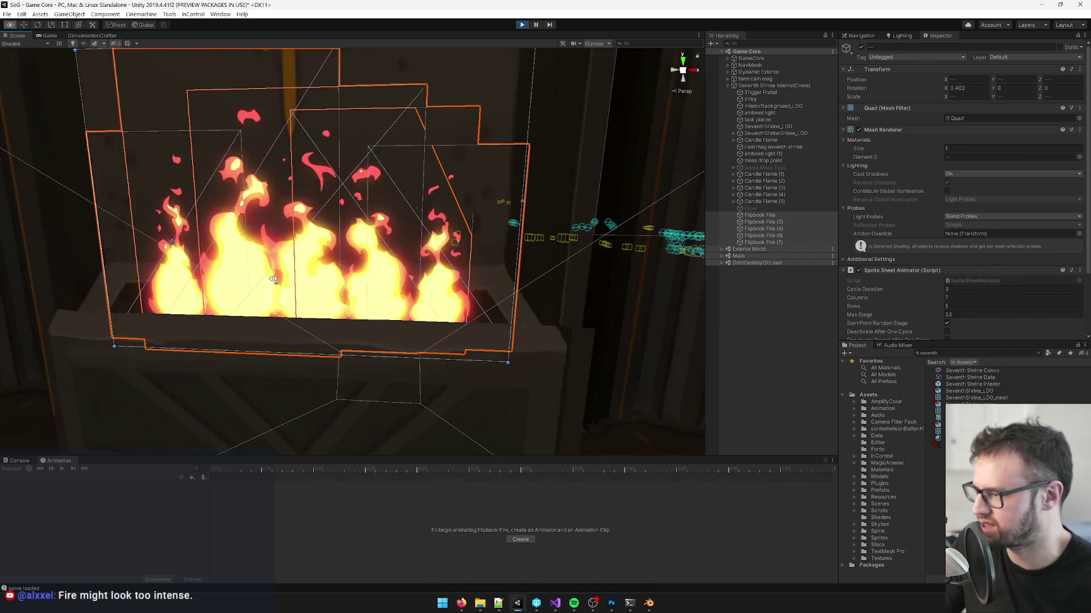
key("r")
left_click_drag(211, 241, 215, 244)
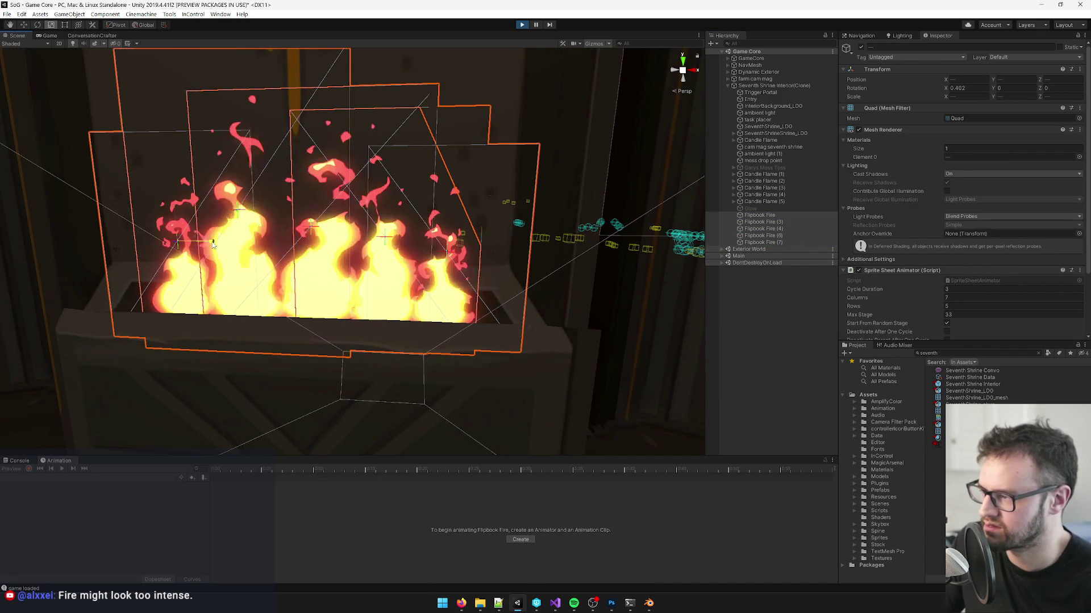
left_click(49, 36)
key("w")
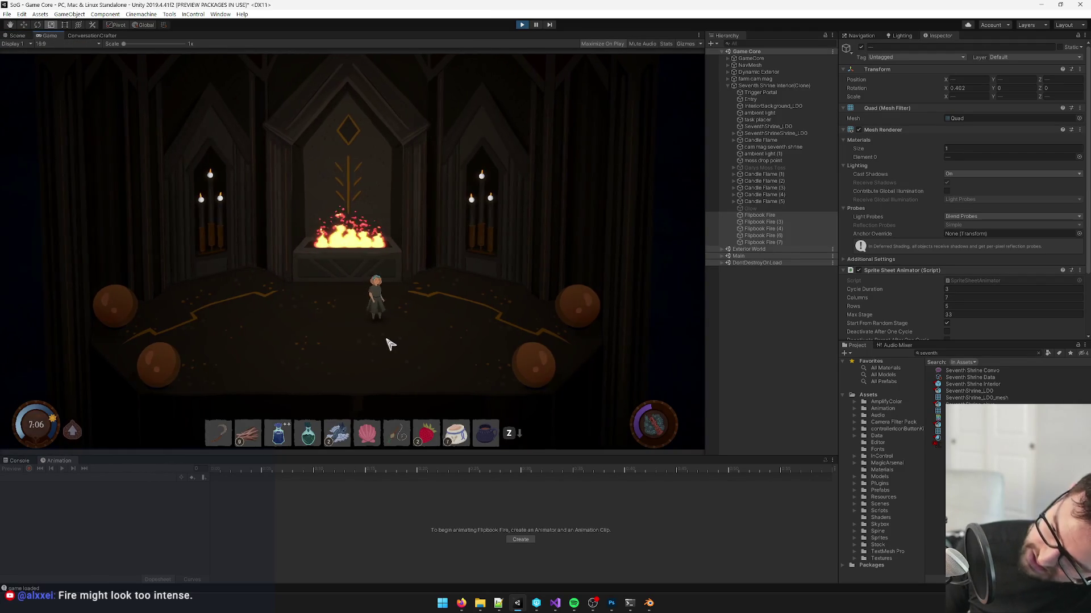
key("w")
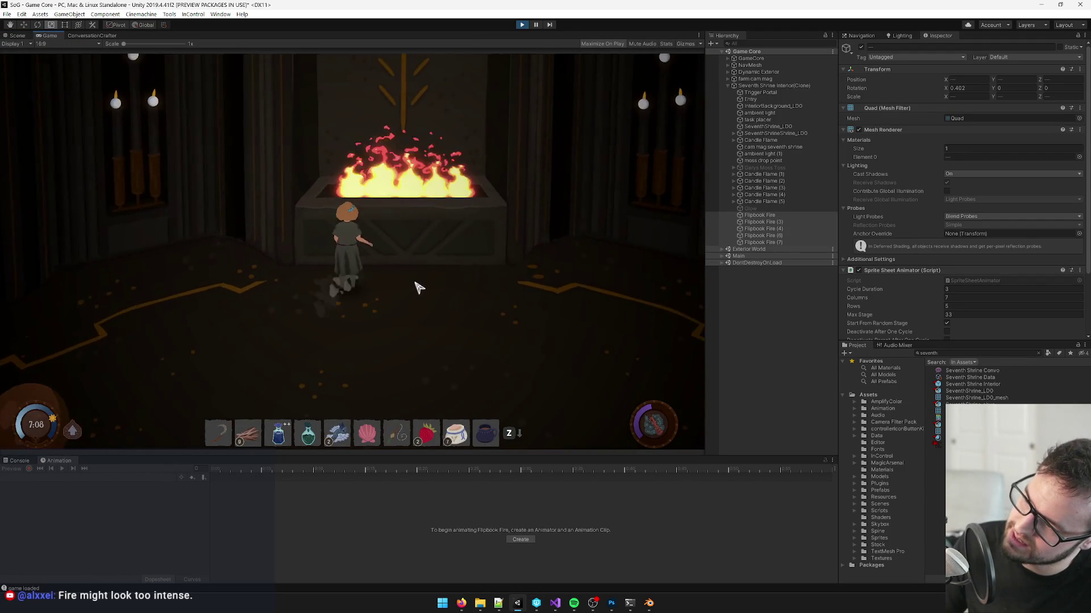
key("d")
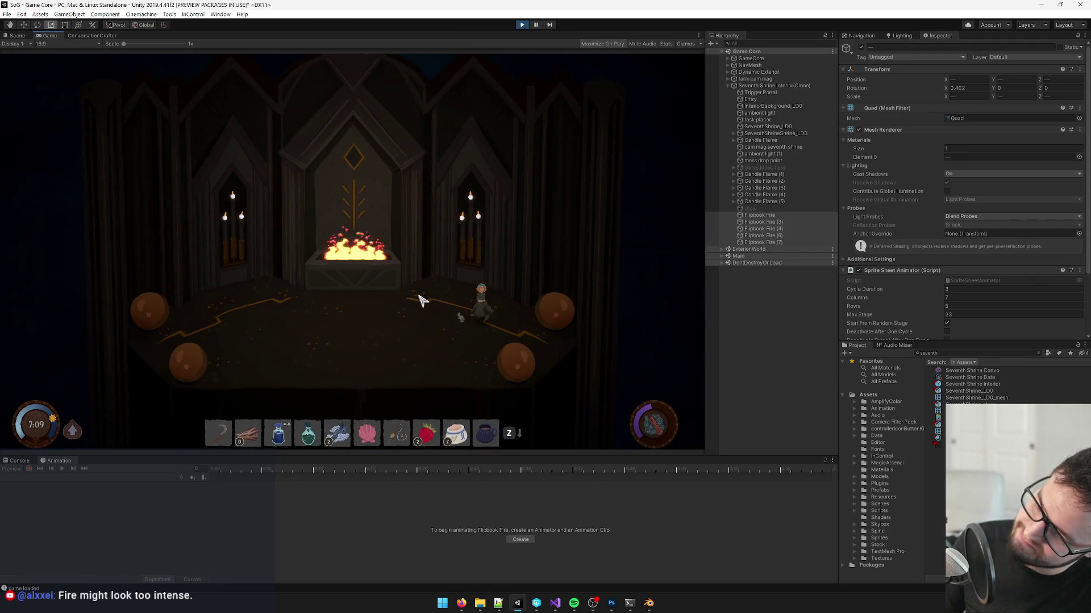
key("a")
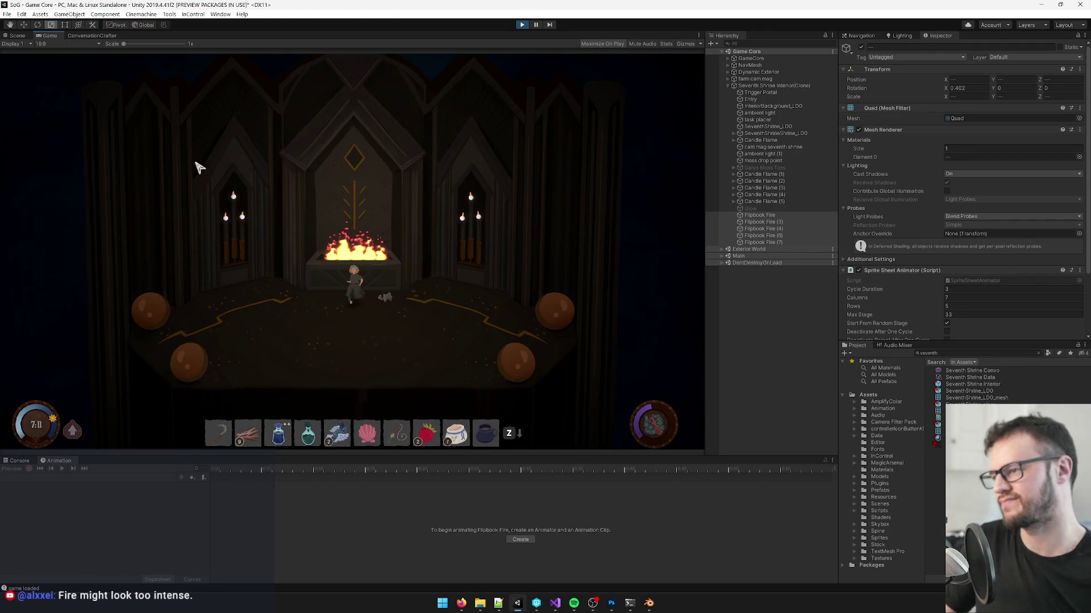
Step: Enlarge the Flipbook Fire quads, lower them slightly, and check the bigger fire in Game
key("ctrl+1")
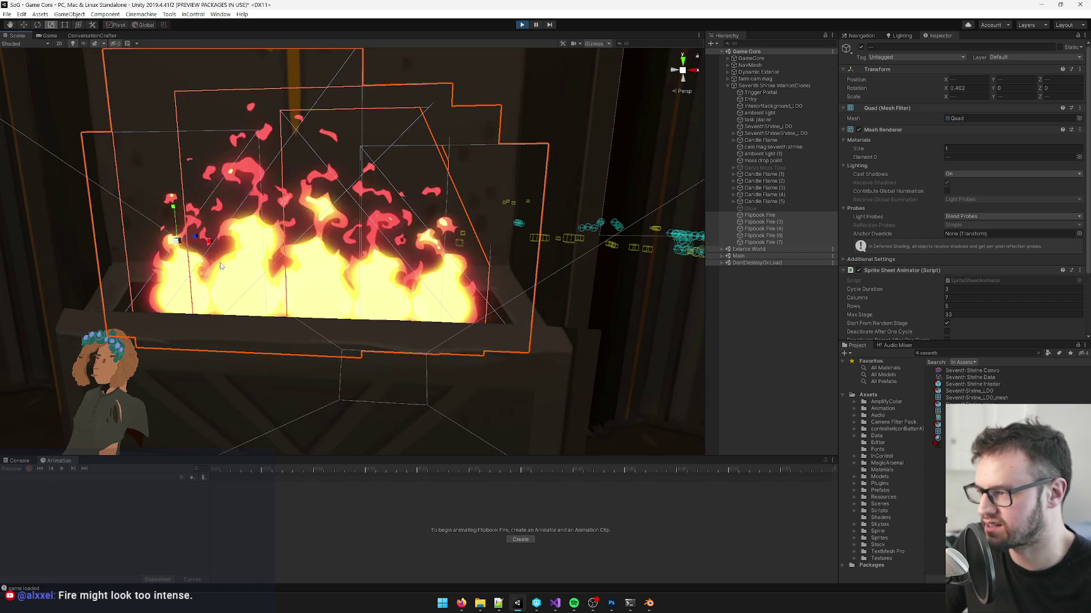
key("r")
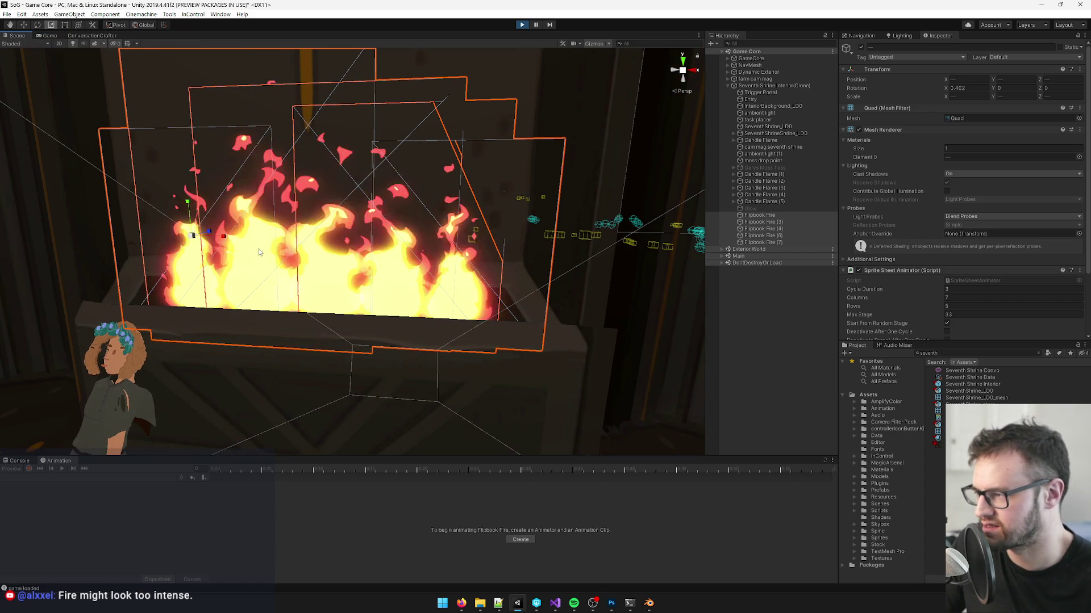
left_click_drag(225, 238, 189, 211)
key("w")
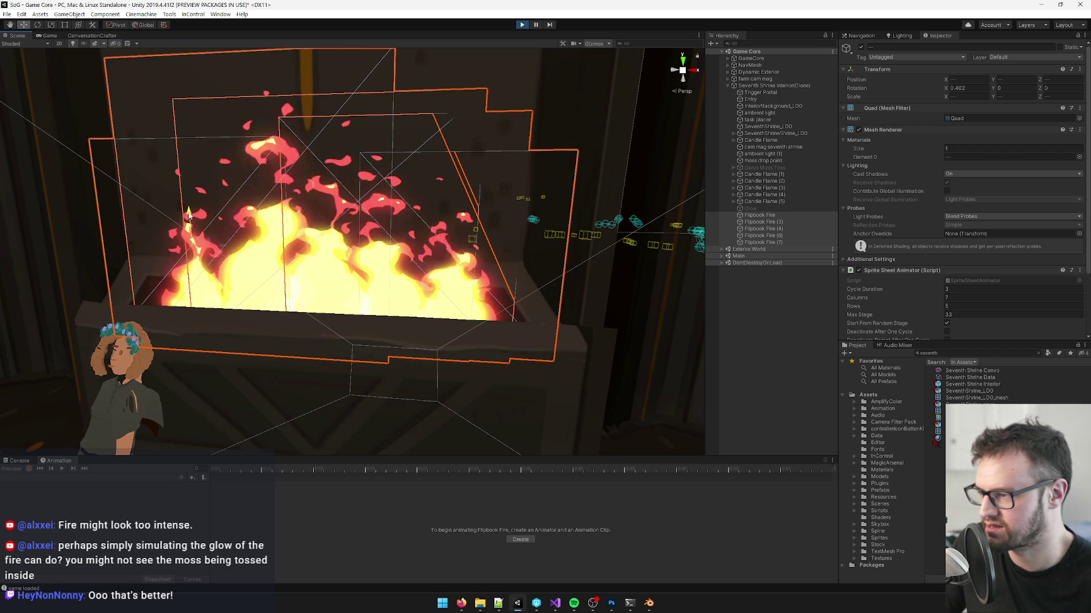
left_click(46, 36)
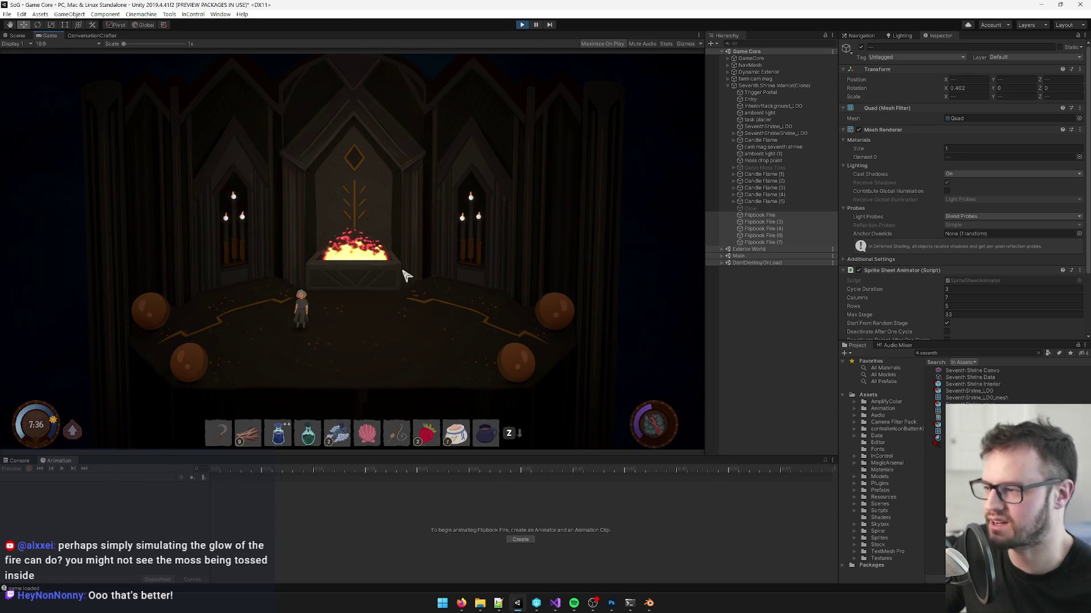
Step: Try scaling the fire quads around their shared centre, undo it, and walk around in Game
left_click(15, 36)
key("r")
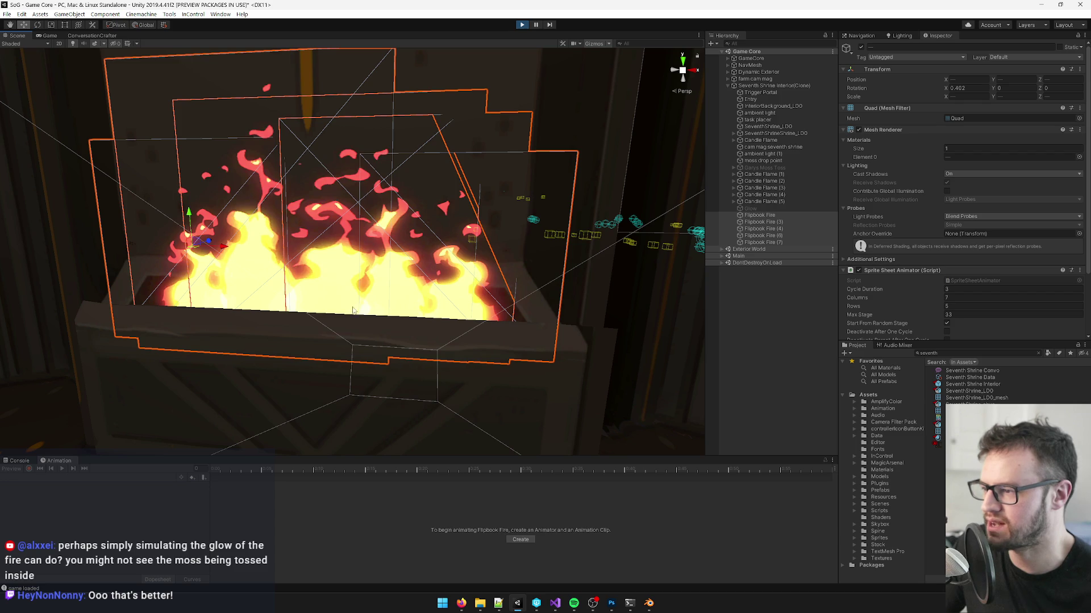
left_click(116, 24)
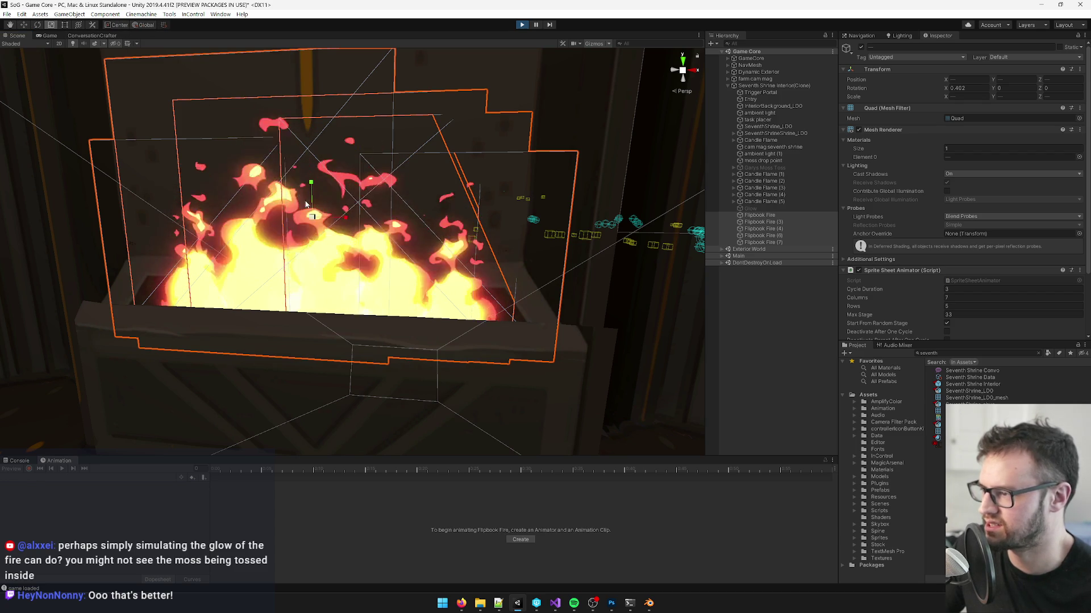
left_click_drag(312, 220, 313, 217)
key("w")
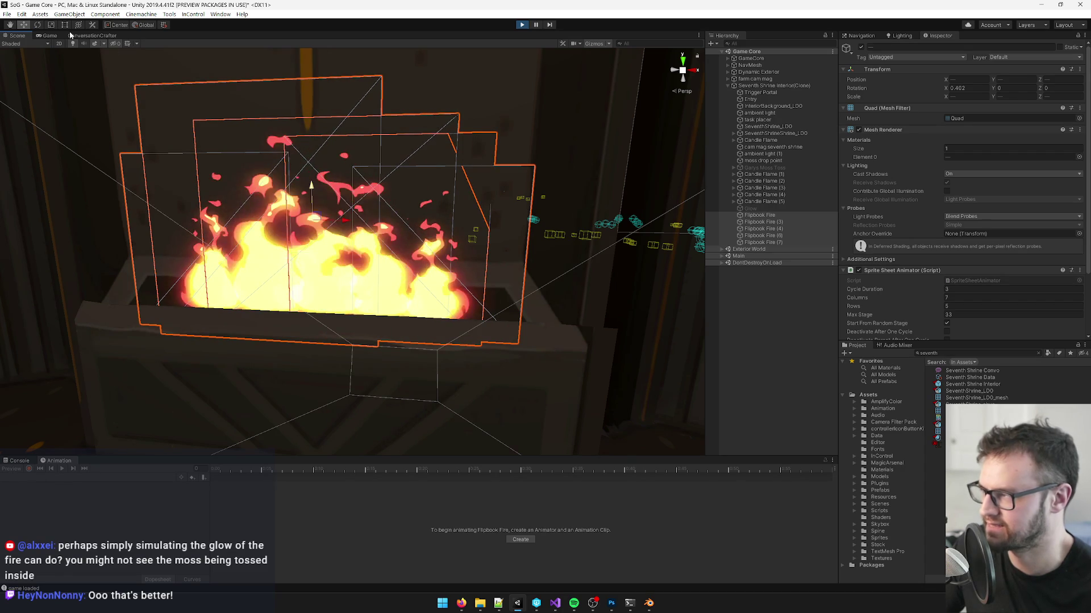
key("ctrl+2")
key("d")
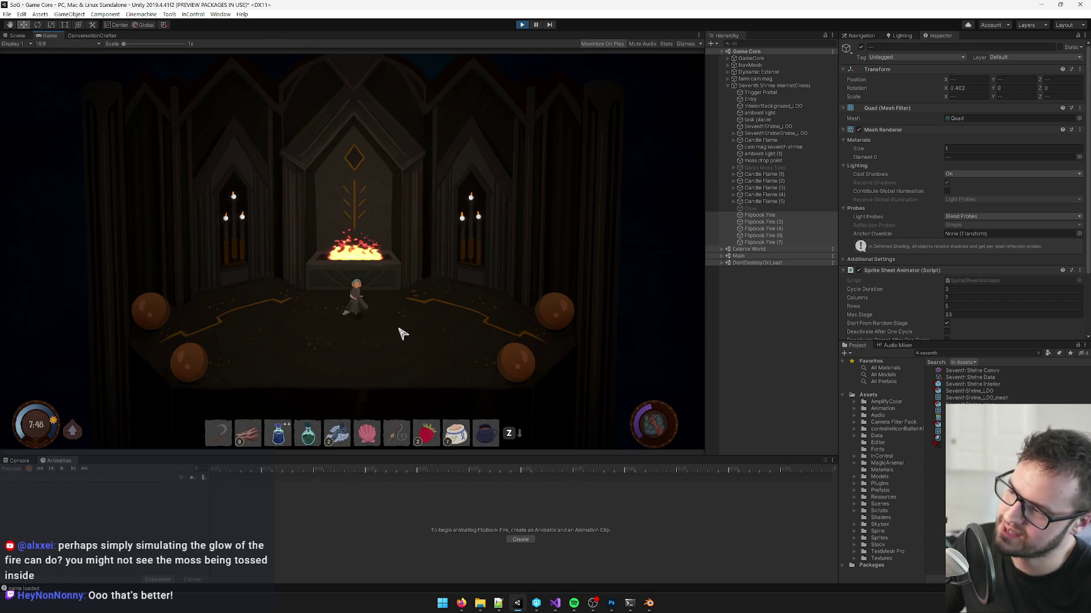
key("a")
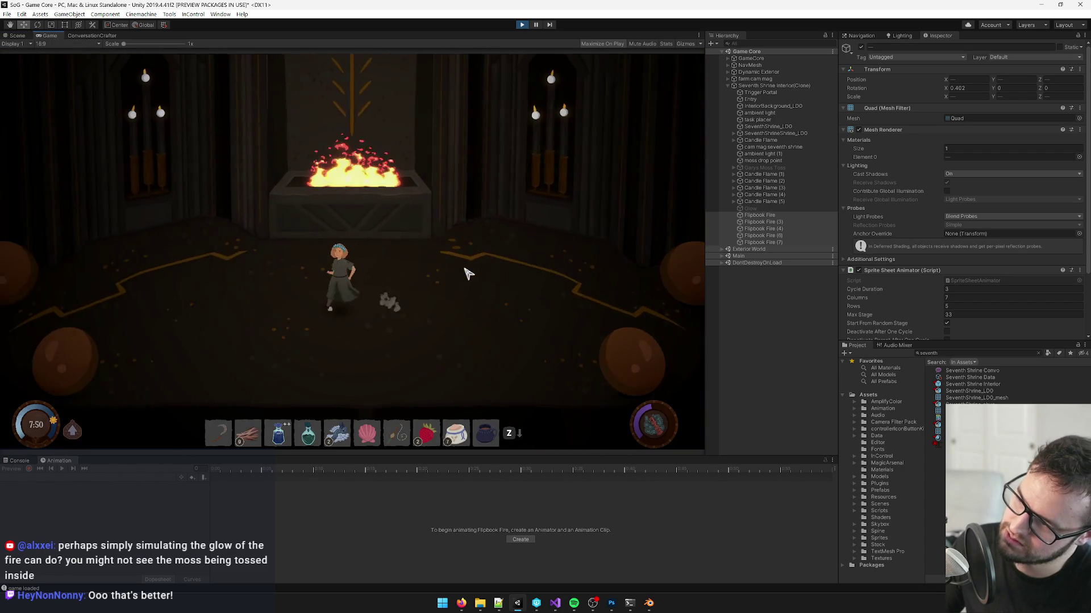
key("a")
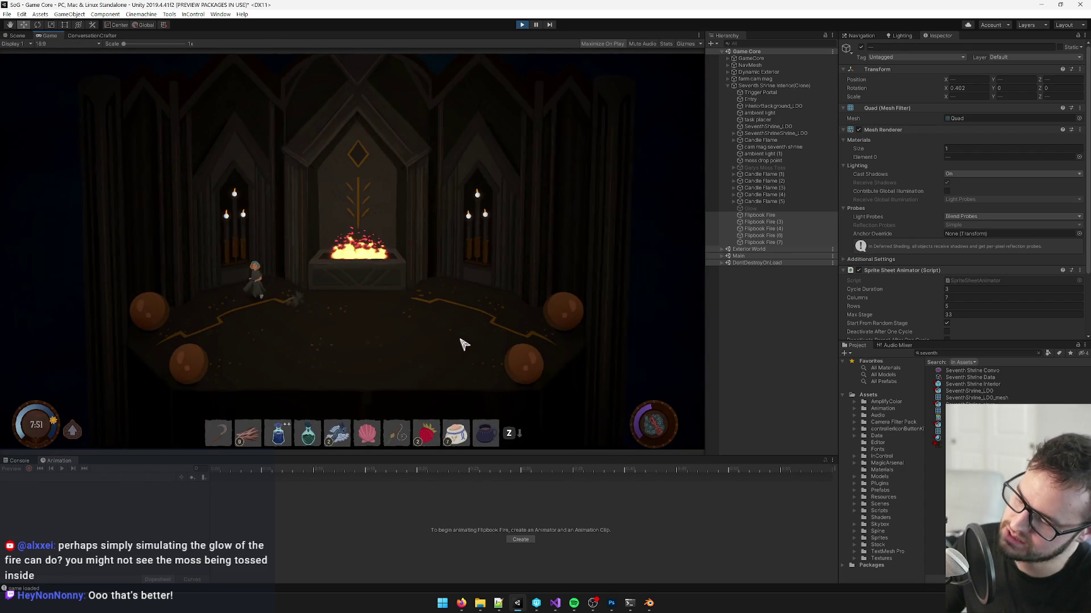
key("d")
key("w")
Step: Switch to Pivot mode and enlarge each fire quad around its own origin, checking in Game
left_click(17, 36)
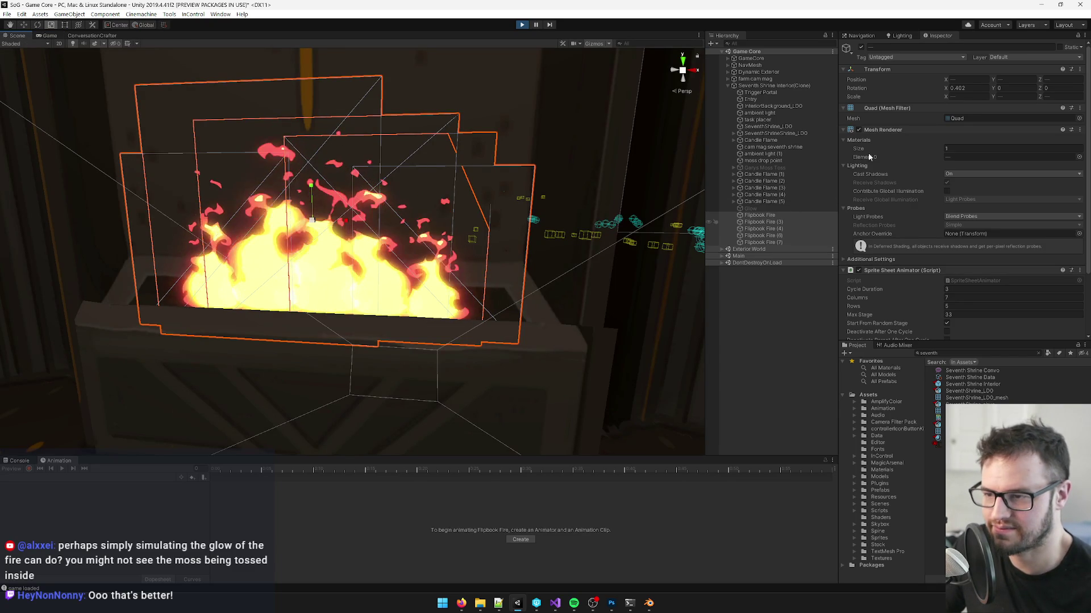
left_click(115, 25)
key("x")
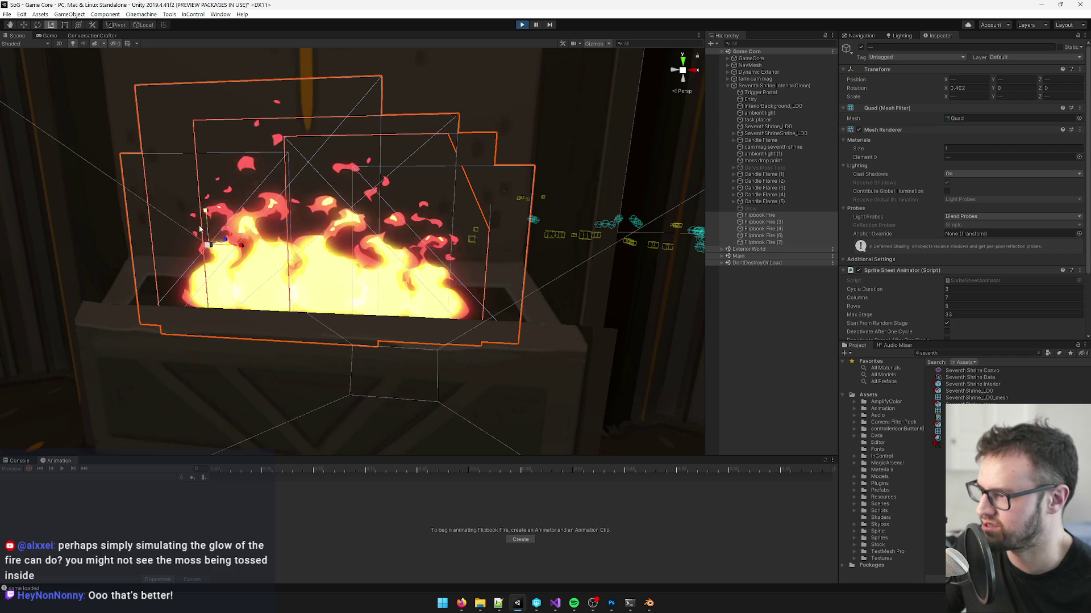
left_click_drag(209, 248, 237, 227)
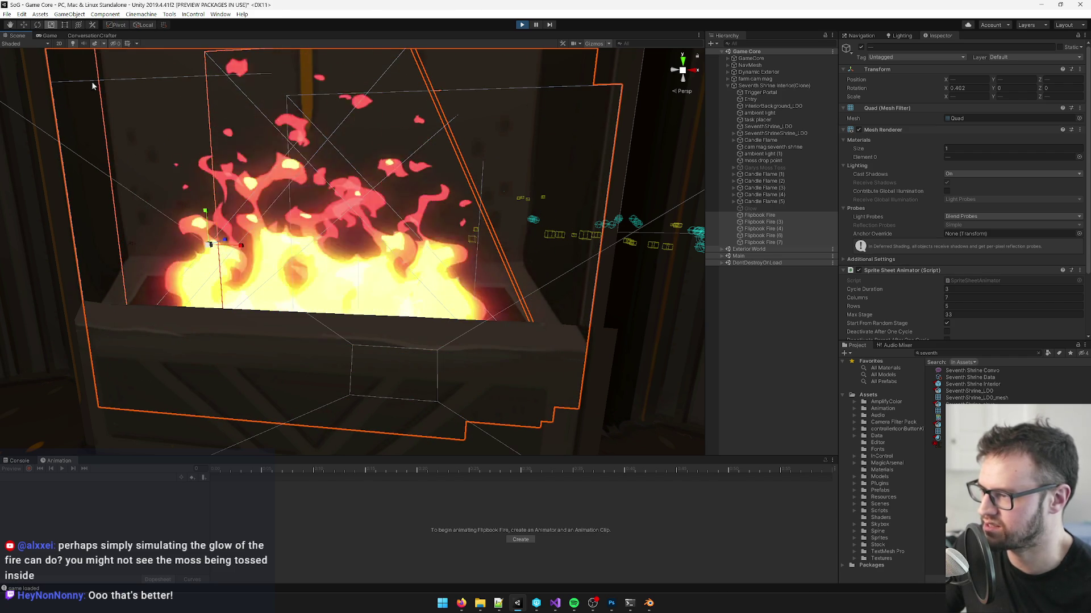
left_click(55, 35)
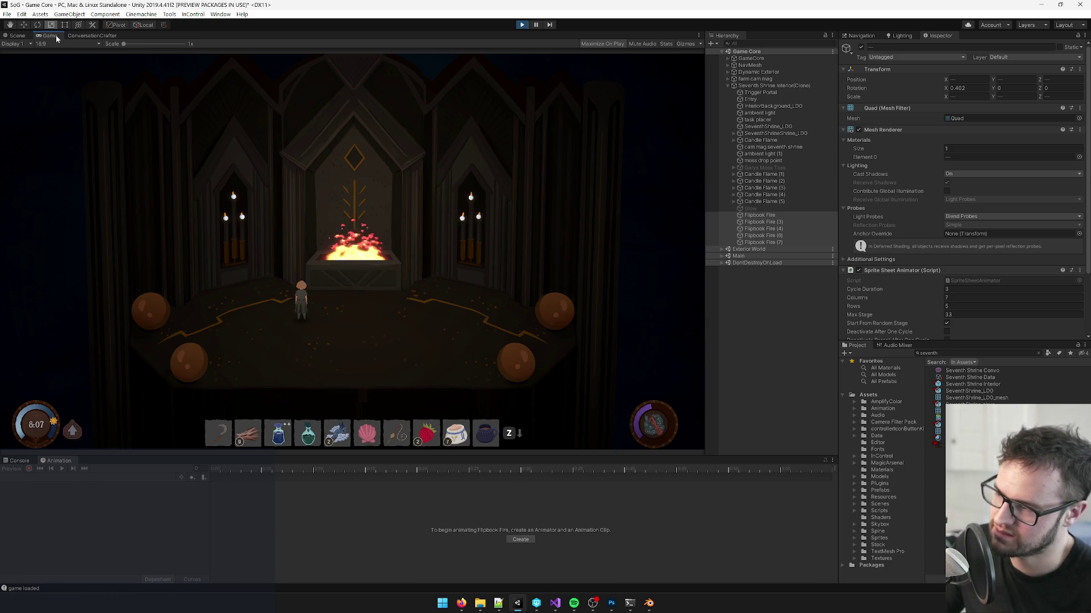
left_click(18, 36)
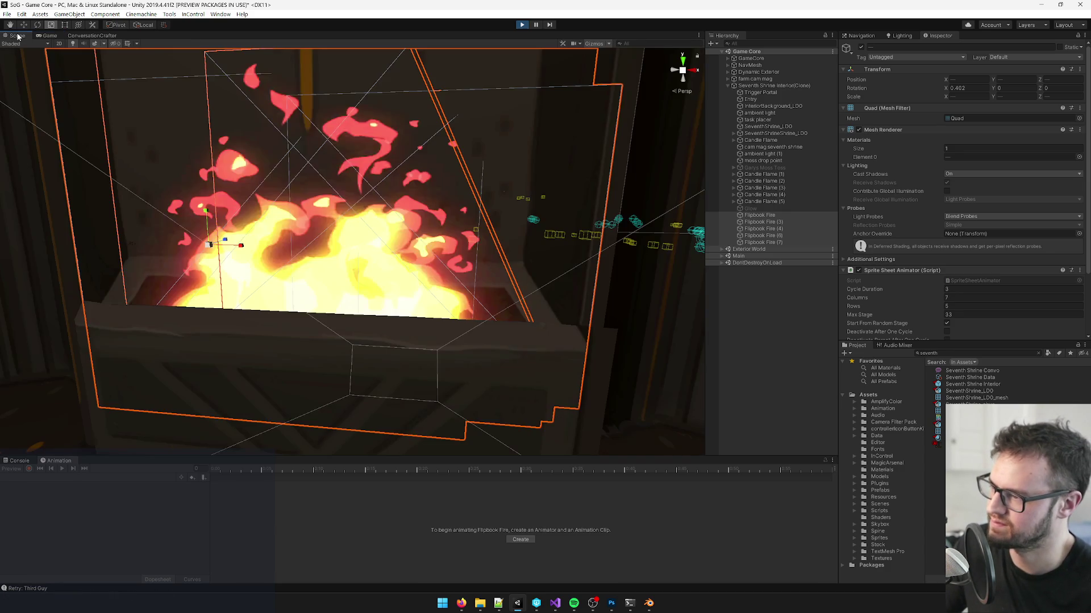
Step: Enable the disabled Glow quad under the fire and view it in the running game
left_click(753, 208)
left_click(861, 47)
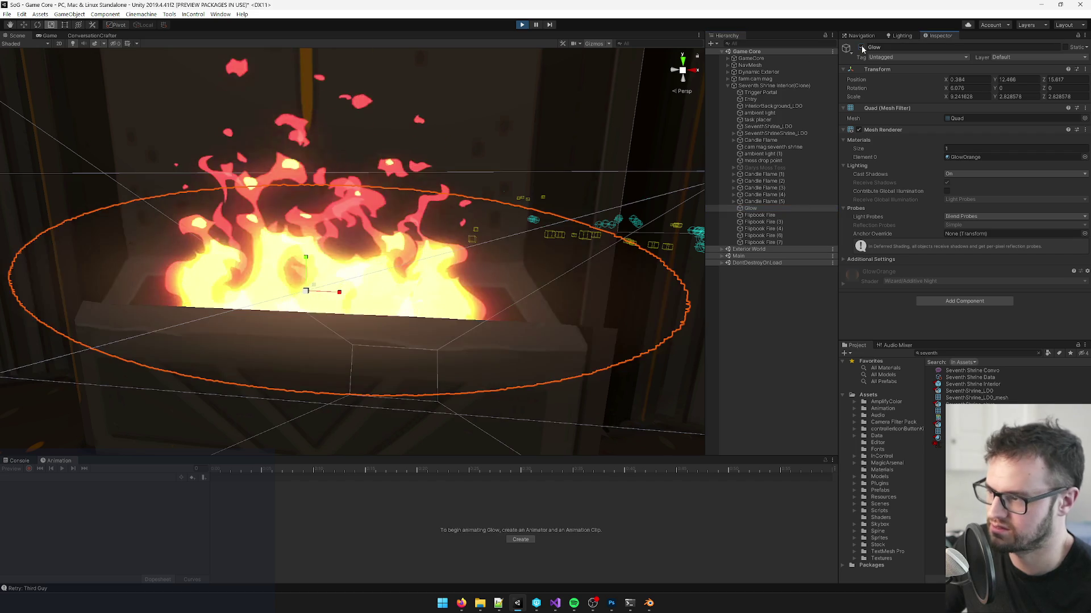
left_click(49, 35)
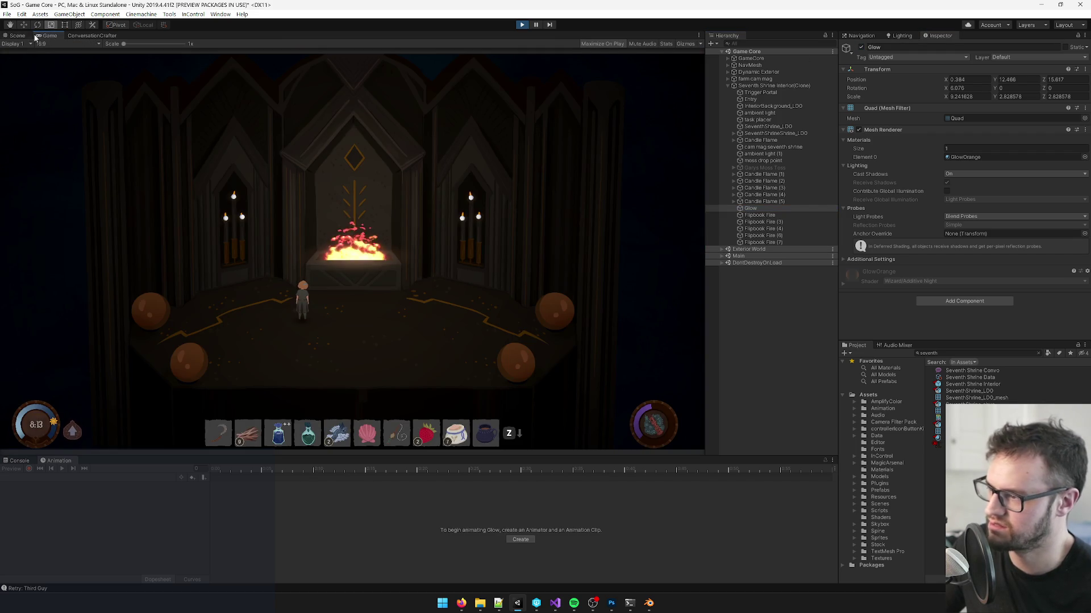
left_click(23, 35)
Step: Stretch the Glow quad taller, raise it slightly, and compare it on and off in Game
scroll(369, 238, "down", 10)
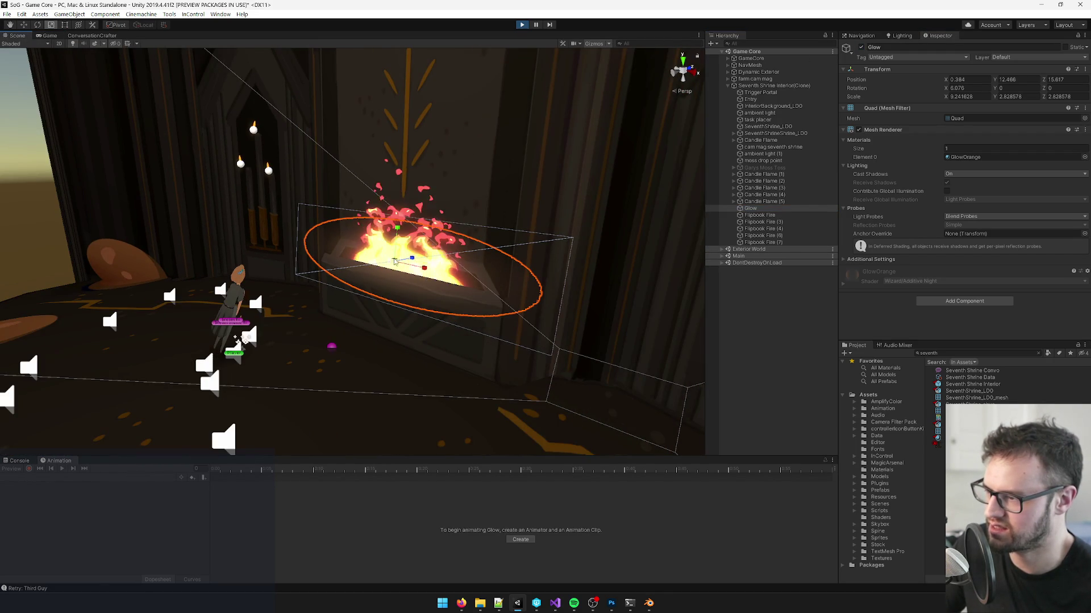
left_click_drag(397, 228, 401, 202)
key("w")
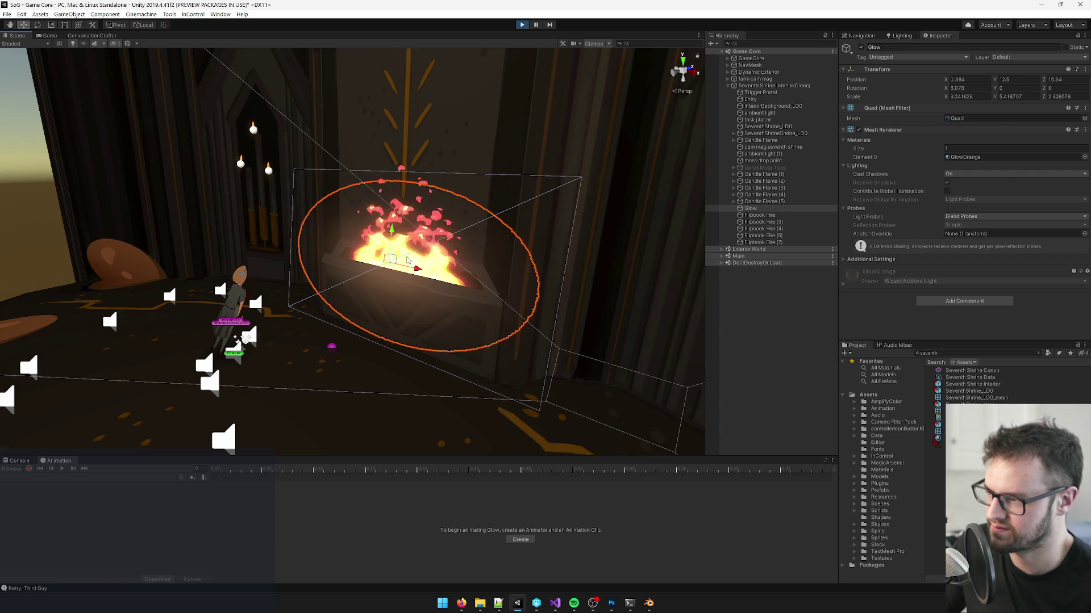
left_click_drag(406, 260, 404, 257)
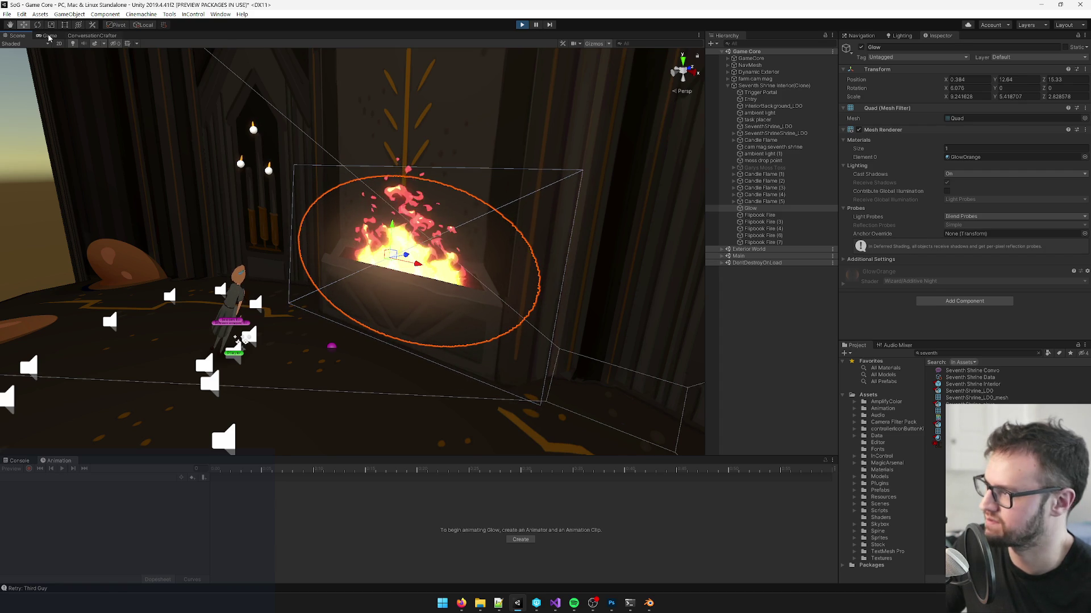
key("ctrl+2")
left_click(861, 48)
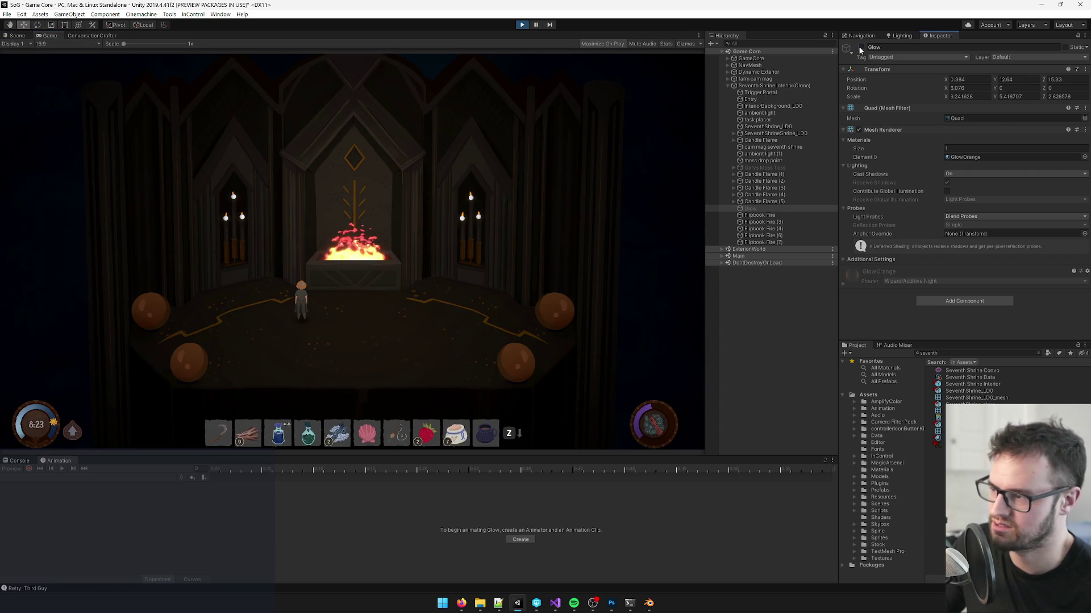
left_click(861, 48)
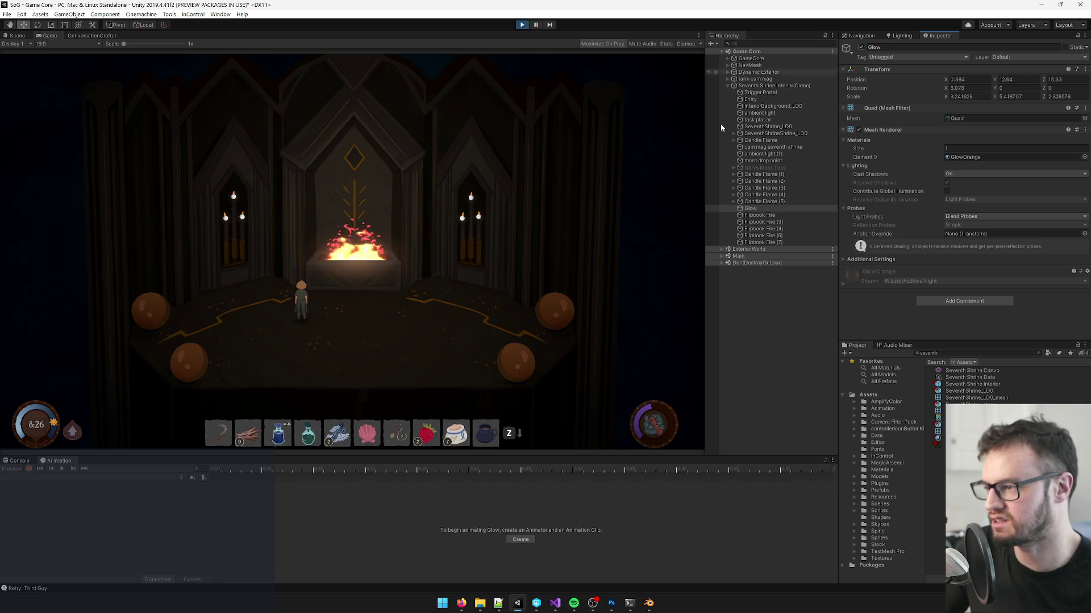
right_click(766, 210)
right_click(879, 69)
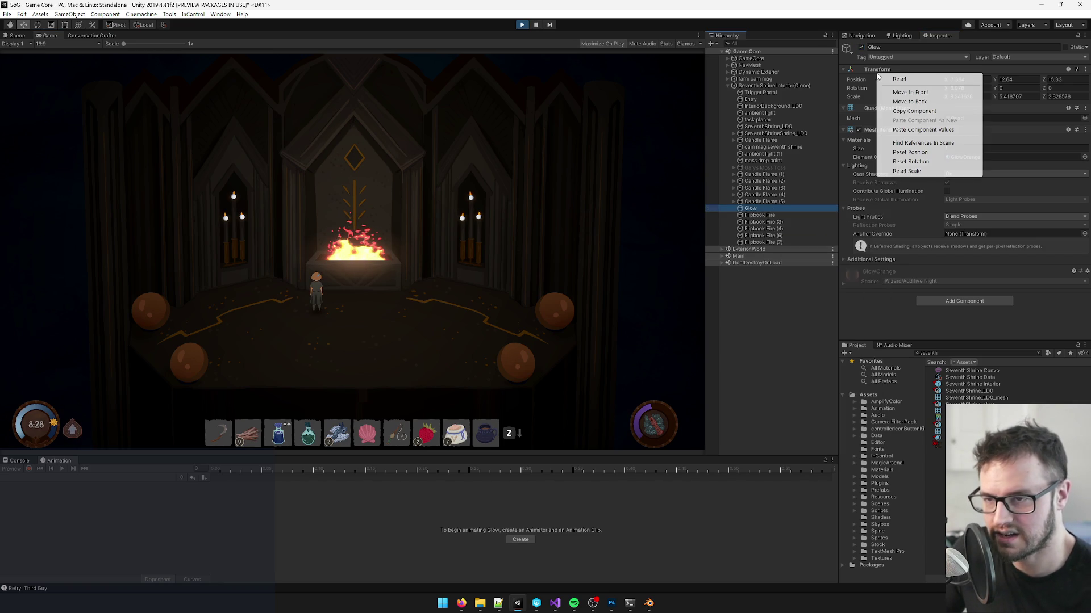
Step: Copy the Glow's transform values, compare against the painted concept on Trello, and return to Unity
left_click(922, 108)
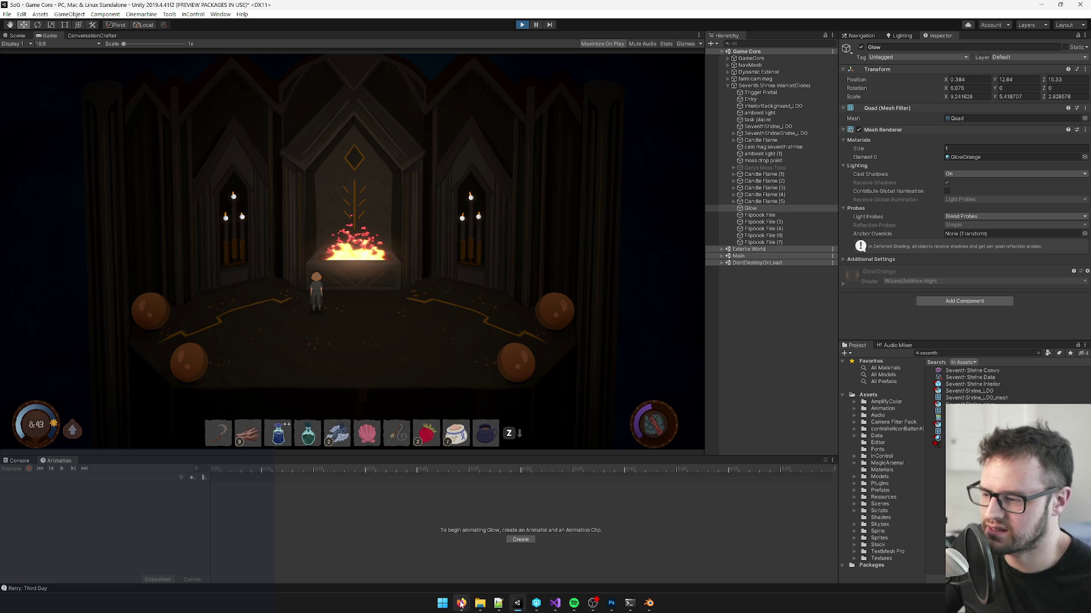
mouse_move(461, 603)
left_click(511, 559)
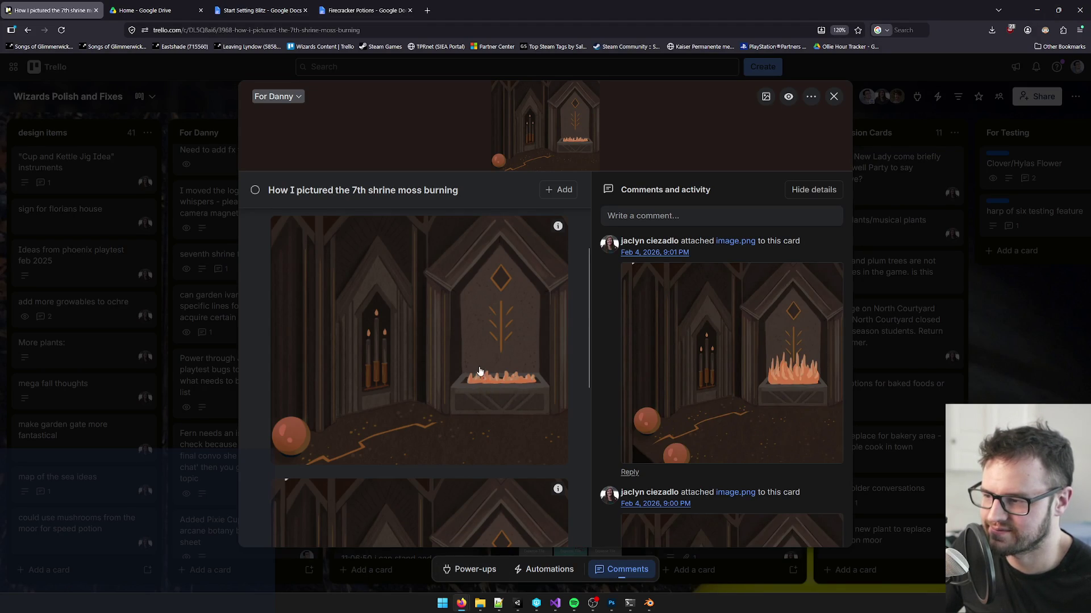
scroll(479, 371, "up", 2)
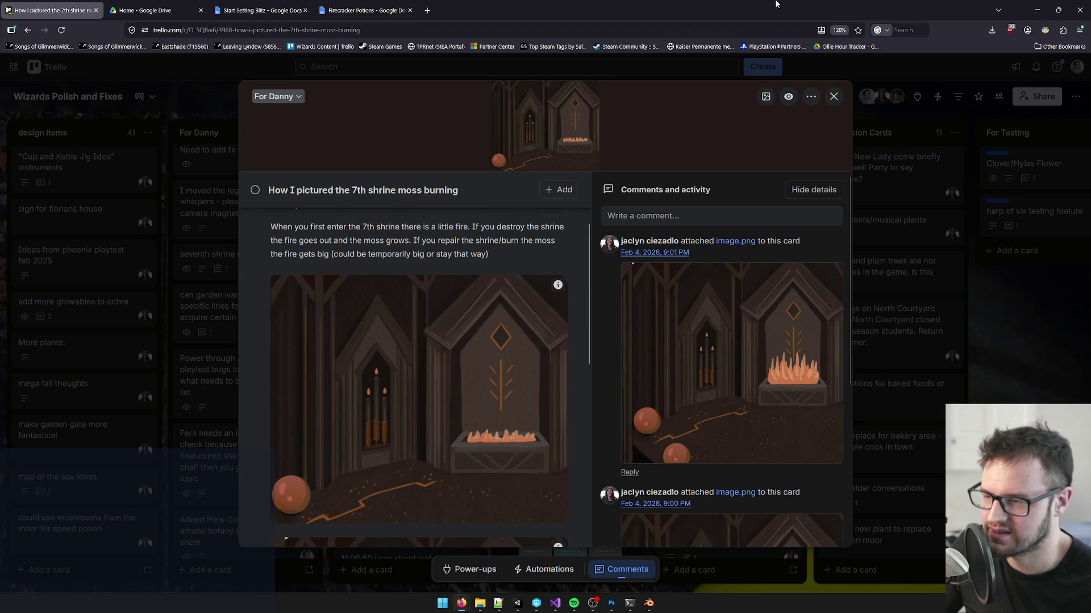
left_click(1037, 10)
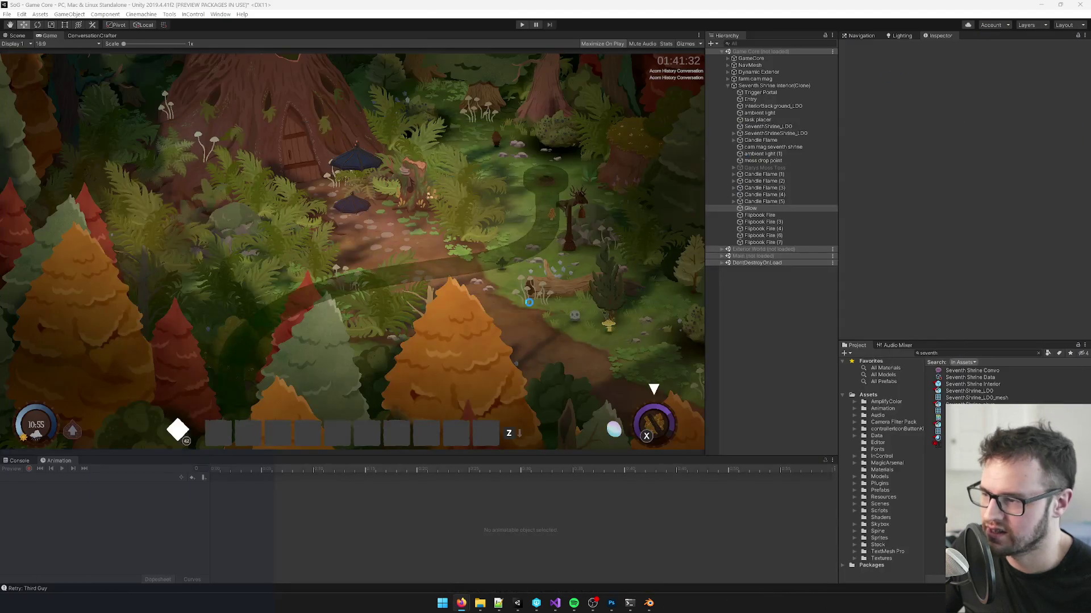
Step: Open the Seventh Shrine Interior prefab in the Scene view
left_click(17, 35)
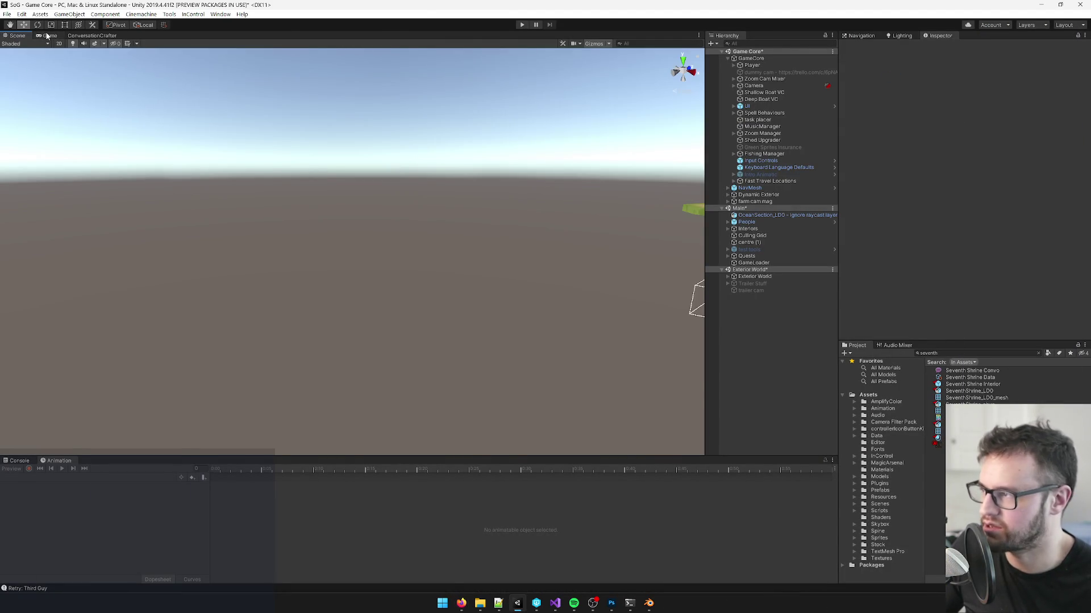
left_click(48, 36)
left_click(979, 384)
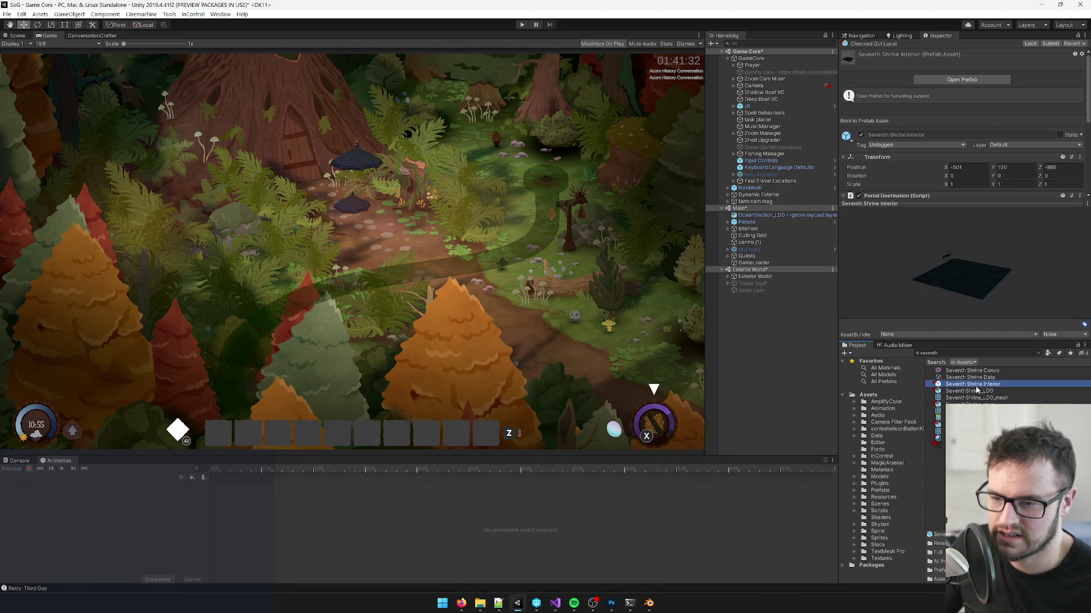
left_click(972, 81)
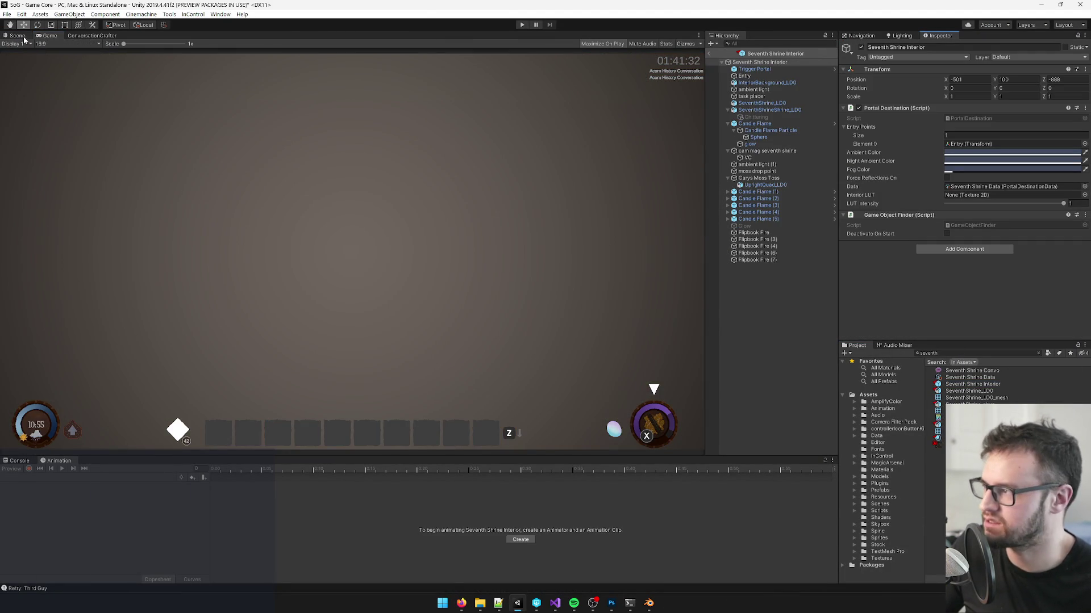
left_click(17, 36)
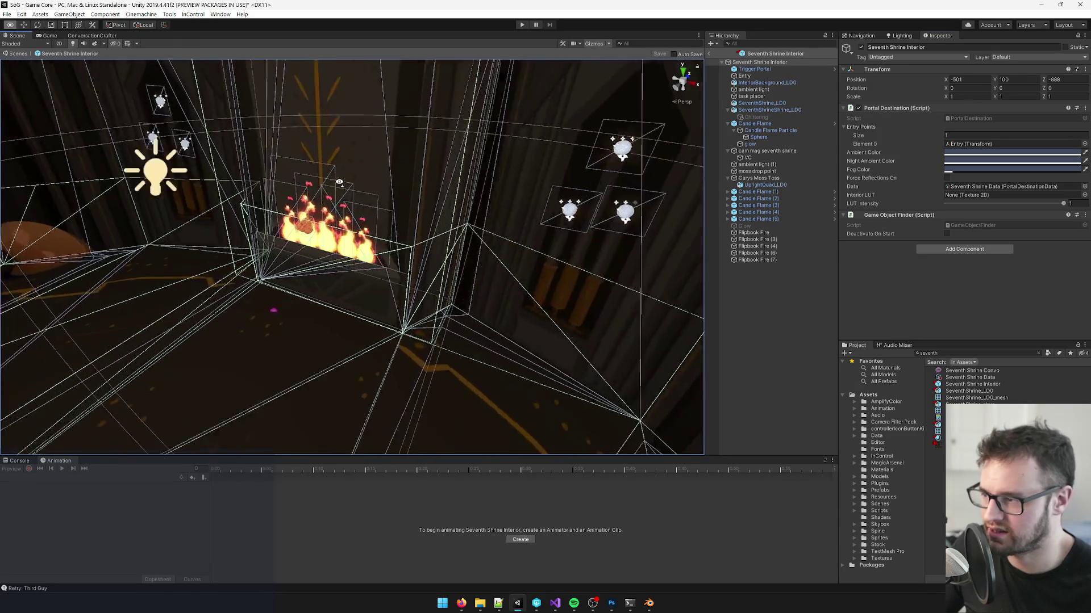
Step: Select all Flipbook Fire quads, stretch them wider across the brazier, then shrink them slightly
left_click(455, 228)
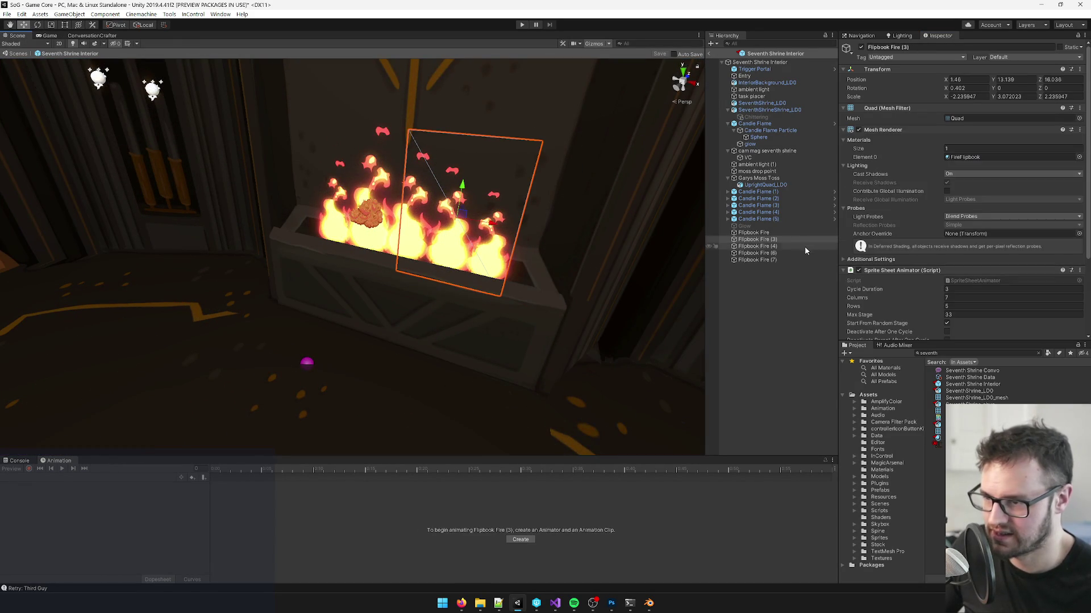
key("Up")
key("Up")
key("Down")
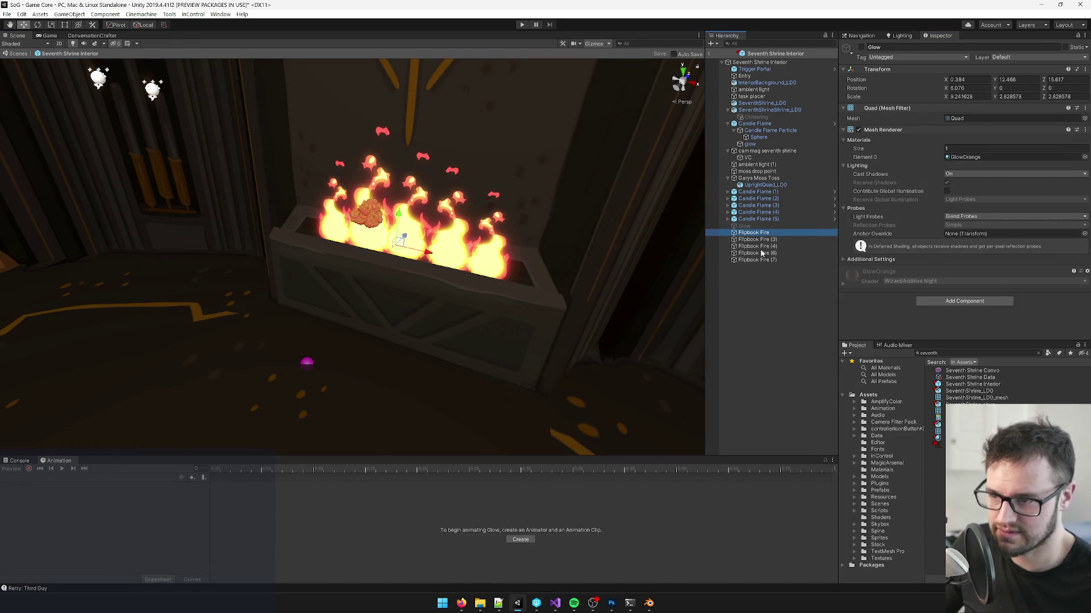
left_click(762, 259, "shift")
left_click_drag(361, 211, 332, 203)
left_click(135, 24)
mouse_move(407, 199)
left_mouse_down()
mouse_move(407, 164)
mouse_move(402, 196)
left_mouse_up()
key("w")
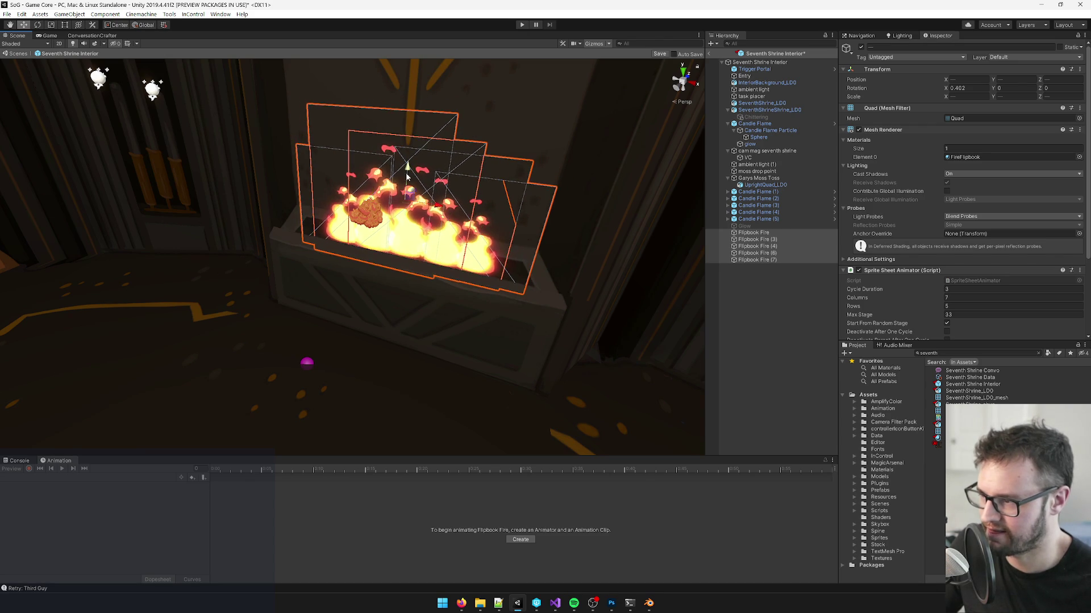
key("f")
left_click(767, 307)
Step: Create a new empty parent object and move the Flipbook Fire quads inside it
right_click(753, 232)
left_click(778, 314)
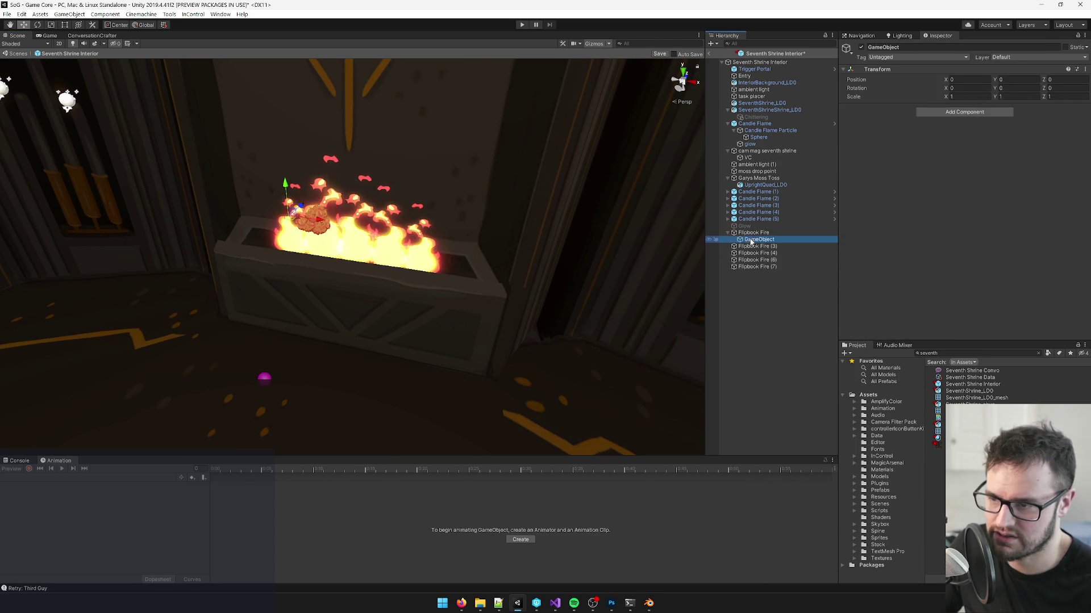
left_click_drag(755, 233, 755, 232)
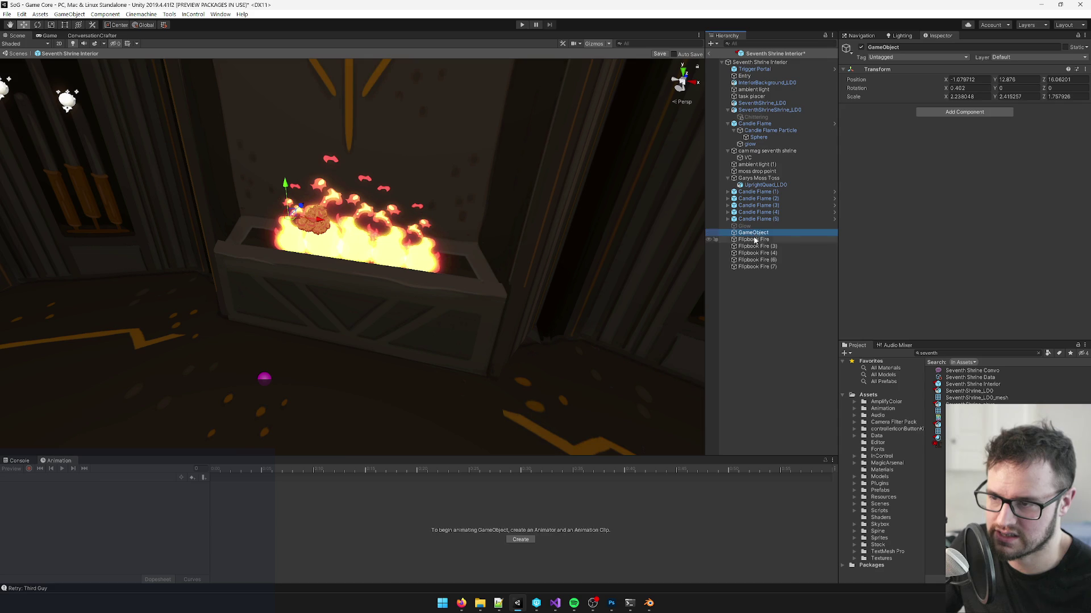
left_click(758, 266)
left_click(753, 239, "shift")
left_click(753, 233)
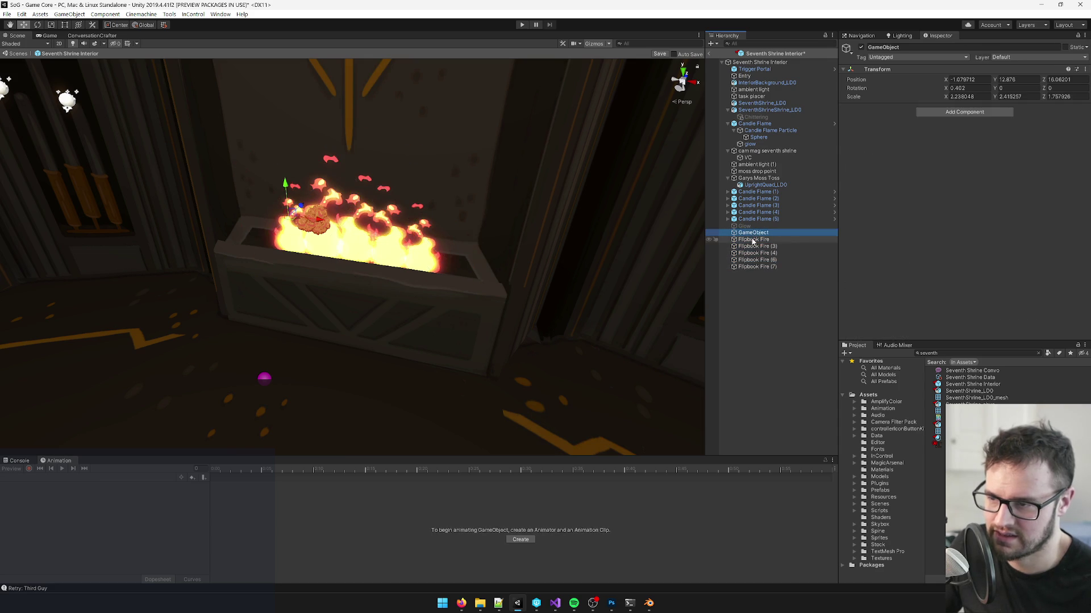
left_click(754, 239)
left_click(759, 267, "shift")
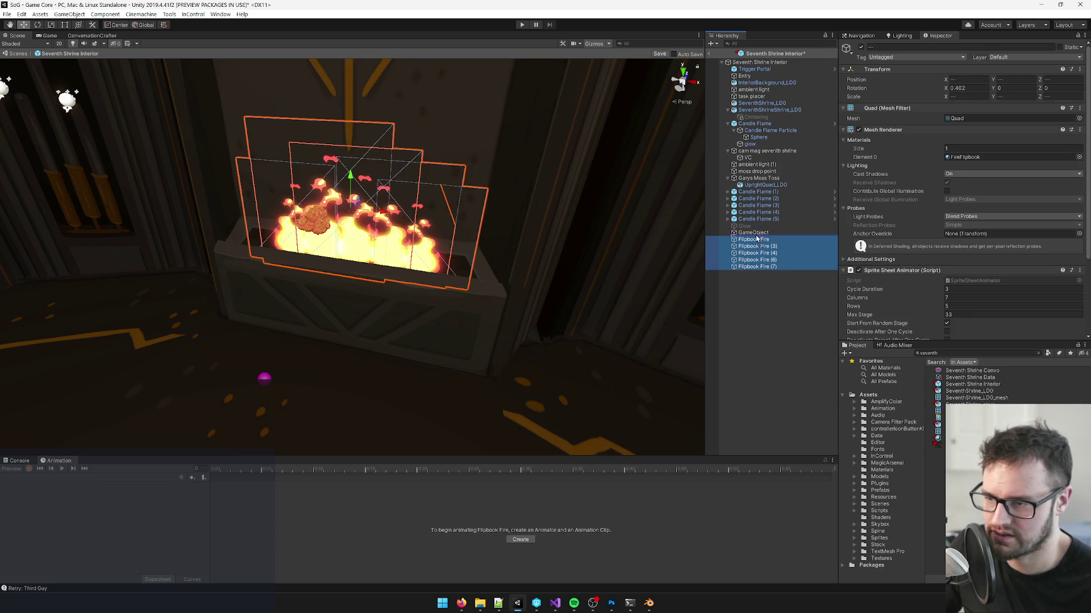
left_click_drag(757, 237, 753, 233)
left_click(754, 233)
Step: Bring the brazier into view and select the Flipbook Fire (6) quad
left_click_drag(494, 375, 510, 367)
scroll(510, 367, "up", 5)
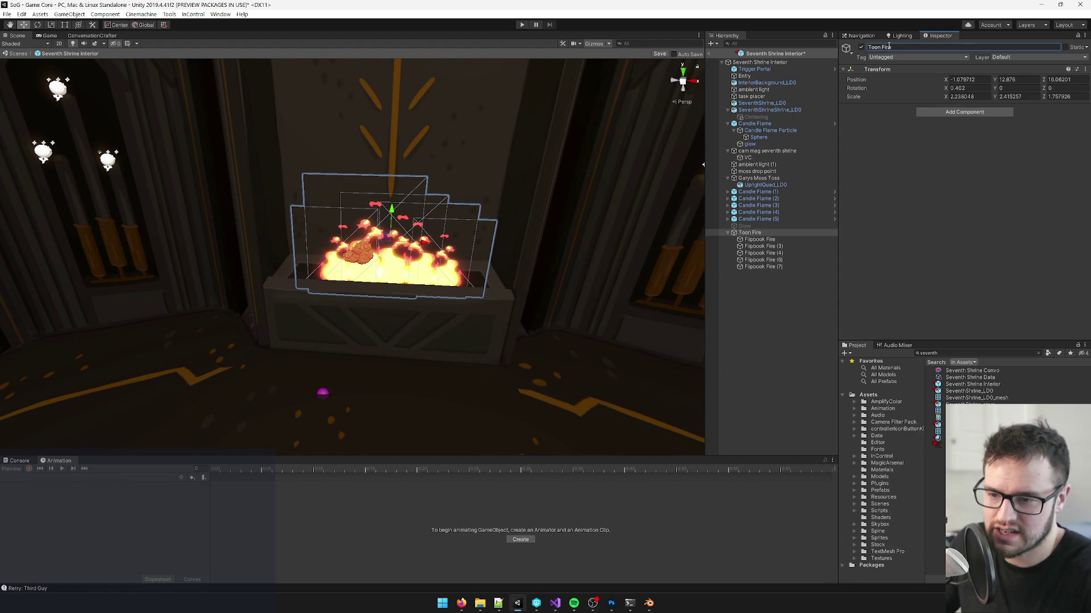
scroll(433, 279, "up", 10)
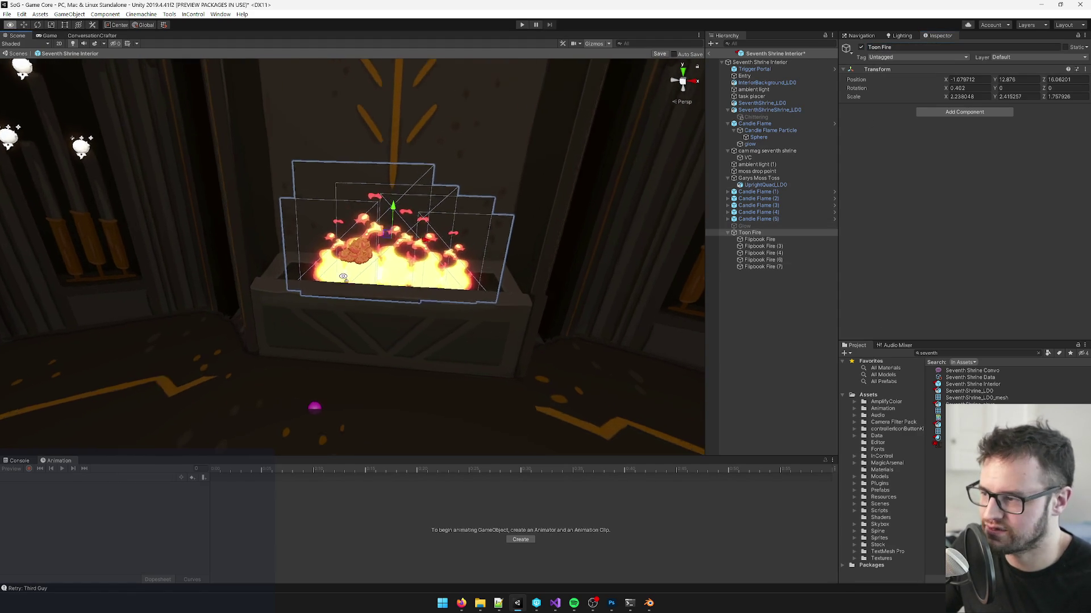
left_click(434, 280)
scroll(409, 243, "down", 10)
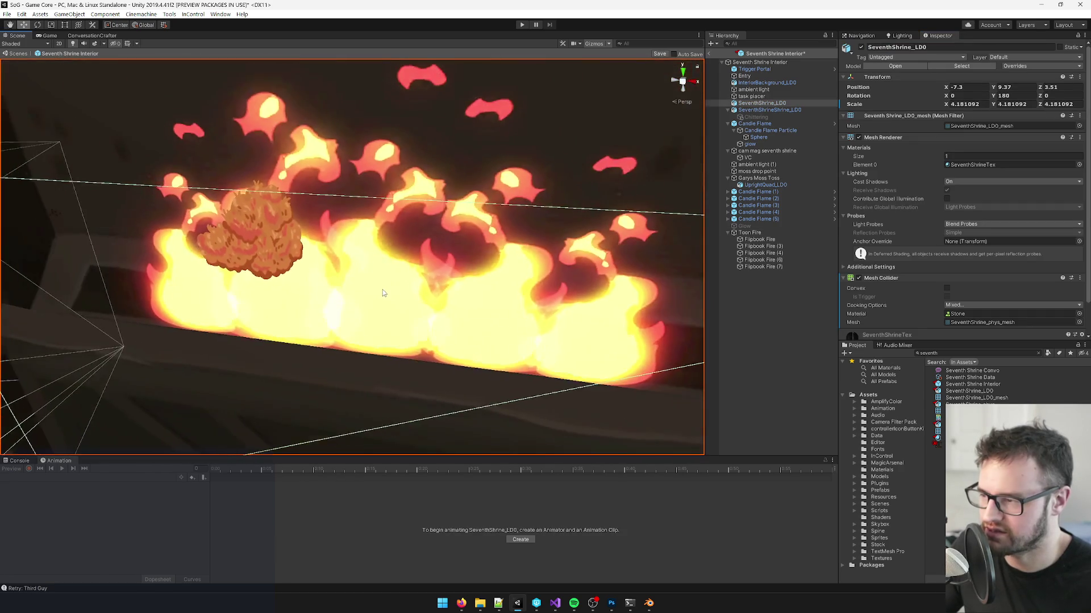
Step: Assign the FireFlipbookDim material to all the Flipbook Fire quads
left_click(986, 160)
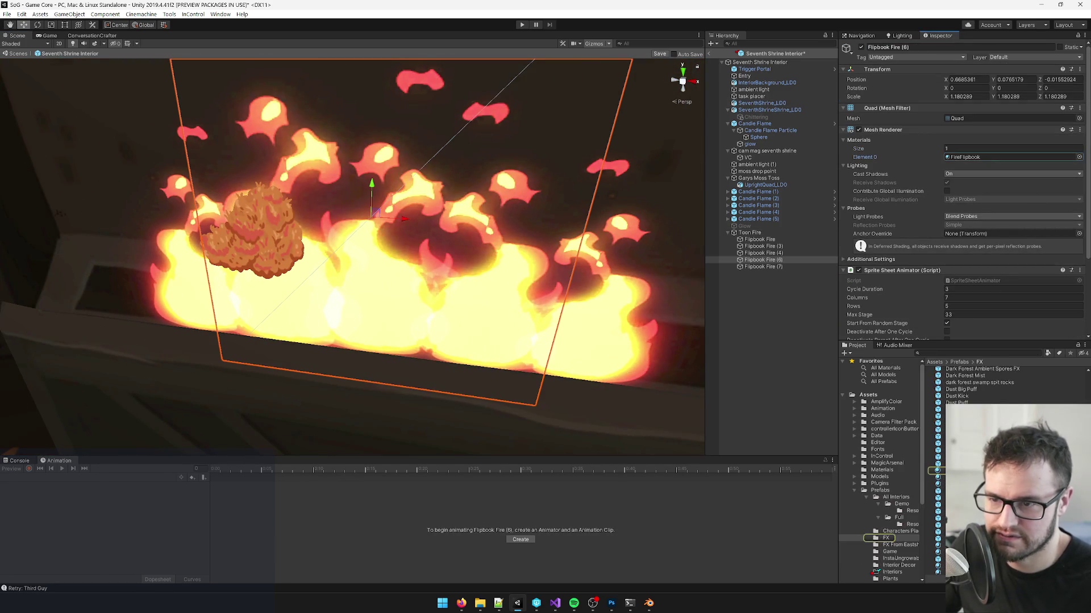
double_click(986, 158)
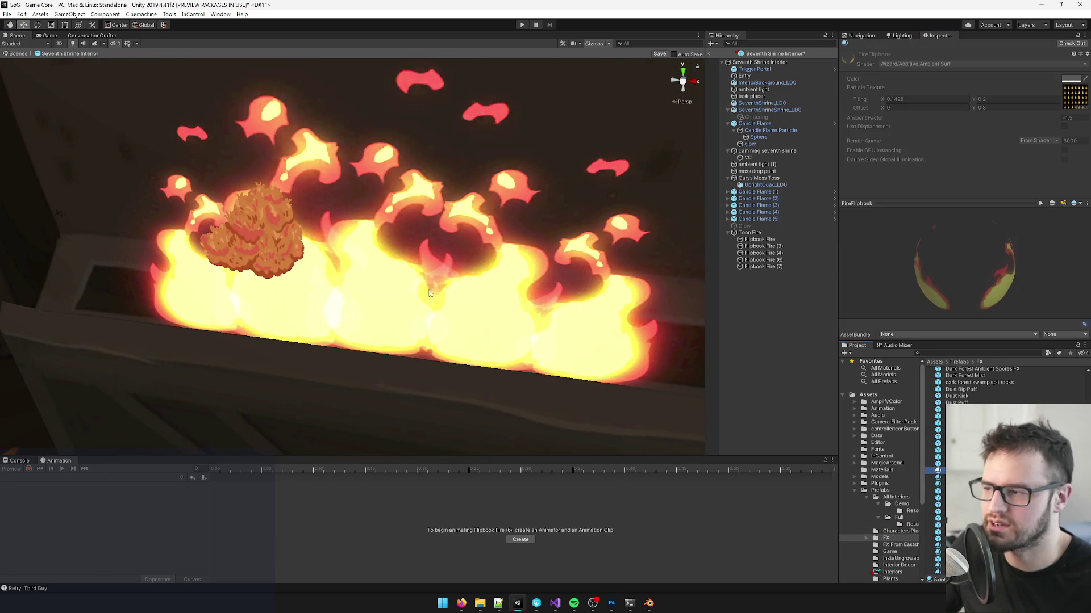
left_click(759, 239)
left_click(763, 267, "shift")
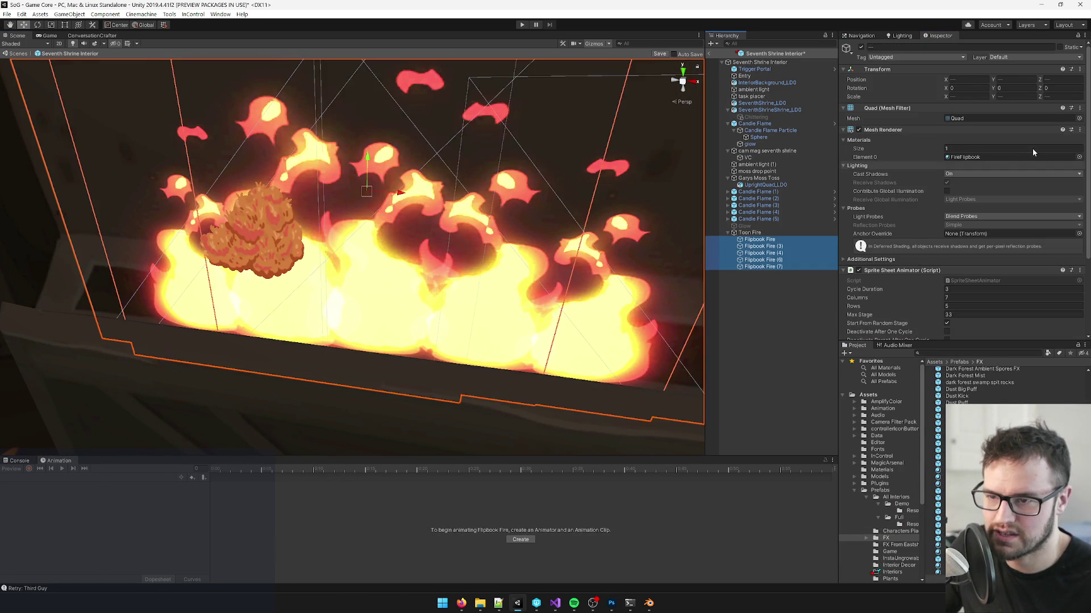
left_click(1079, 157)
left_click(543, 164)
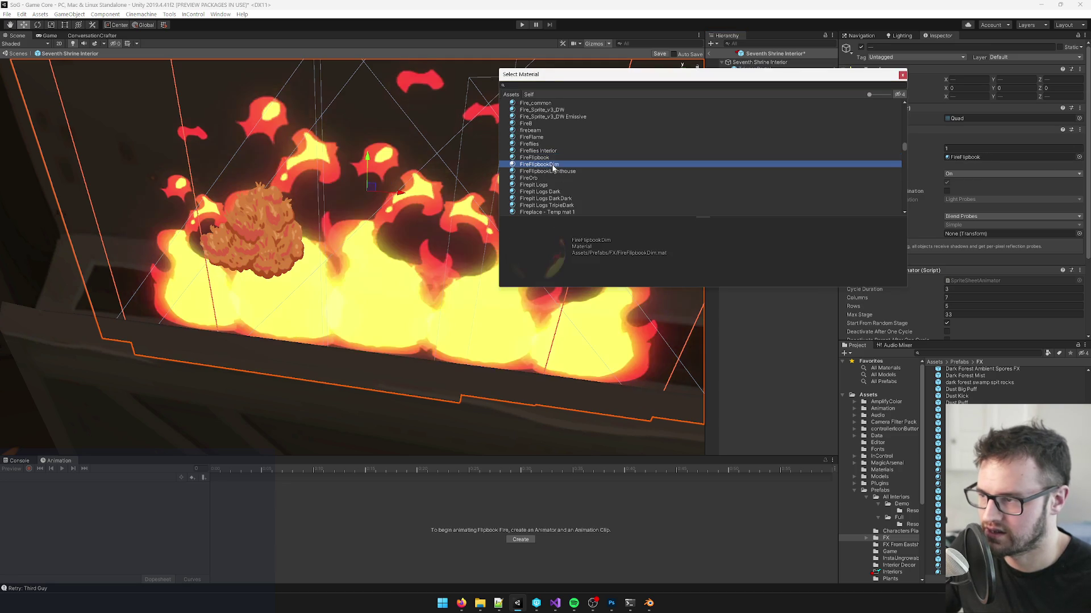
left_click(903, 74)
Step: Inspect the dimmer fire, then deactivate the Toon Fire group
scroll(472, 226, "down", 10)
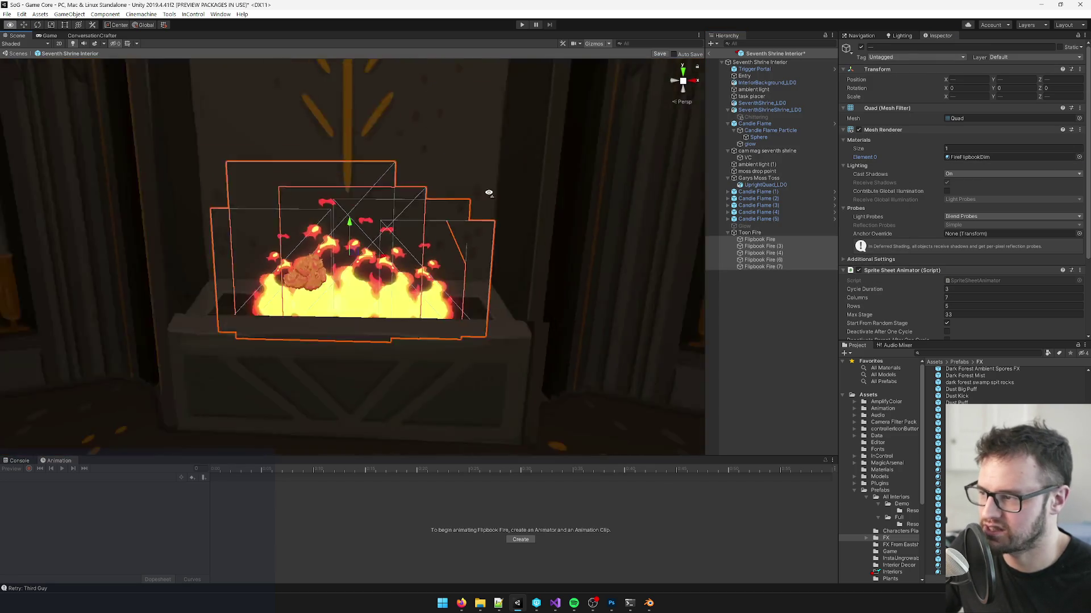
scroll(467, 211, "up", 5)
mouse_move(467, 211)
left_mouse_down()
mouse_move(463, 202)
mouse_move(480, 215)
left_mouse_up()
scroll(469, 221, "up", 8)
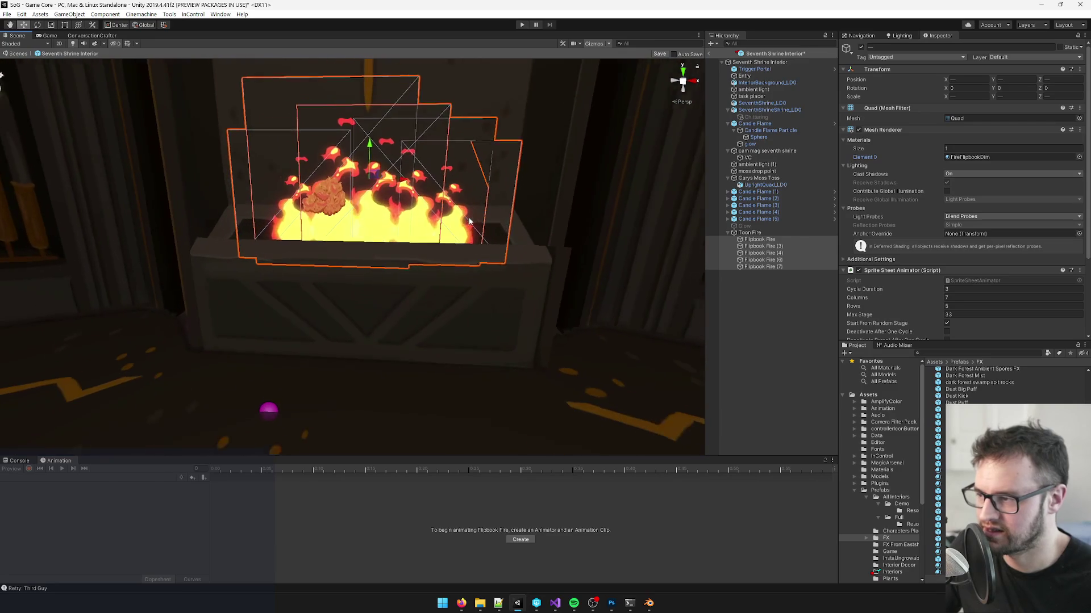
scroll(466, 219, "down", 4)
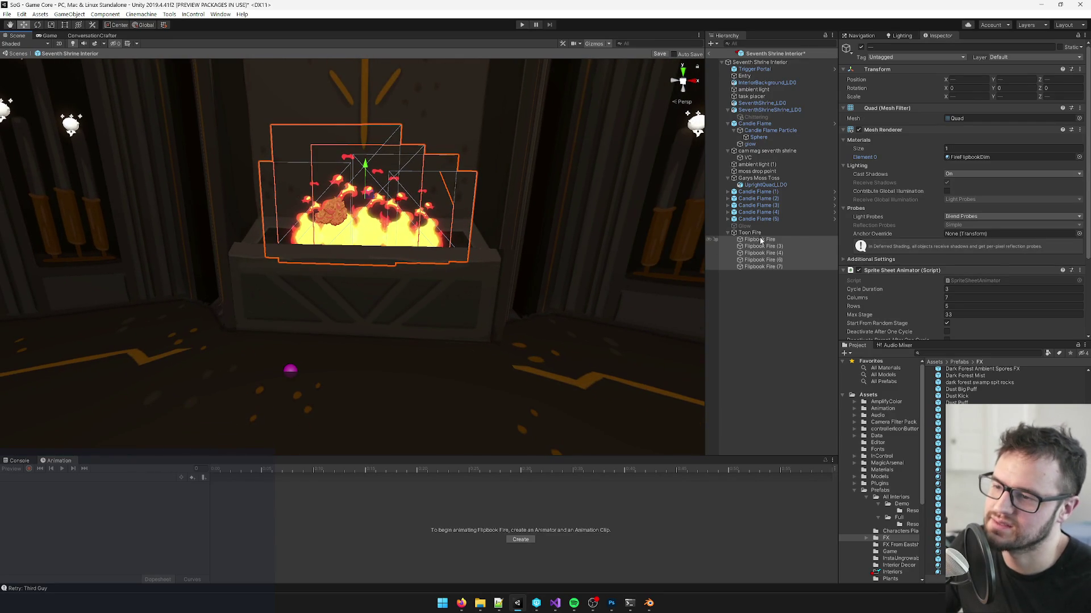
left_click(751, 233)
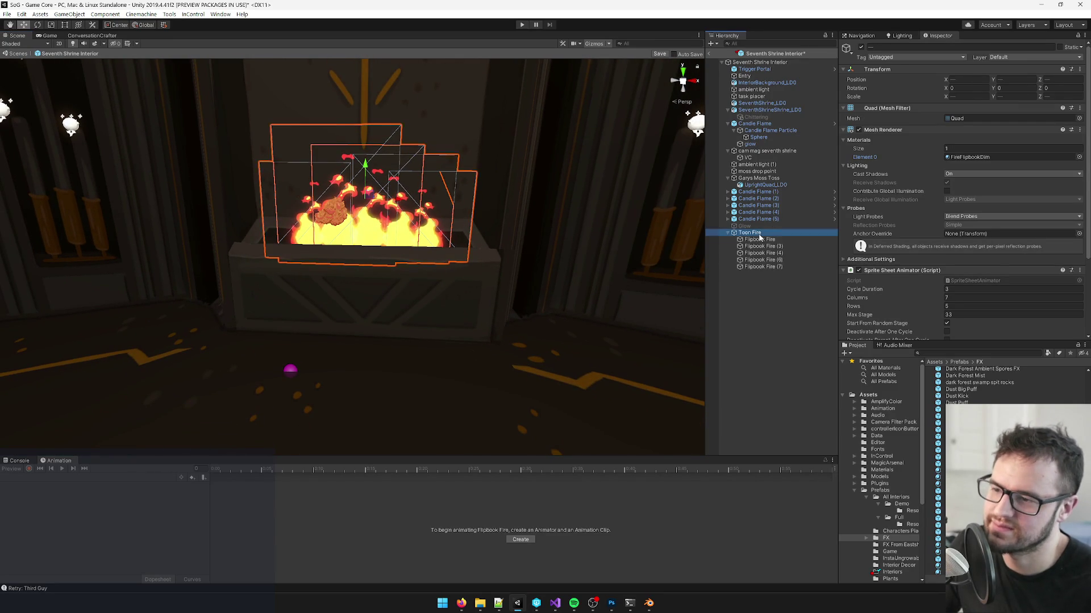
key("alt+shift+a")
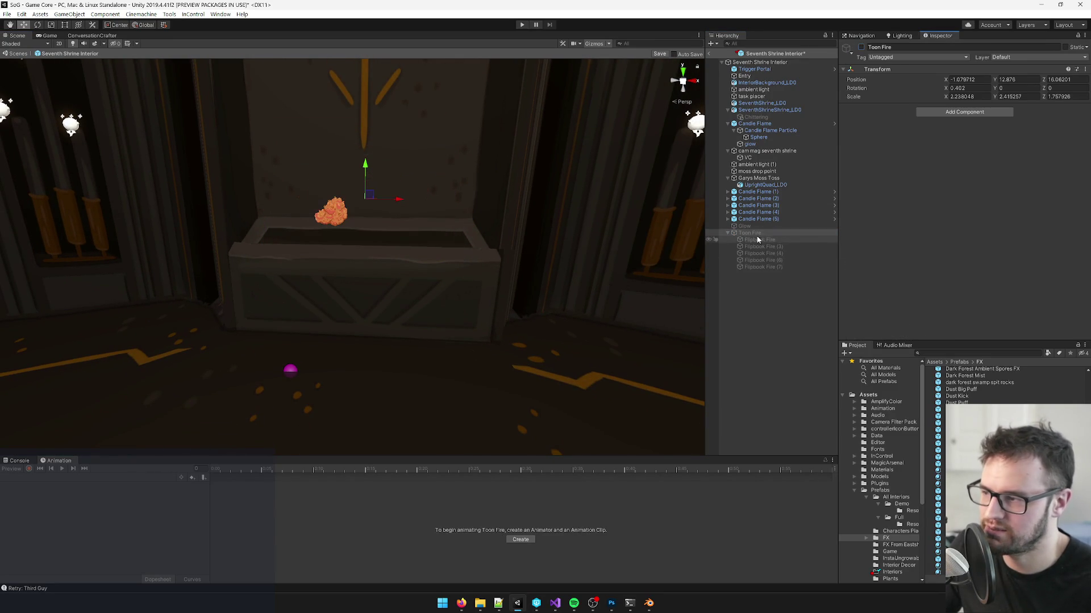
Step: Search 'fire t:prefab' and drop the Fire prefab in front of the brazier as Fire2
left_click(946, 353)
type("fire t")
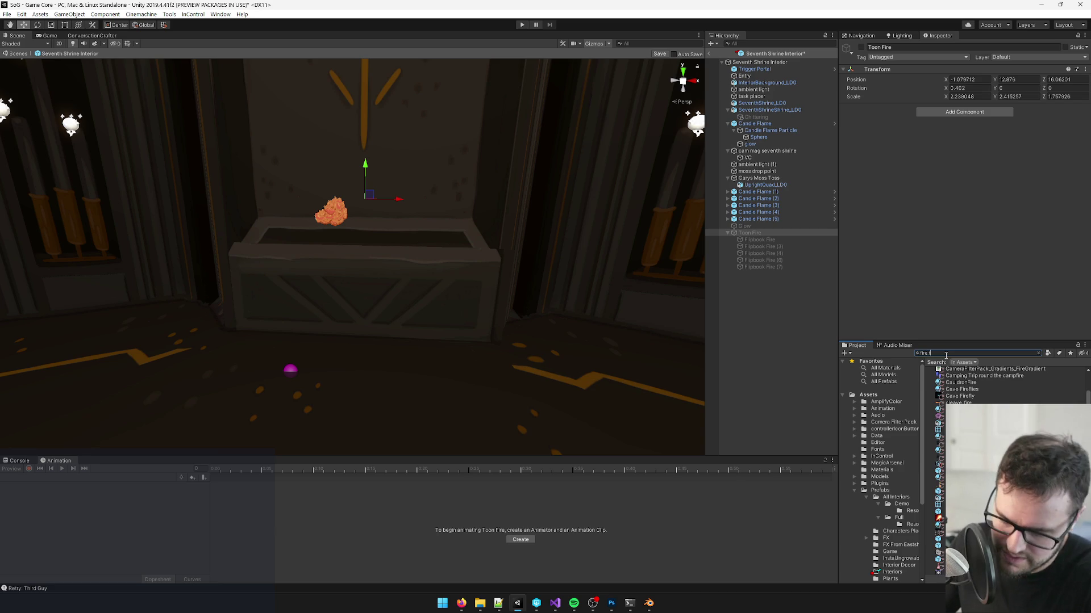
type(":prefab")
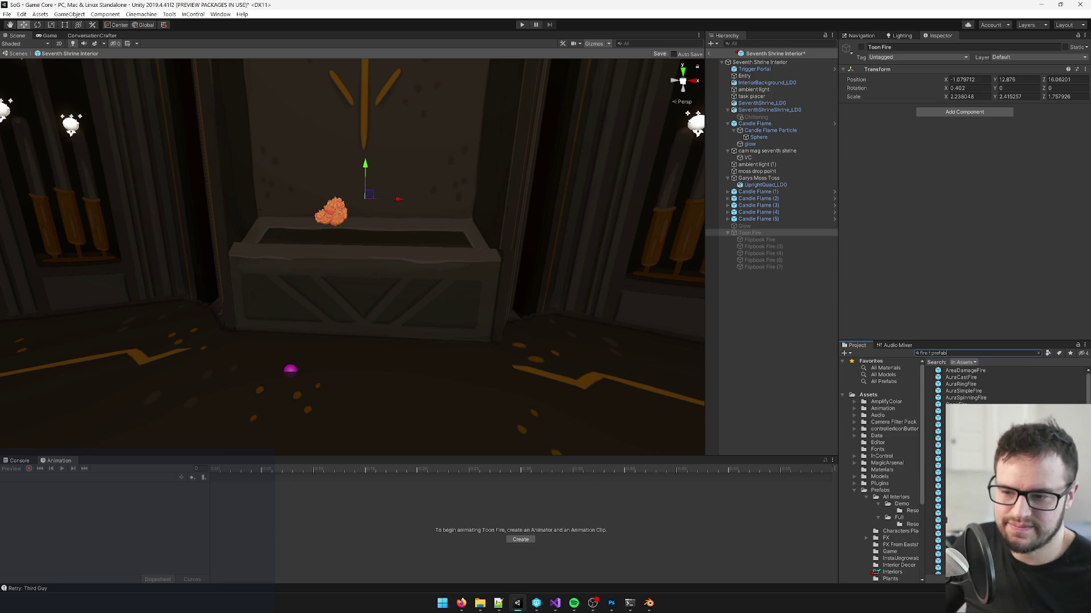
left_click(960, 418)
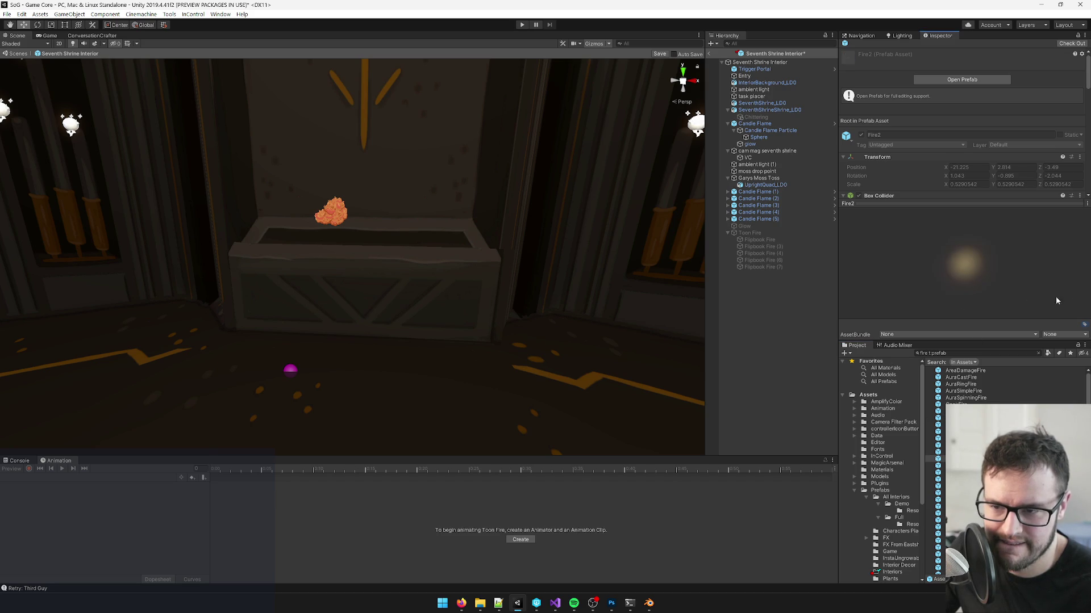
mouse_move(966, 458)
left_mouse_down()
mouse_move(669, 341)
mouse_move(407, 307)
left_mouse_up()
mouse_move(644, 254)
left_mouse_down()
mouse_move(550, 303)
mouse_move(559, 301)
left_mouse_up()
left_click(728, 274)
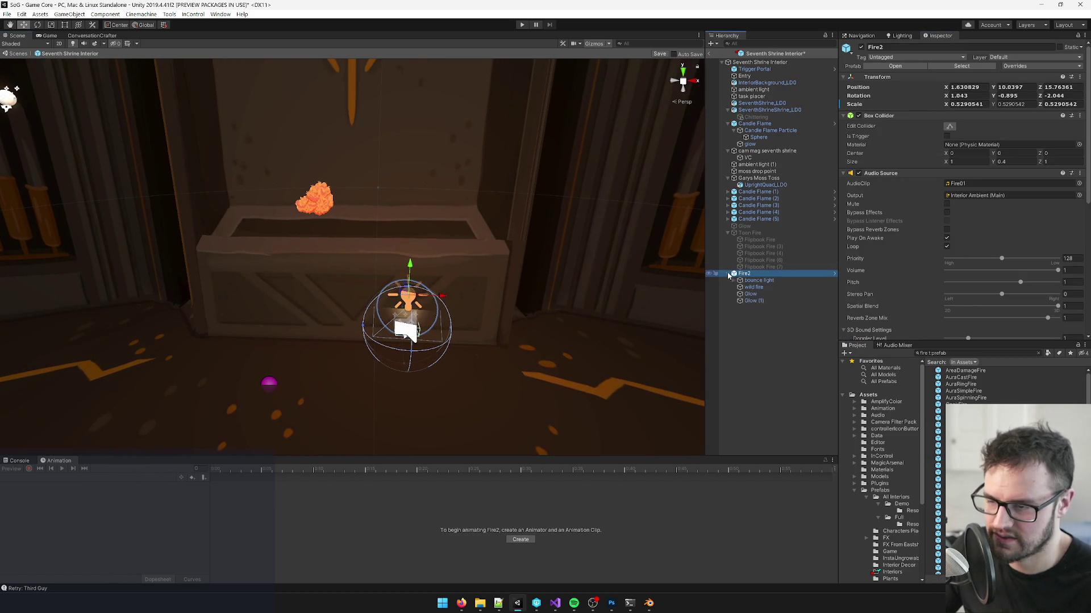
Step: Unpack Fire2 completely, move wild fire to the Hierarchy root, and delete the rest of Fire2
left_click(747, 288)
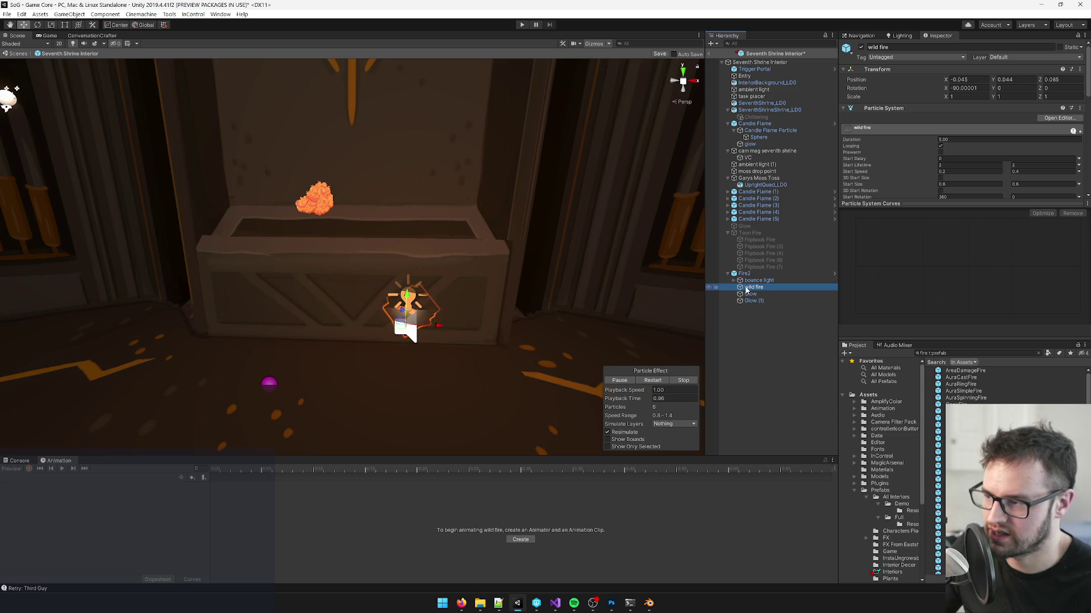
key("f")
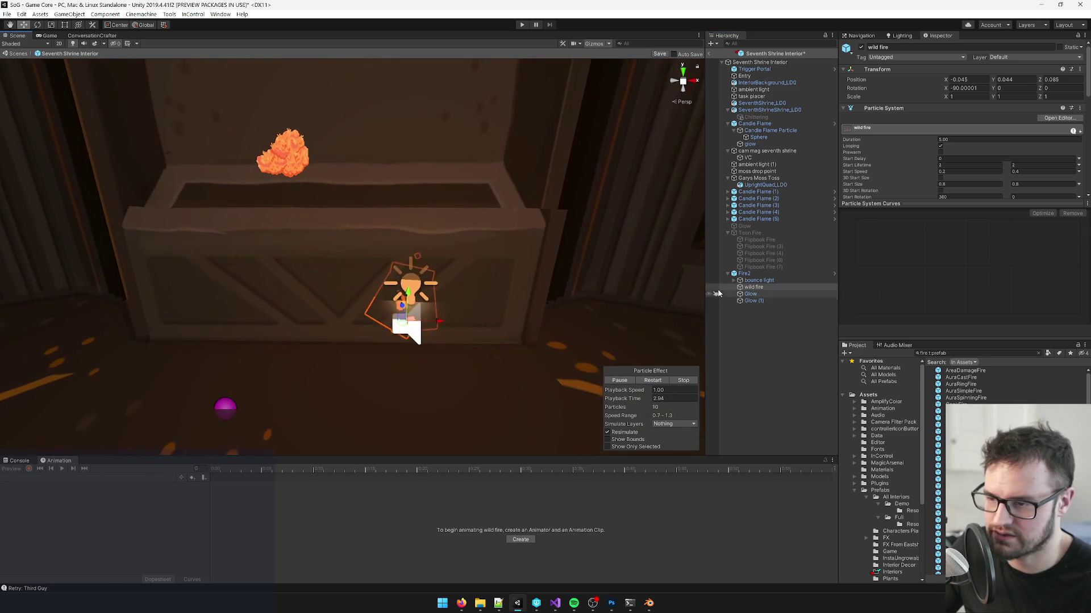
right_click(744, 275)
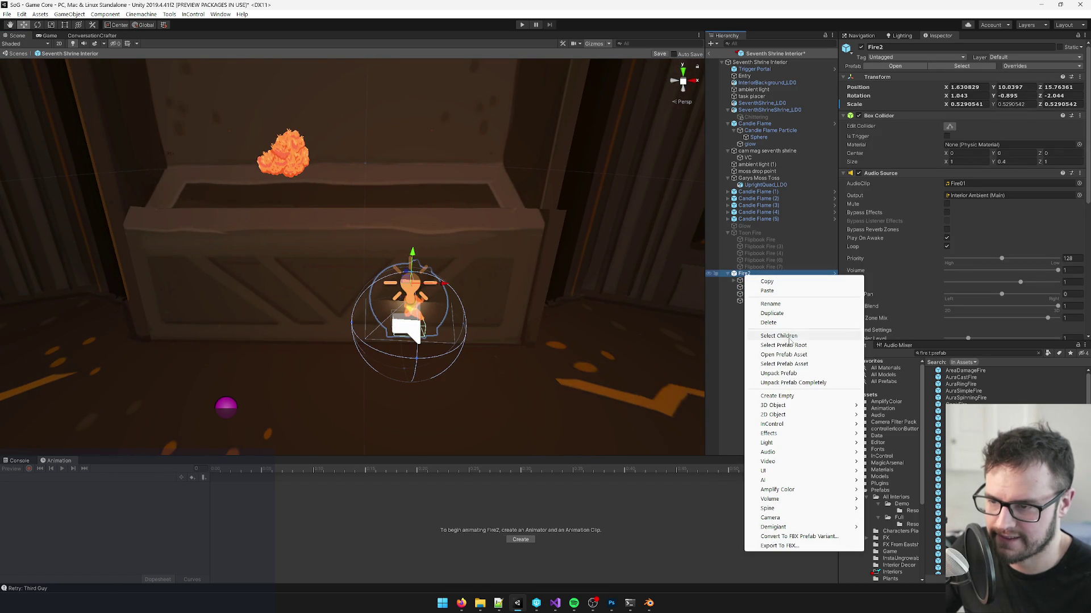
left_click(779, 383)
left_click(755, 288)
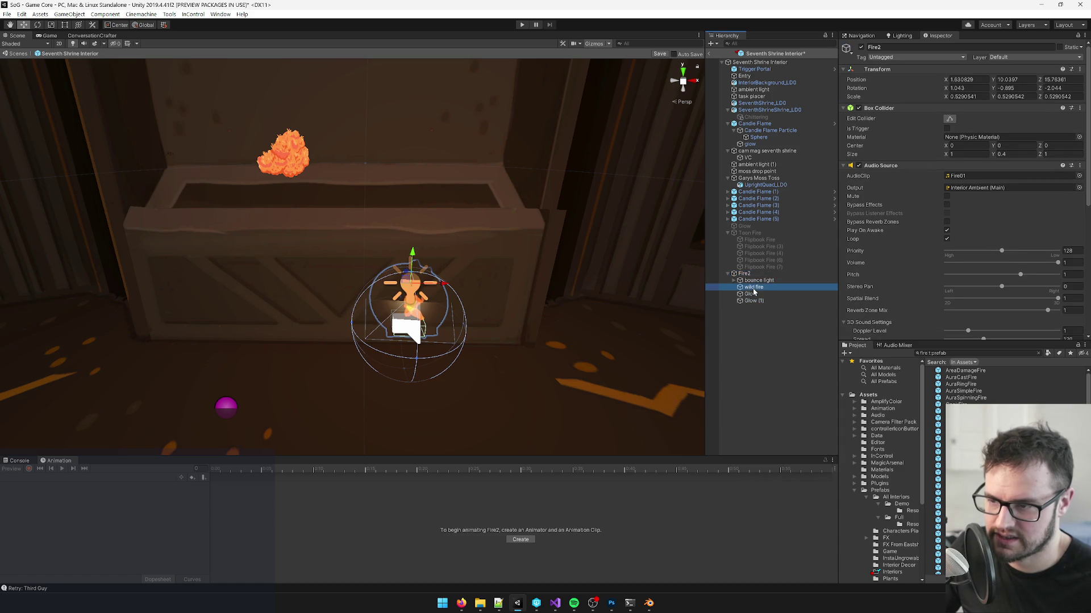
left_click_drag(755, 288, 746, 230)
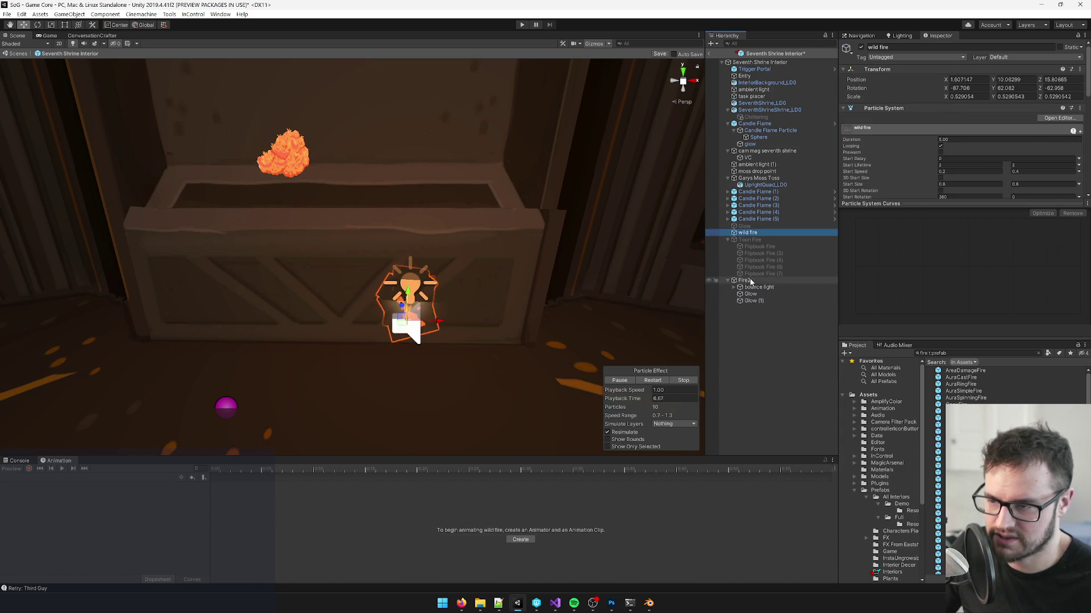
left_click(749, 280)
key("Delete")
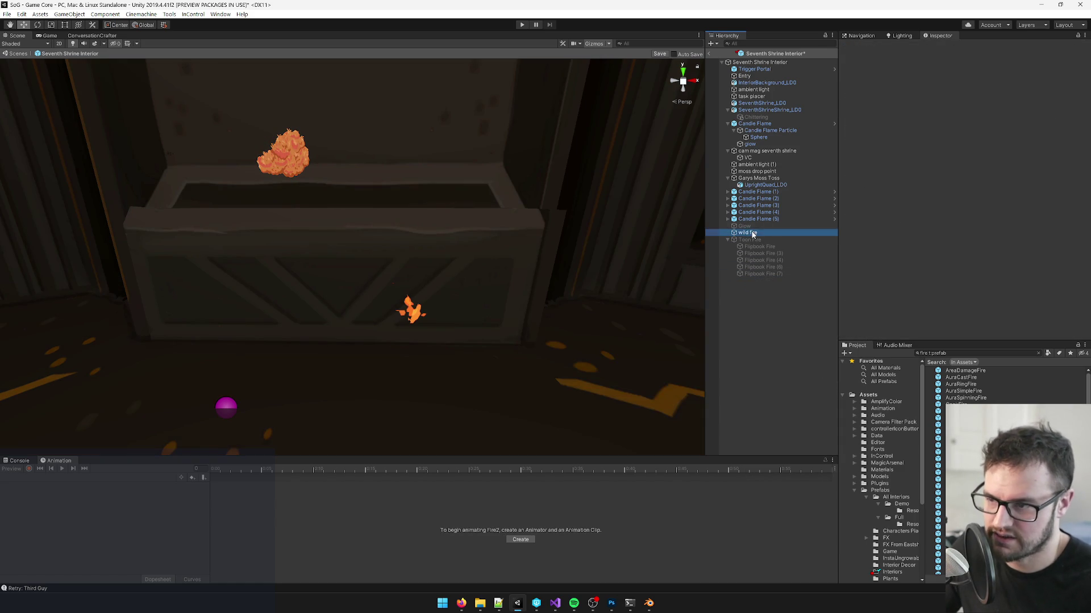
Step: Drag the wild fire particles higher above the brazier
left_click(753, 233)
scroll(390, 307, "up", 3)
mouse_move(516, 265)
left_mouse_down()
mouse_move(527, 196)
mouse_move(541, 214)
mouse_move(588, 215)
mouse_move(422, 235)
mouse_move(480, 237)
mouse_move(467, 216)
mouse_move(455, 260)
left_mouse_up()
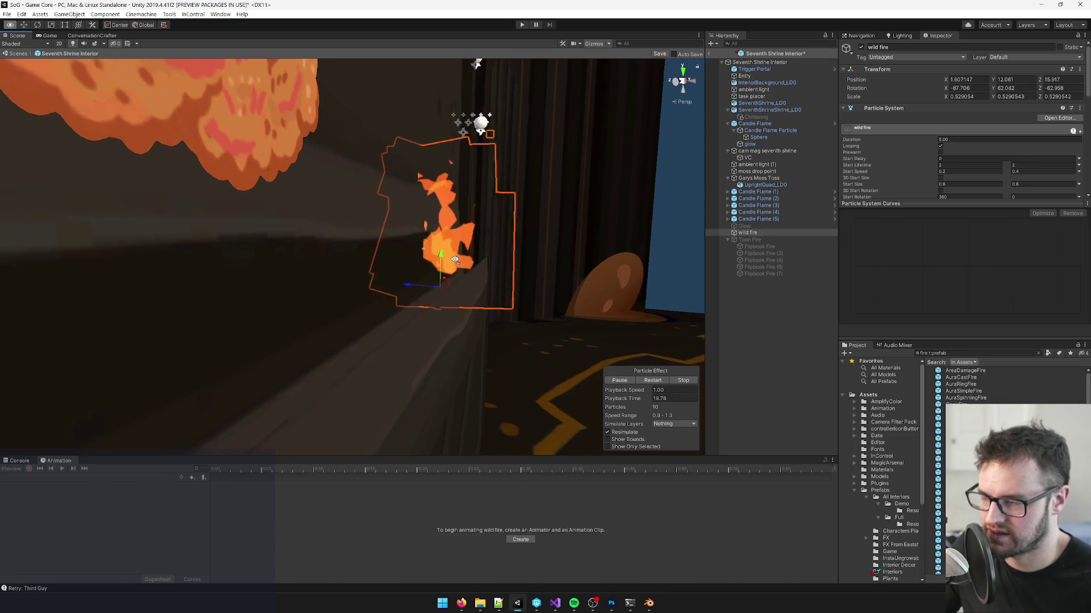
left_click_drag(921, 342, 920, 469)
scroll(914, 200, "down", 5)
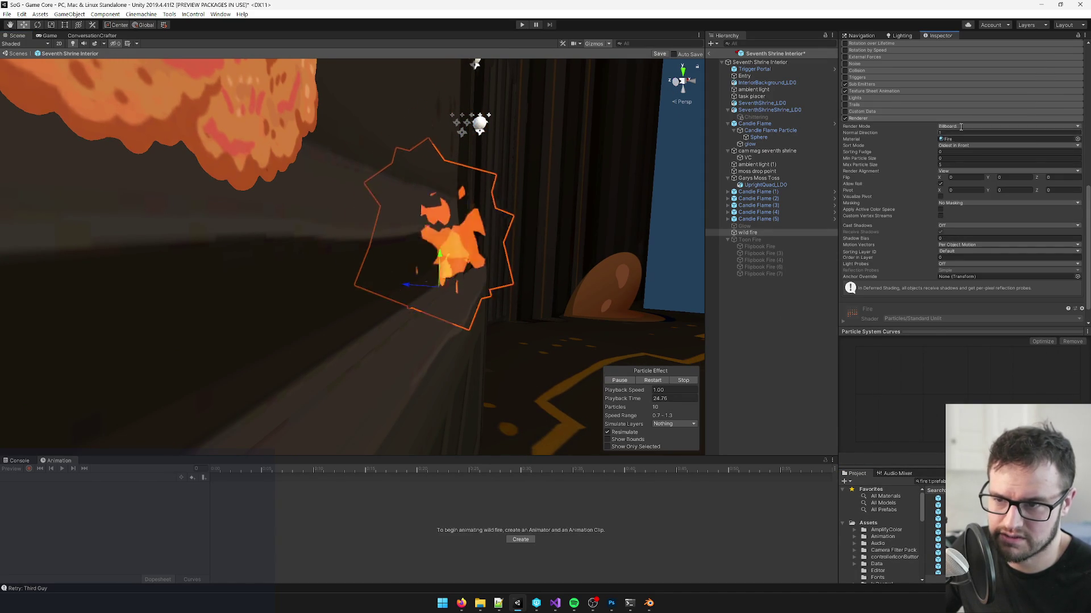
Step: Try the Vertical Billboard, Mesh, None and Billboard render modes on the particles
left_click(960, 127)
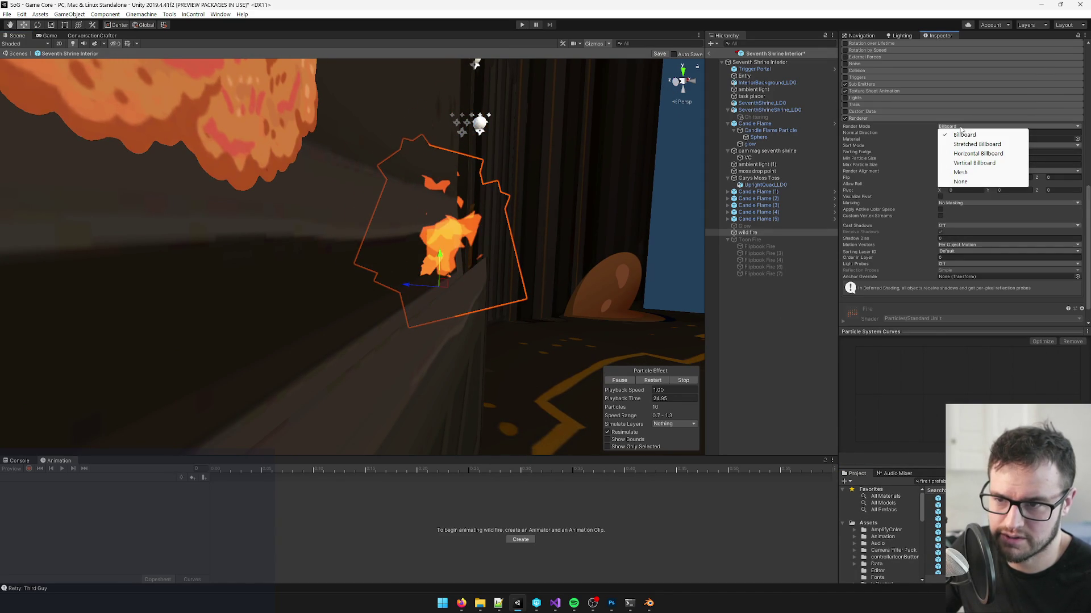
left_click(973, 163)
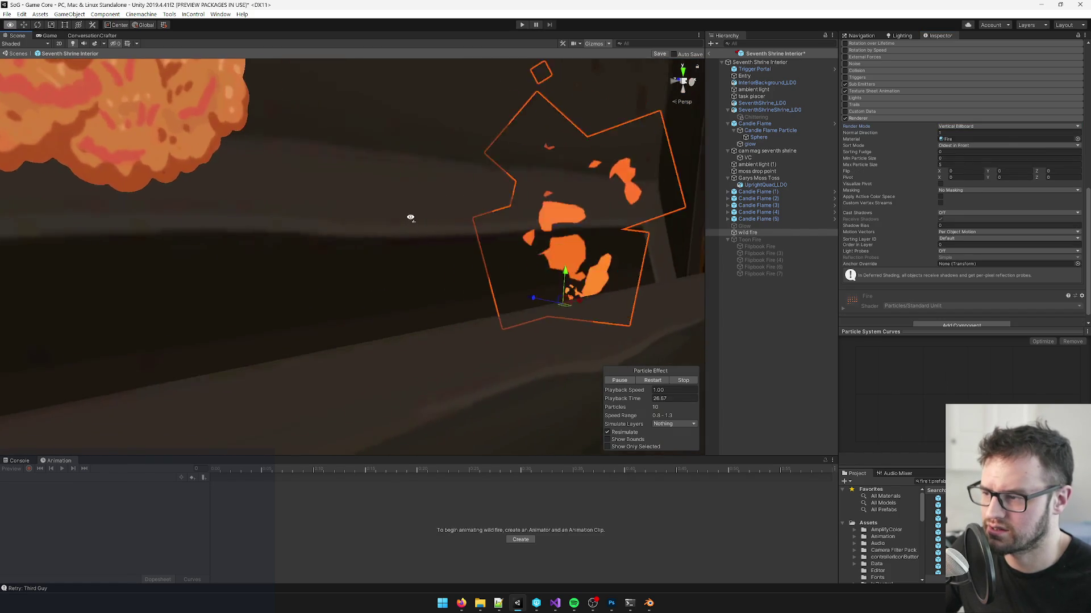
left_click(966, 126)
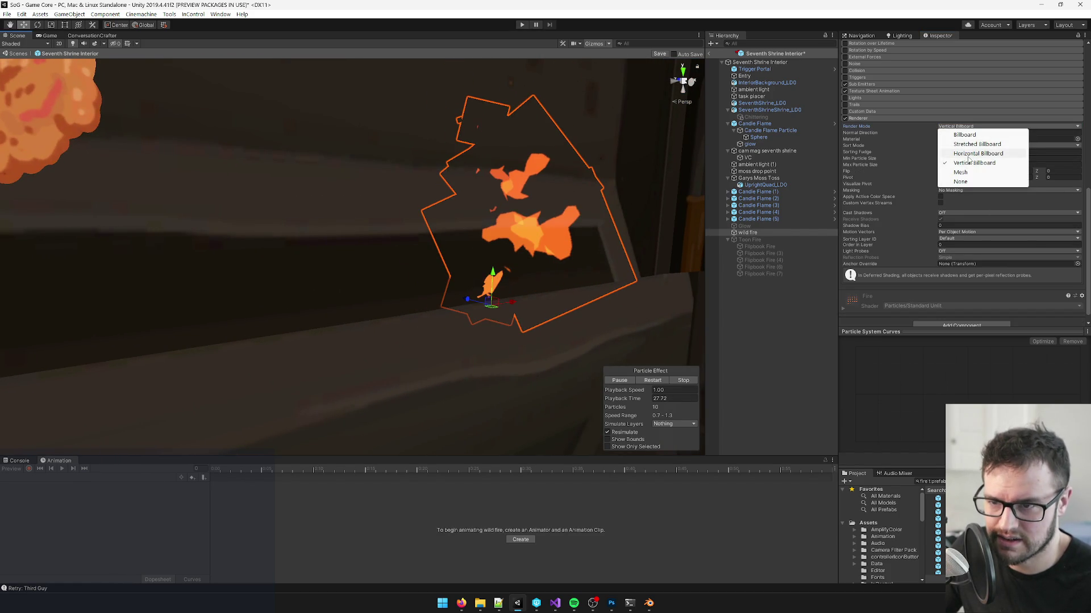
left_click(967, 172)
left_click_drag(432, 244, 411, 233)
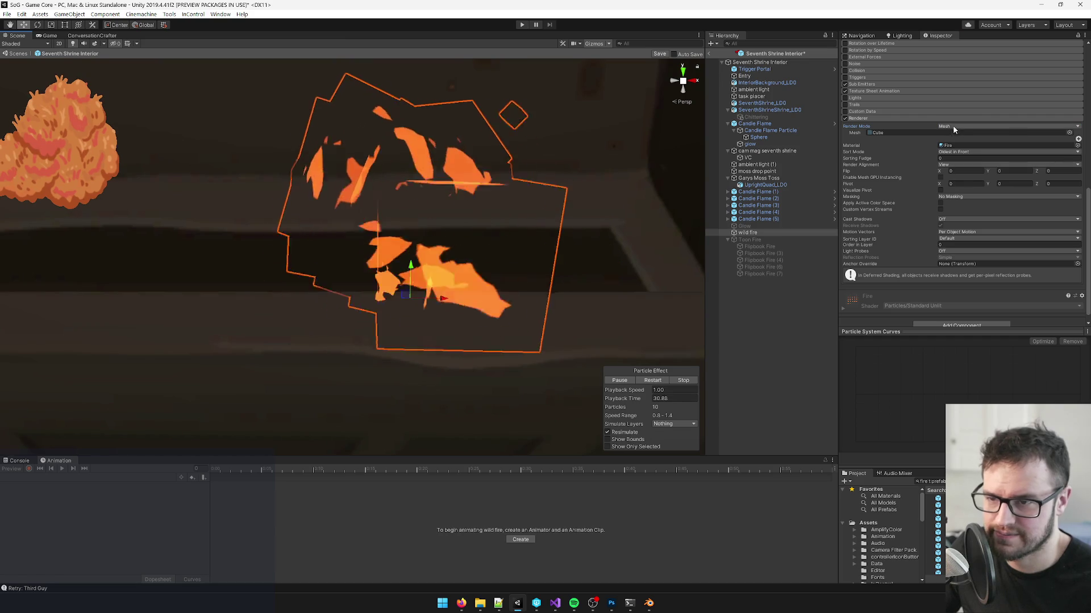
left_click(954, 126)
left_click(961, 182)
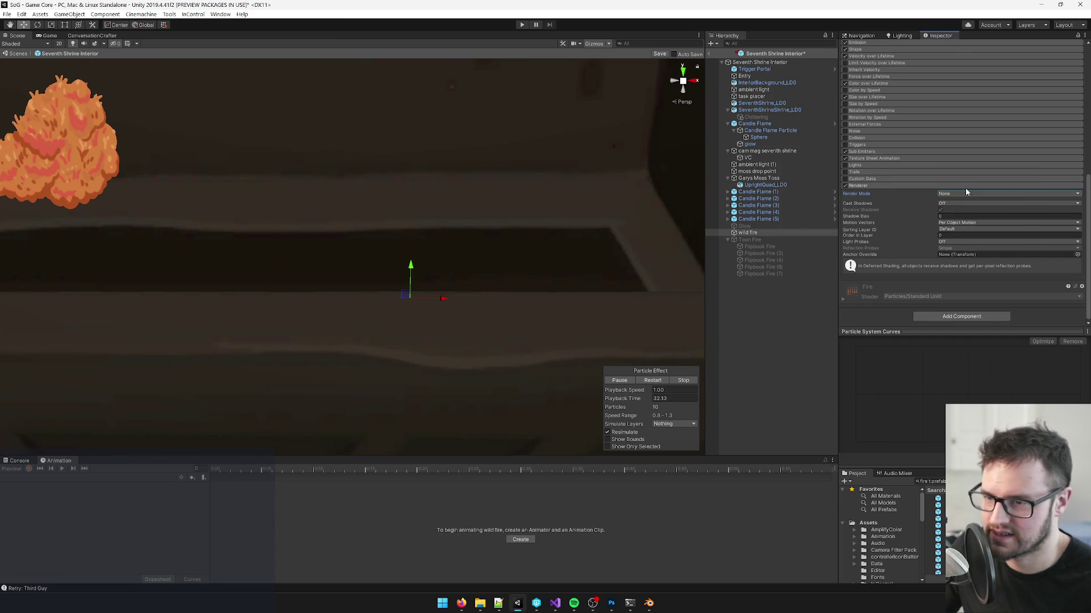
left_click(966, 193)
left_click(965, 202)
Step: Try Stretched Billboard and Billboard, then settle on the Vertical Billboard render mode
left_click(990, 194)
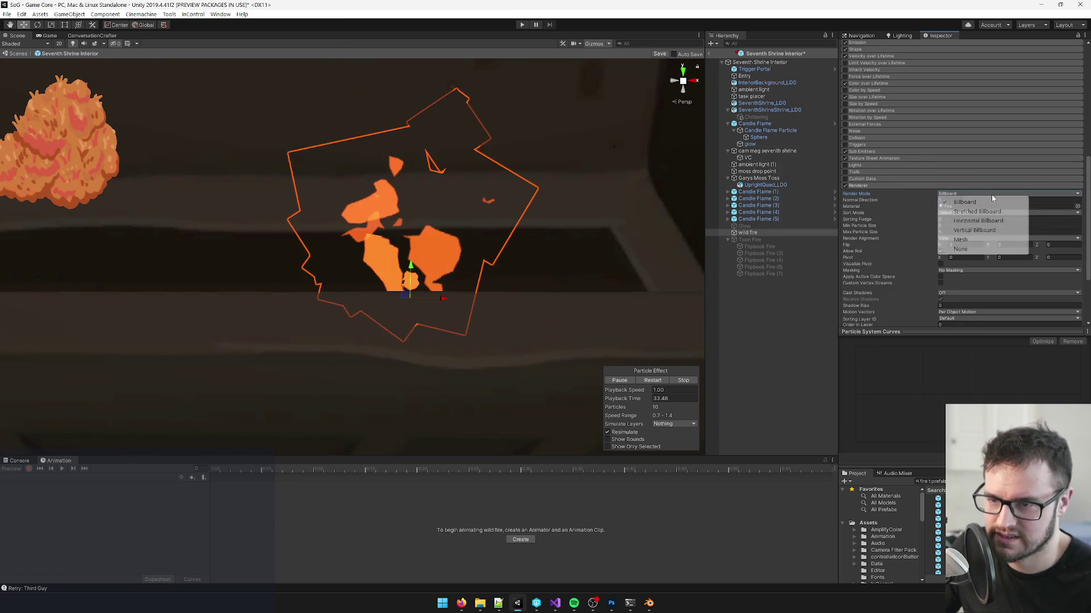
left_click(977, 211)
left_click_drag(434, 230, 602, 226)
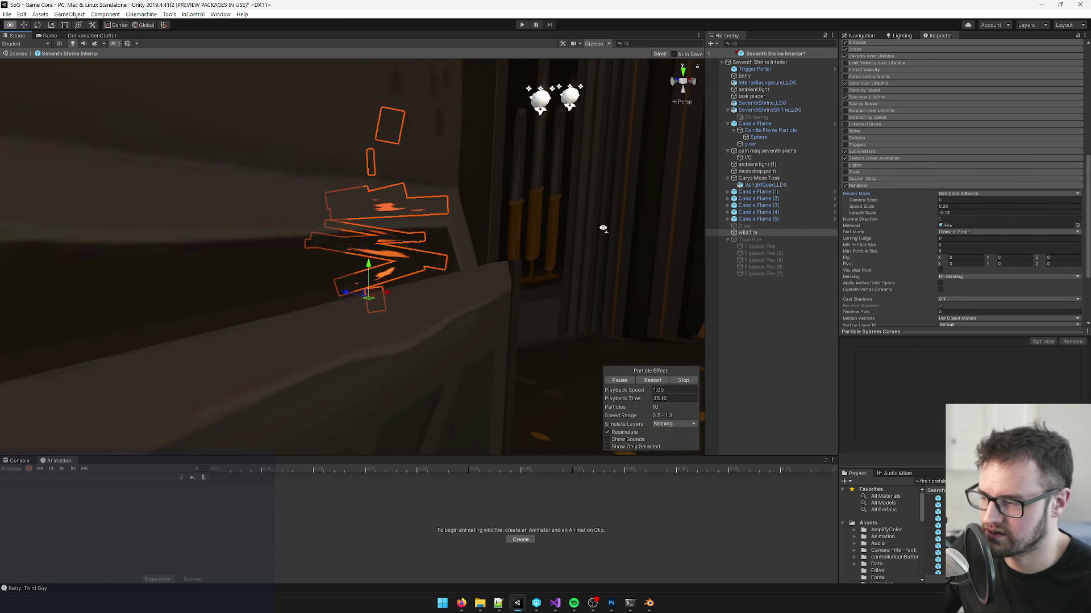
left_click(974, 193)
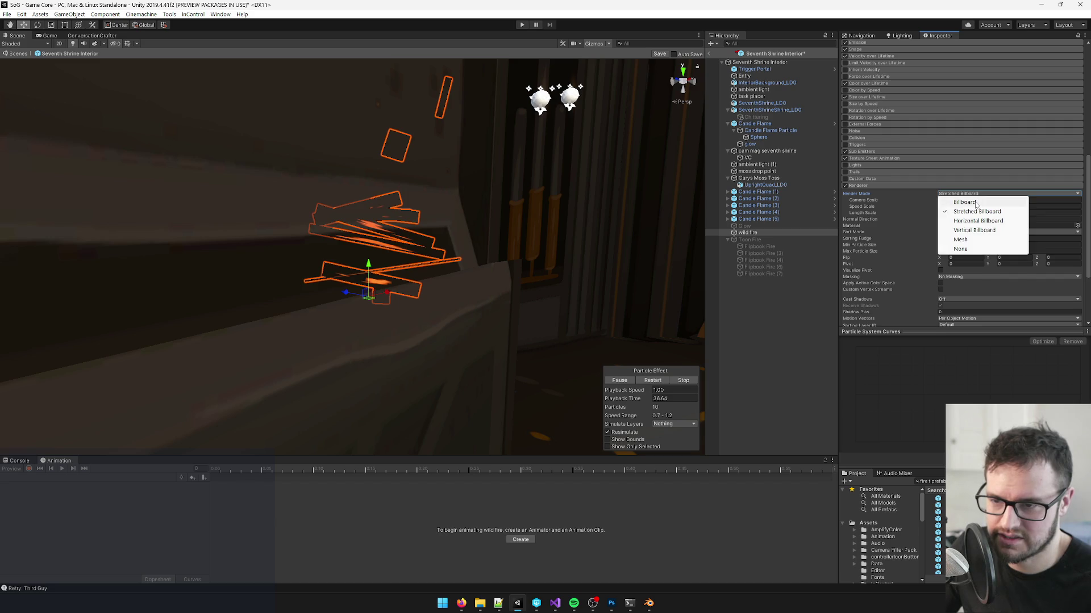
left_click(968, 204)
left_click_drag(477, 307, 539, 297)
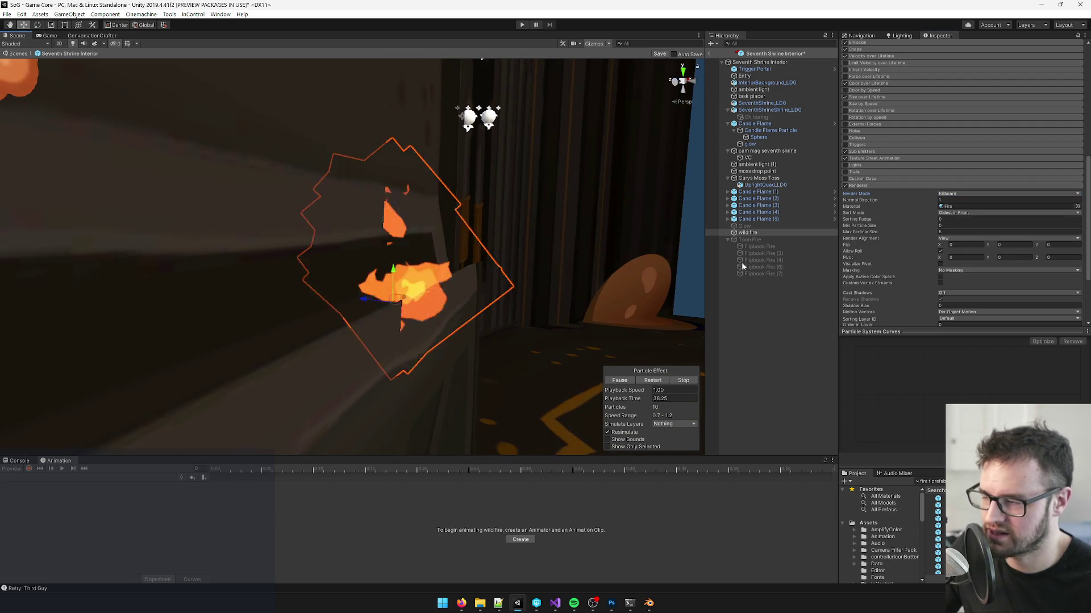
left_click(971, 194)
left_click(973, 230)
mouse_move(394, 285)
left_mouse_down()
mouse_move(216, 288)
mouse_move(235, 292)
mouse_move(233, 321)
mouse_move(243, 309)
mouse_move(323, 319)
left_mouse_up()
Step: Set the wild fire Start Size to a random range of 1.2 to 1.5
left_click_drag(418, 264, 483, 262)
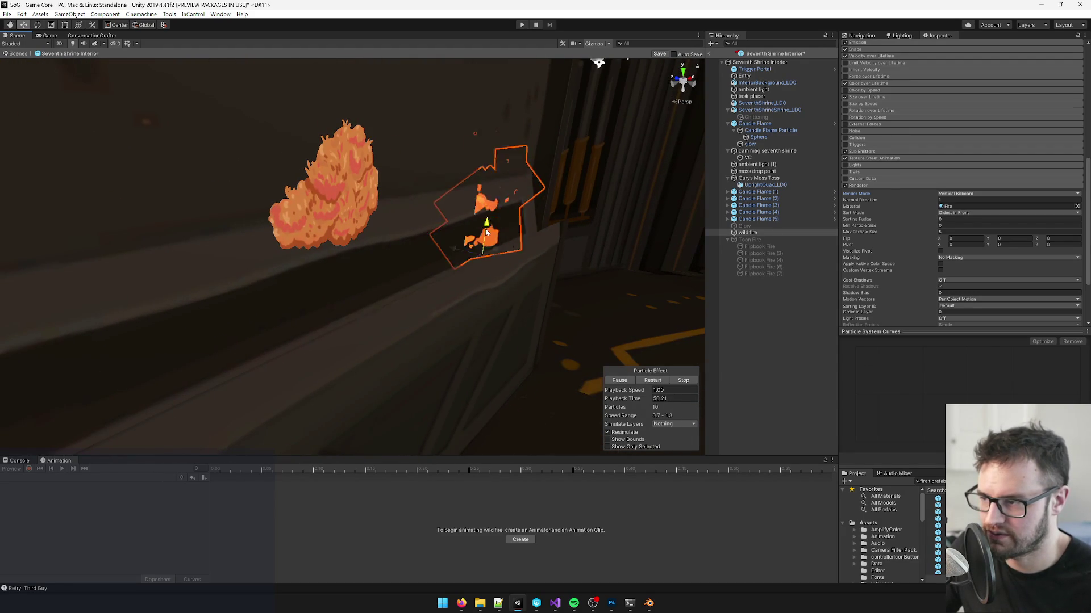
scroll(935, 213, "up", 3)
scroll(935, 210, "up", 3)
left_click(865, 196)
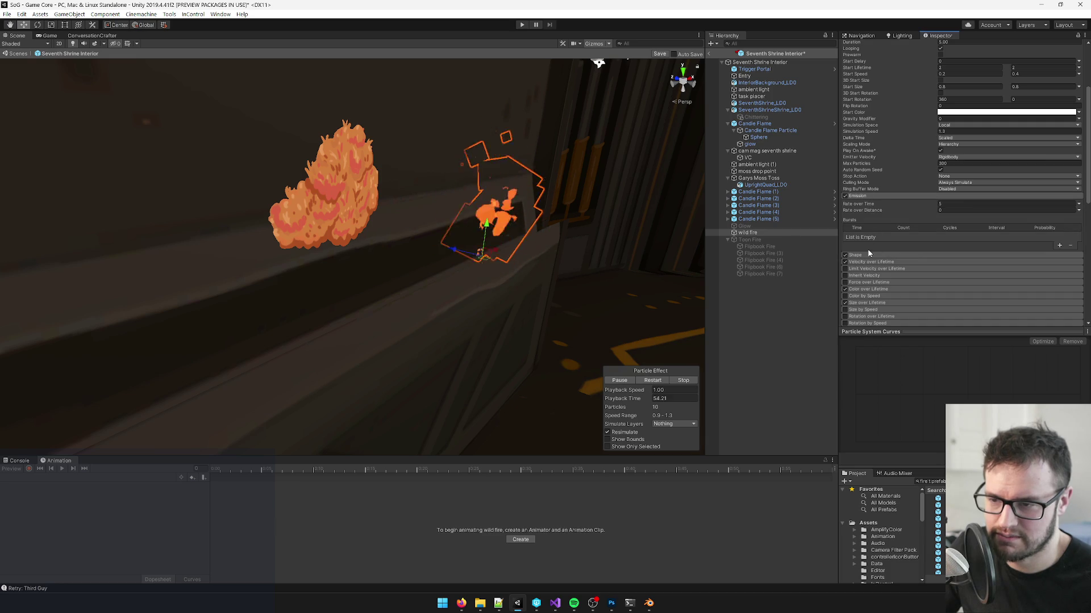
scroll(957, 144, "up", 3)
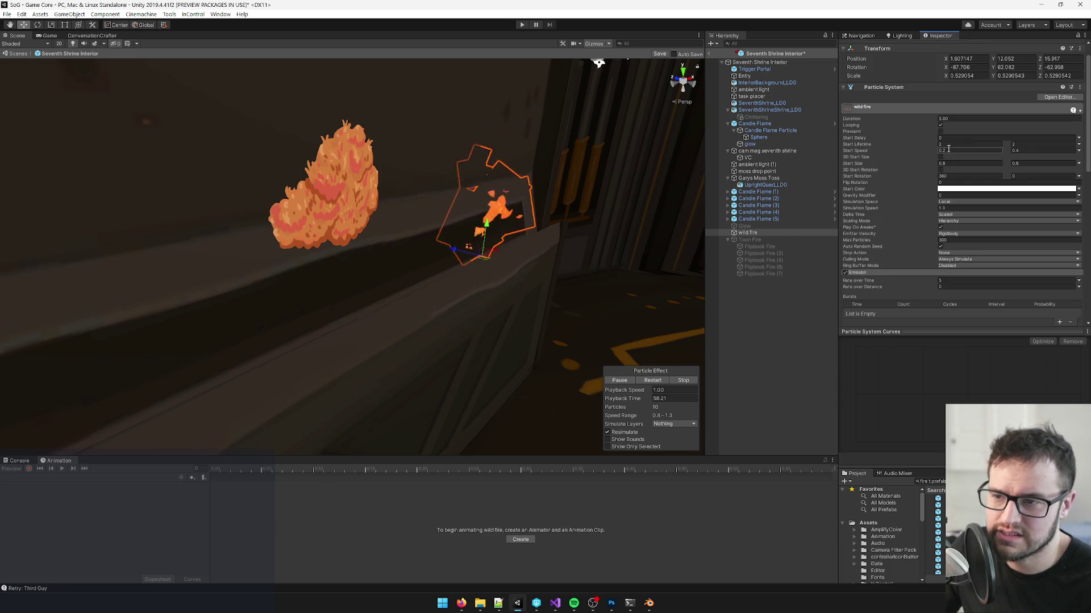
left_click(950, 163)
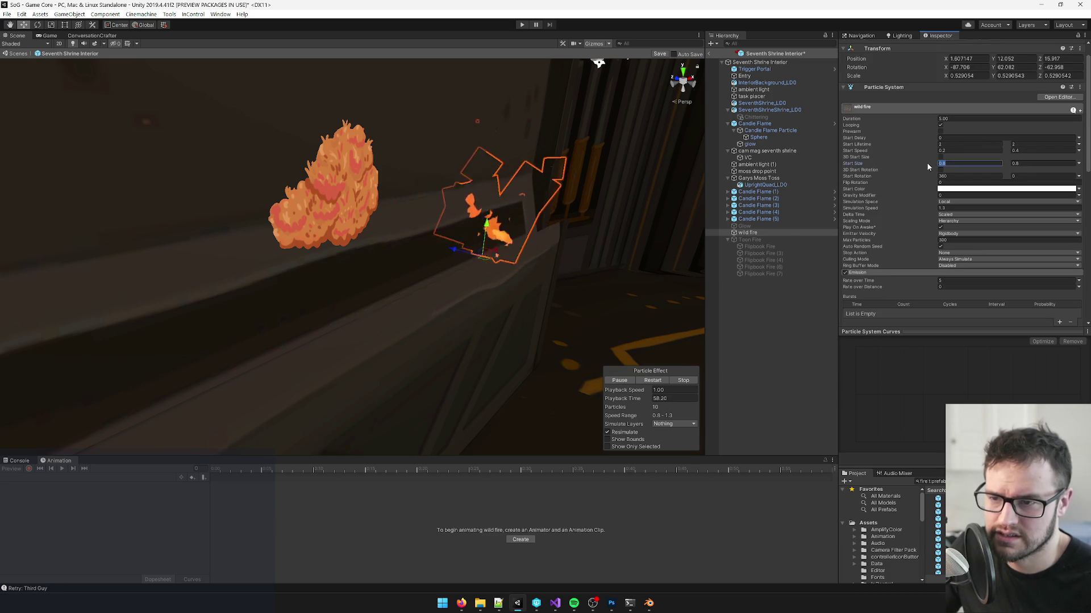
type("1.2")
key("Tab")
type("1.5")
left_click_drag(466, 221, 398, 227)
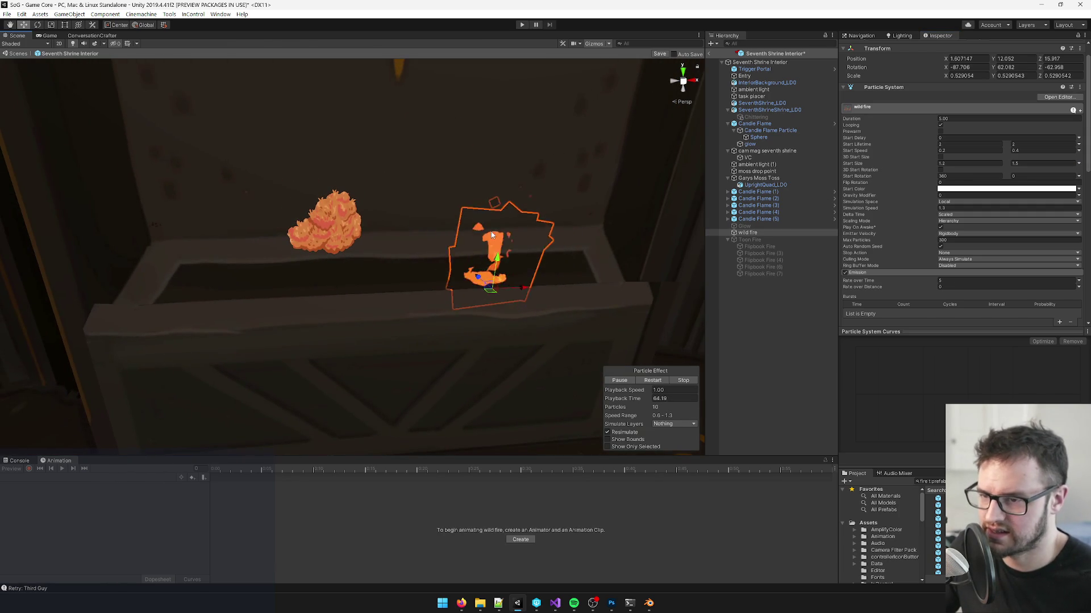
Step: Change the particle emitter Shape from Circle to Edge
scroll(954, 209, "down", 3)
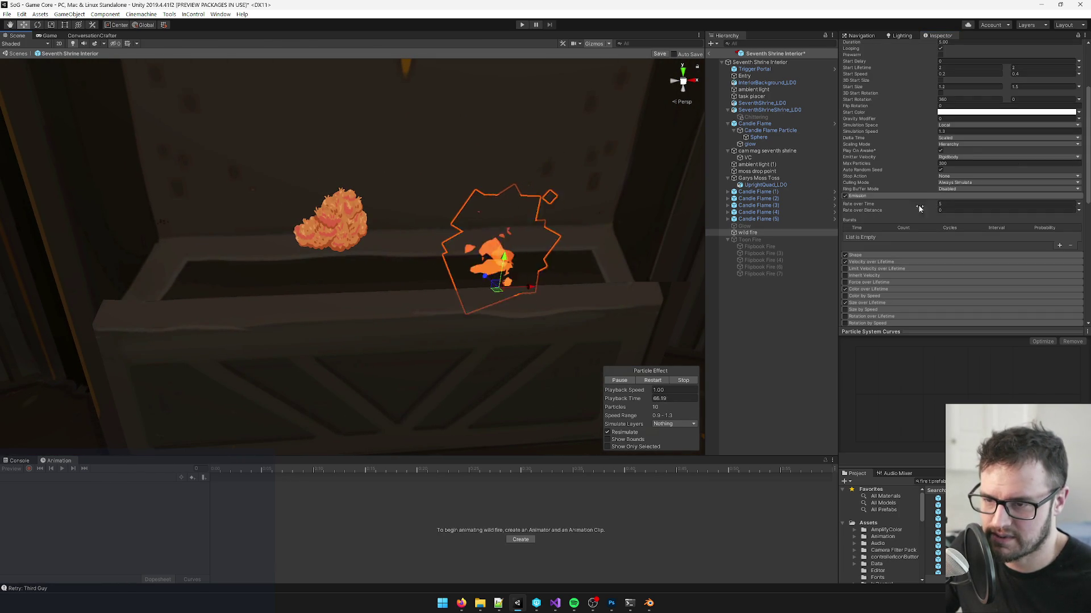
left_click(864, 256)
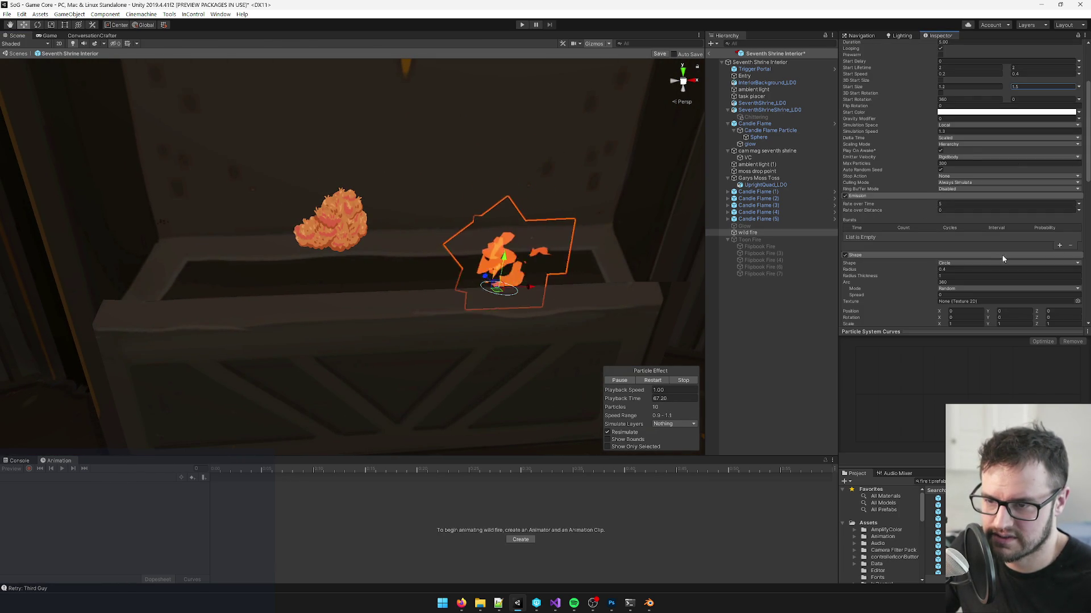
left_click(947, 263)
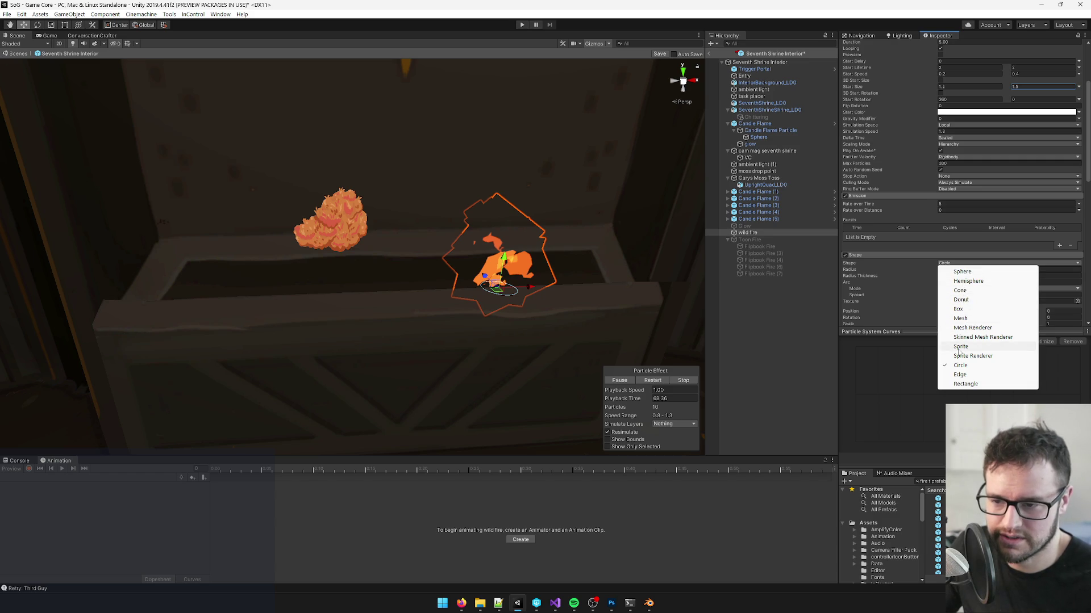
left_click(959, 376)
scroll(458, 310, "down", 2)
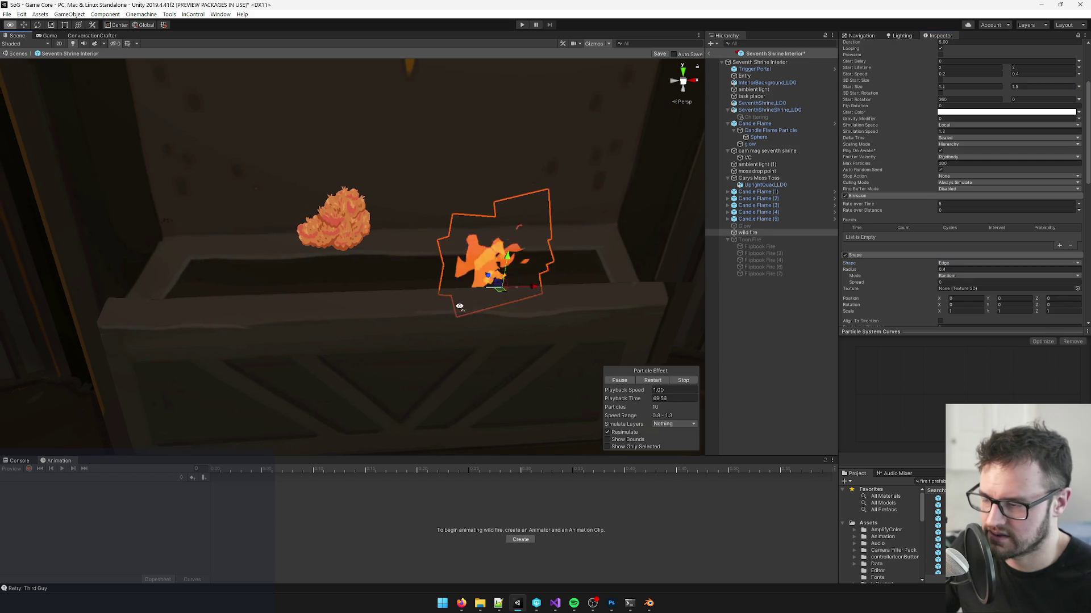
scroll(905, 195, "down", 3)
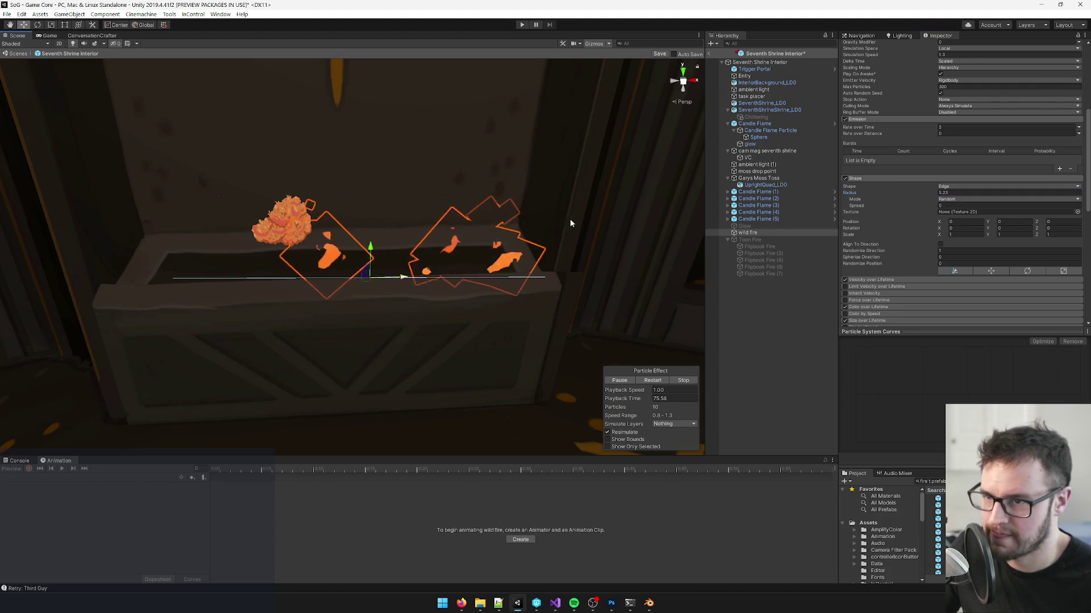
Step: Enter Transform rotation X -90, Y 0, Z 0 so the wild fire lines the trough
scroll(965, 88, "up", 6)
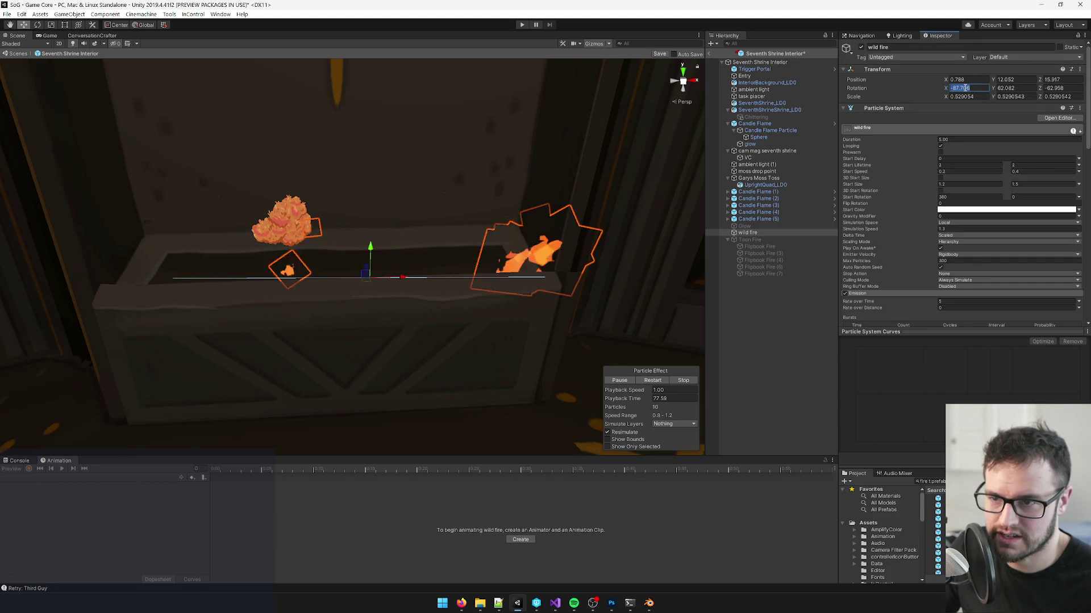
type("-90")
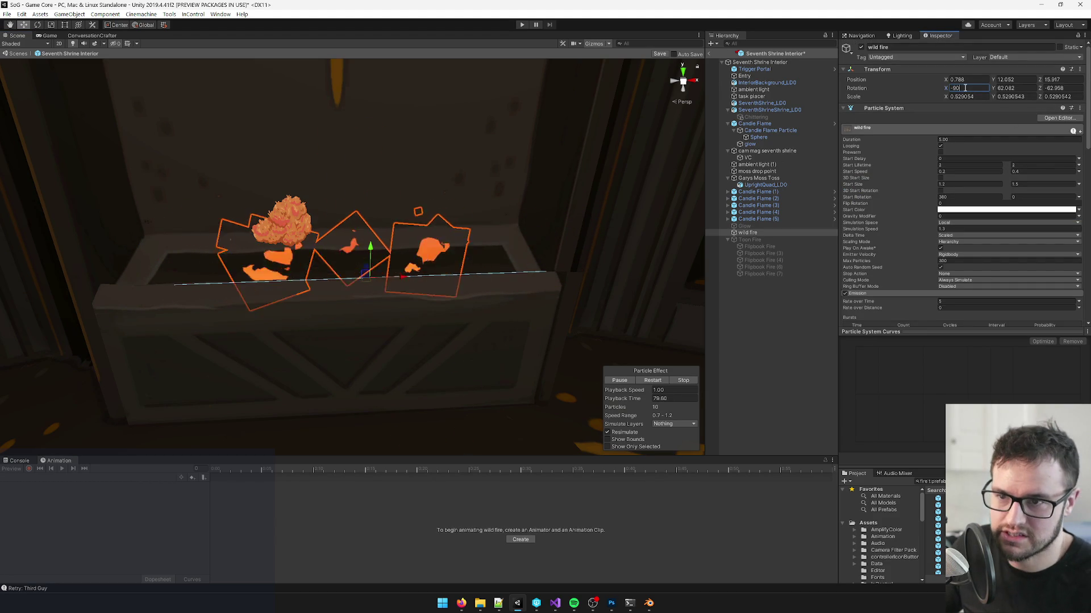
type("0")
left_click_drag(299, 247, 463, 243)
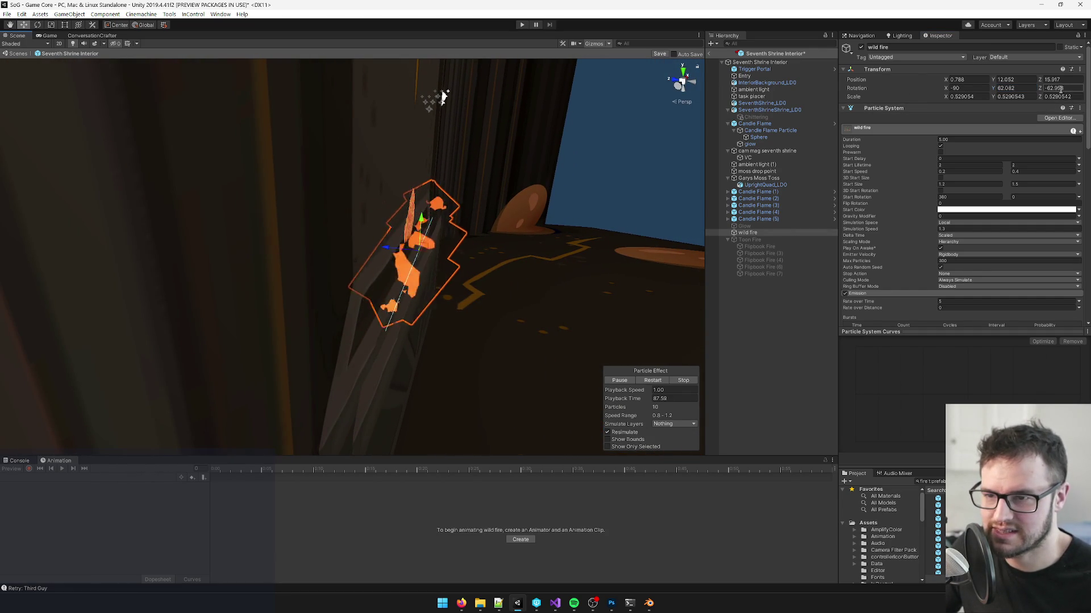
type("-60")
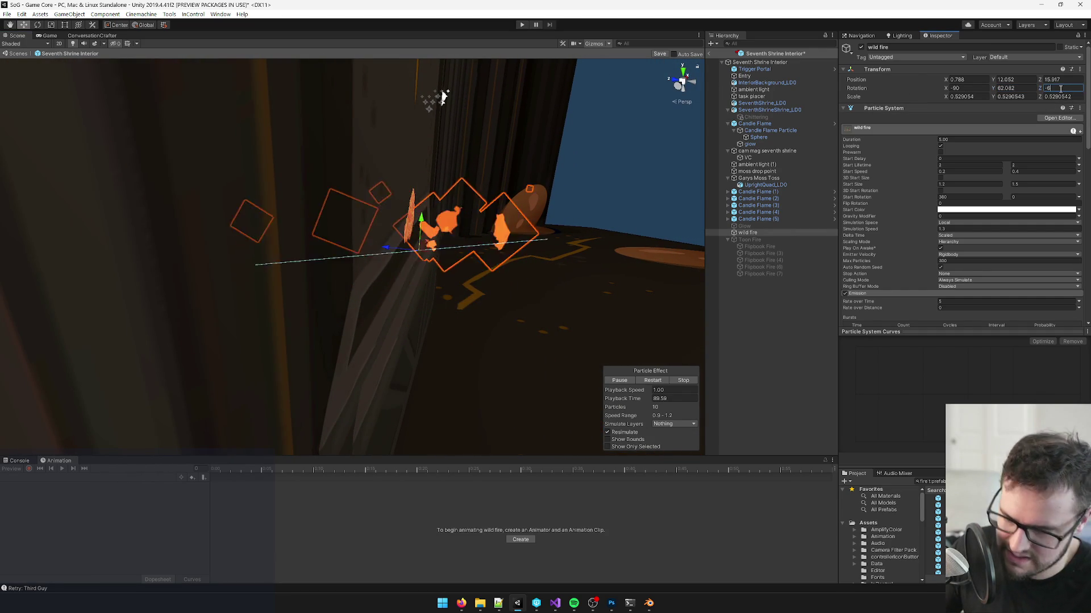
key("shift+Tab")
type("0")
key("Tab")
type("0")
key("Return")
mouse_move(449, 244)
left_mouse_down()
mouse_move(490, 242)
mouse_move(371, 247)
mouse_move(453, 255)
mouse_move(511, 173)
mouse_move(525, 171)
mouse_move(499, 171)
mouse_move(545, 139)
mouse_move(425, 147)
mouse_move(378, 137)
left_mouse_up()
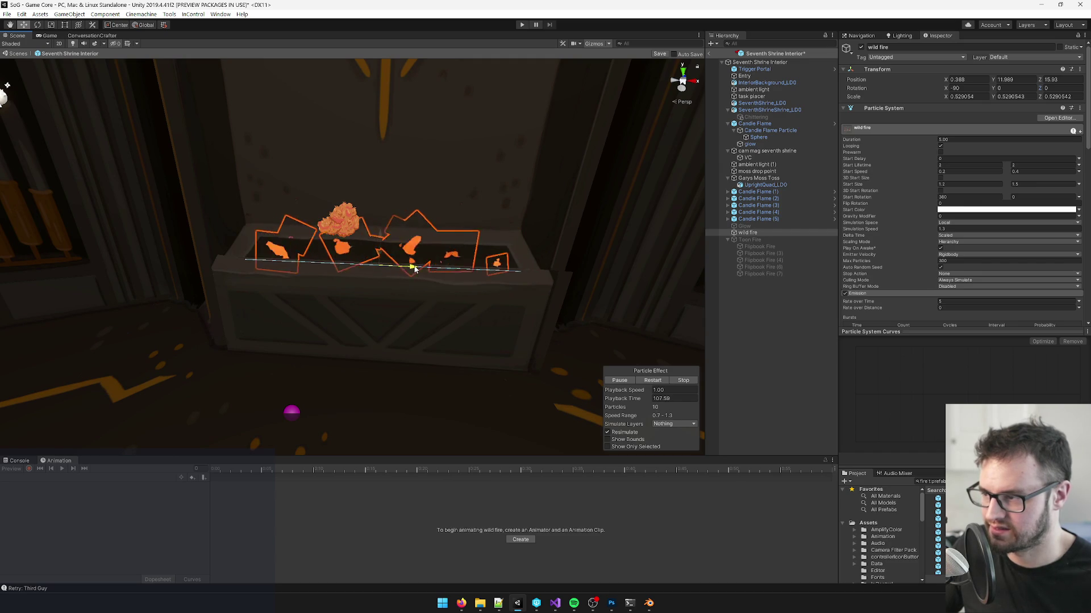
Step: Set the wild fire Start Lifetime range to 2.5 minimum and 3 maximum
left_click_drag(414, 269, 510, 234)
scroll(510, 234, "up", 3)
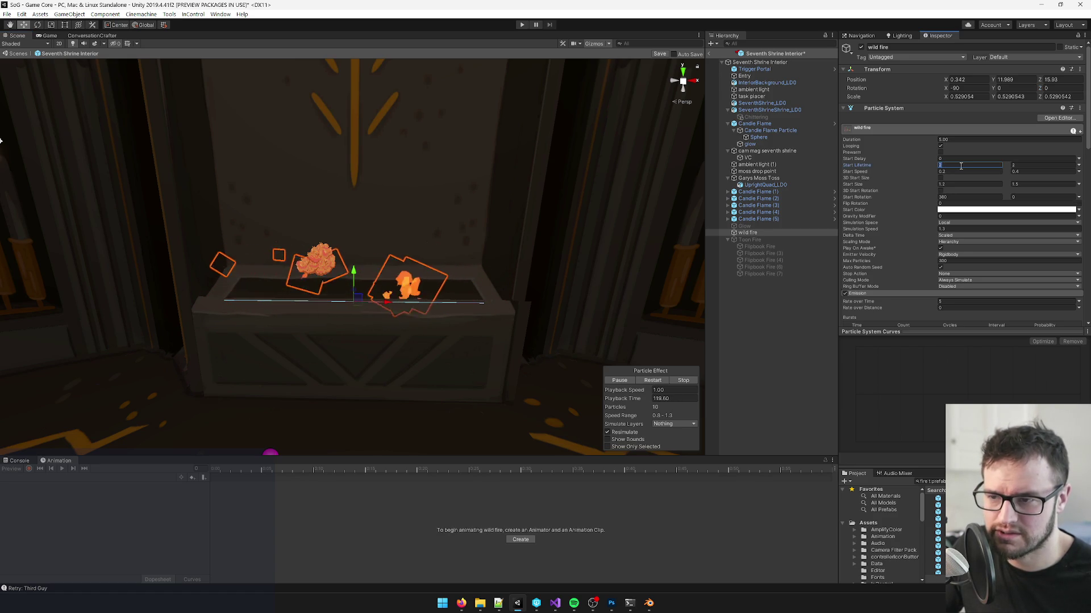
key("Tab")
type("3")
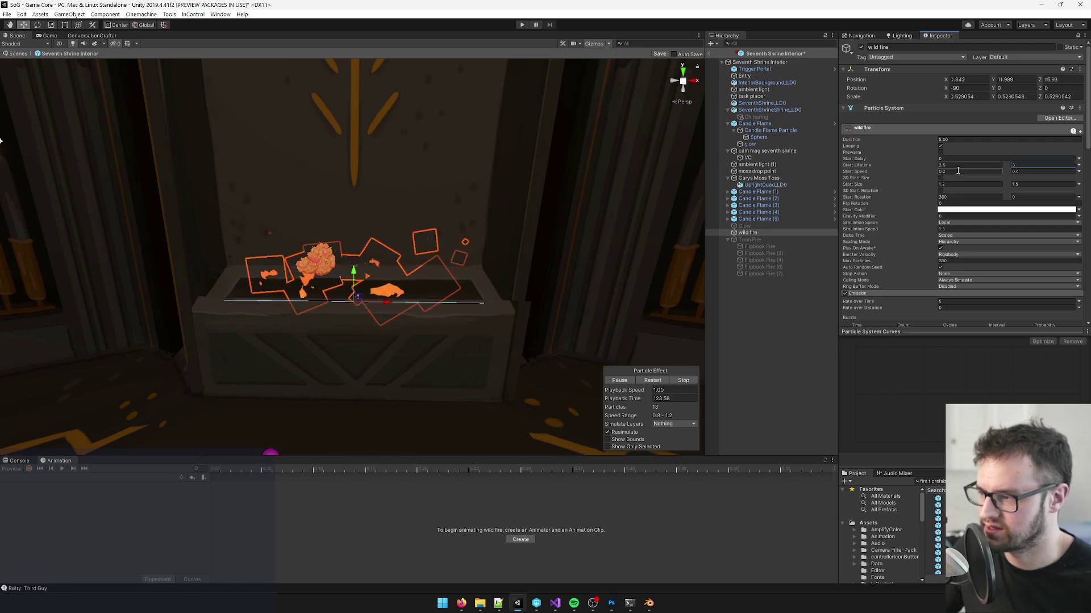
scroll(960, 240, "down", 3)
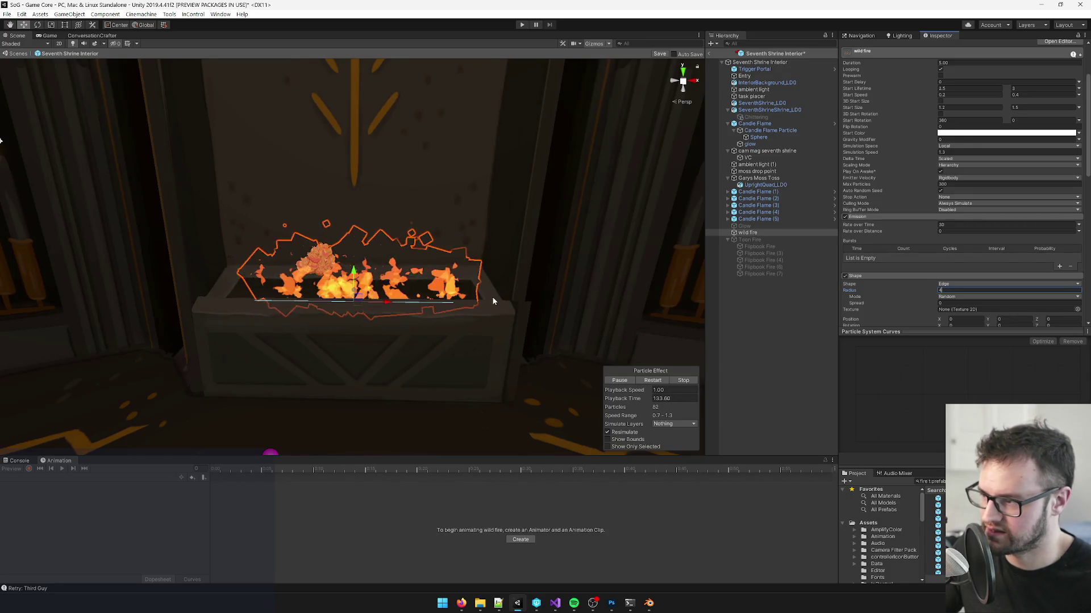
Step: Fly the view around the fire trough and set Emission Rate over Time to 10
key("s")
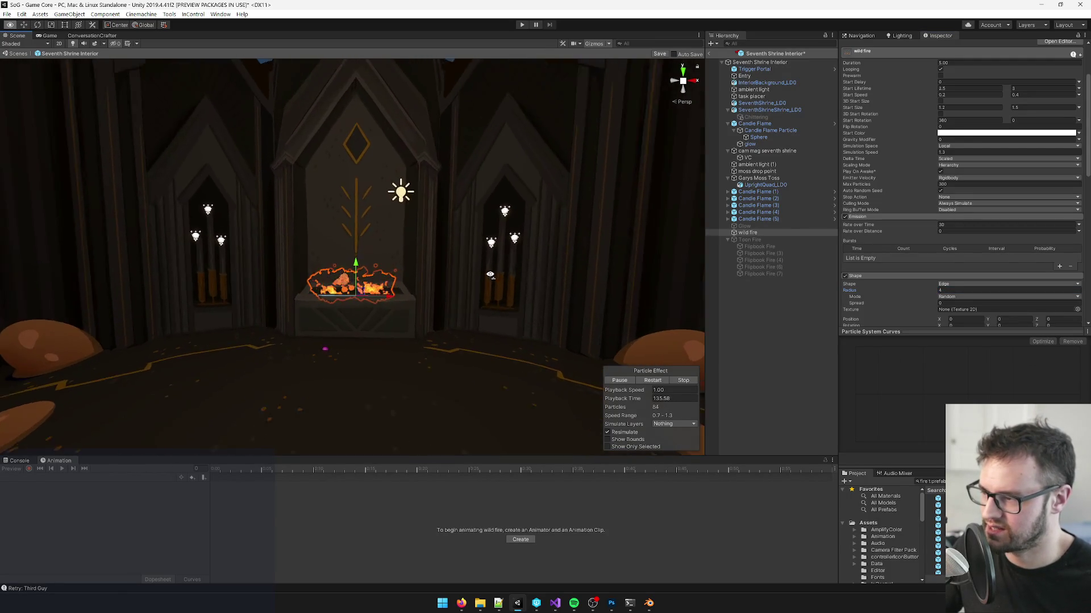
key("w")
key("s")
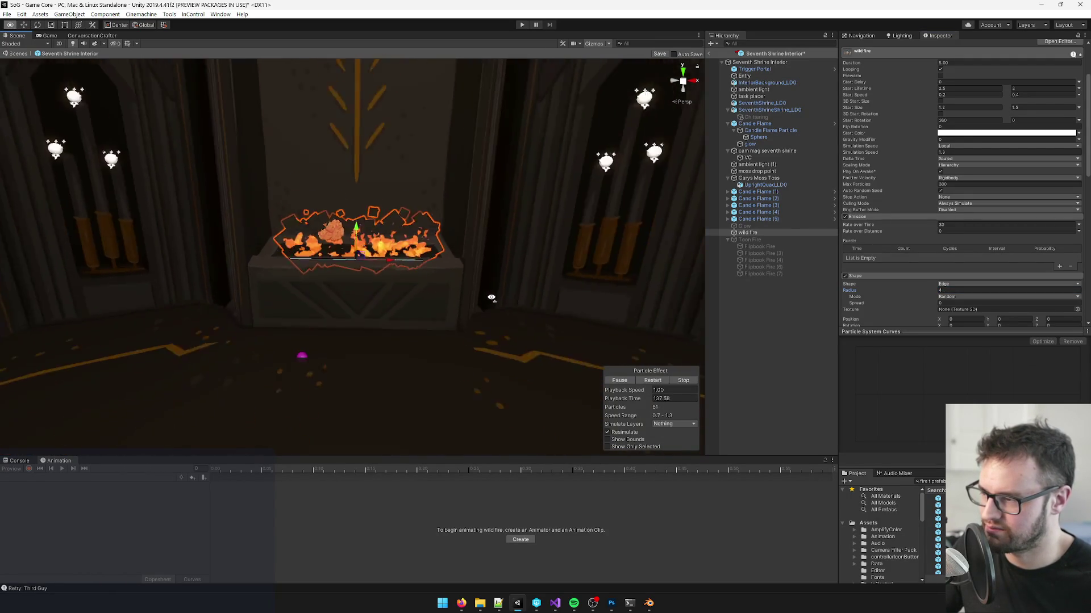
key("w")
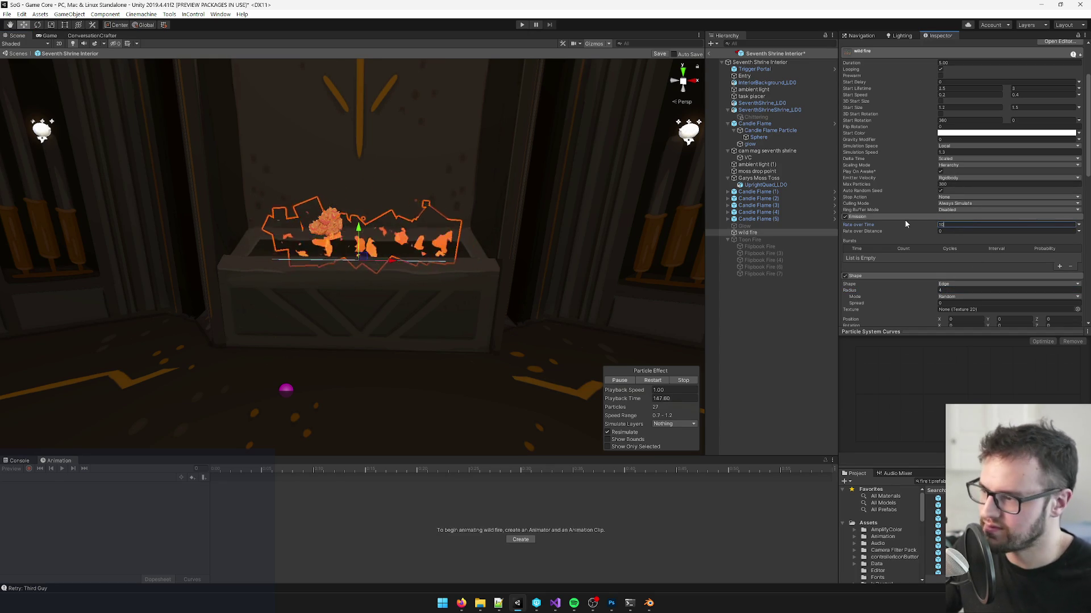
scroll(938, 246, "up", 3)
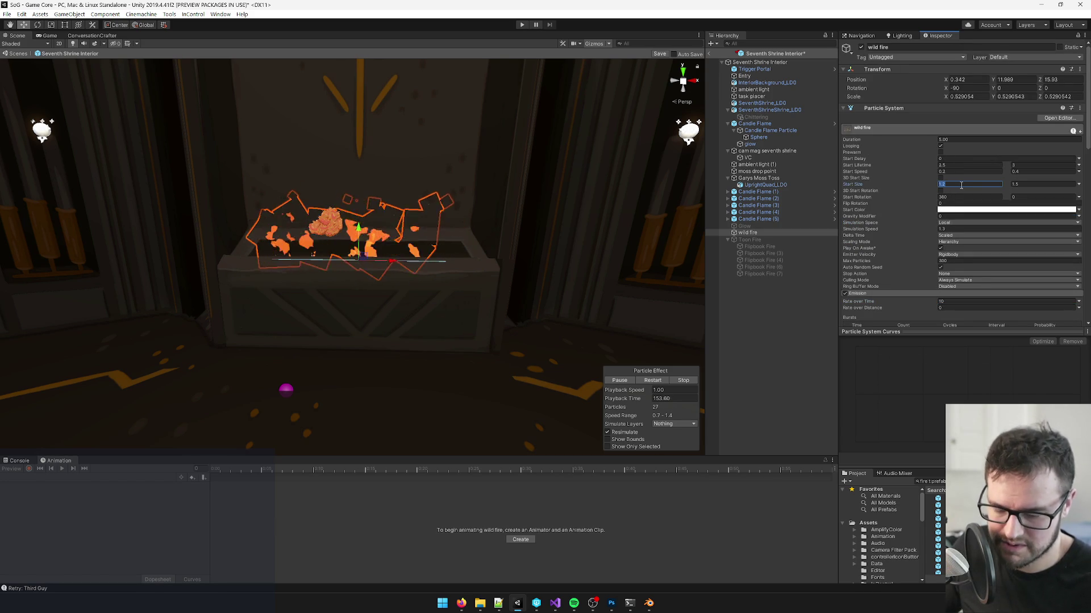
Step: Lower the maximum Start Size to 3 and preview the smaller flames in the box
scroll(429, 307, "down", 10)
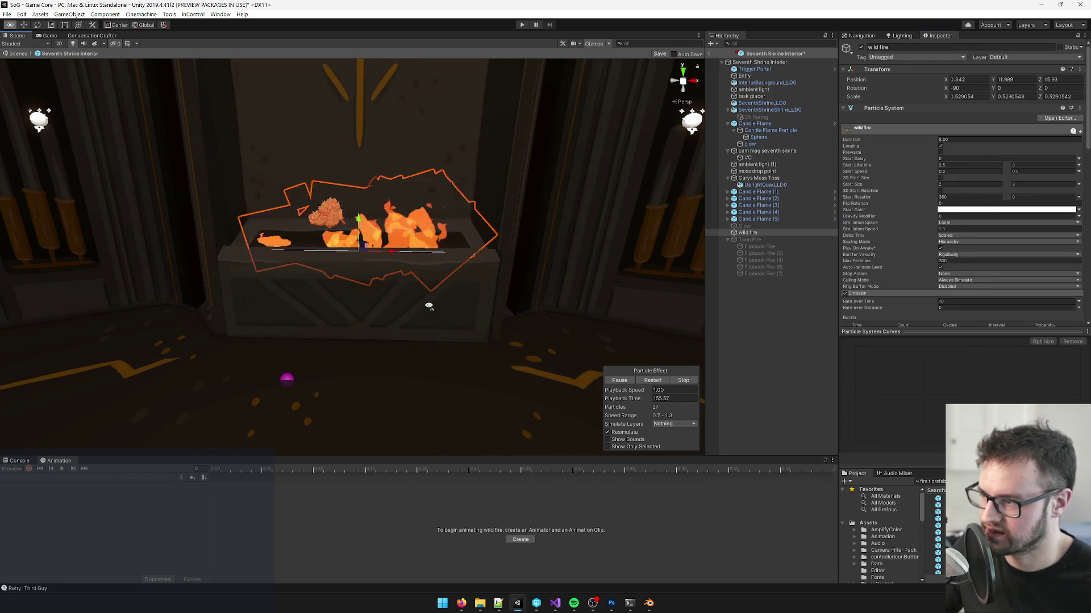
scroll(432, 315, "up", 10)
type("1.5")
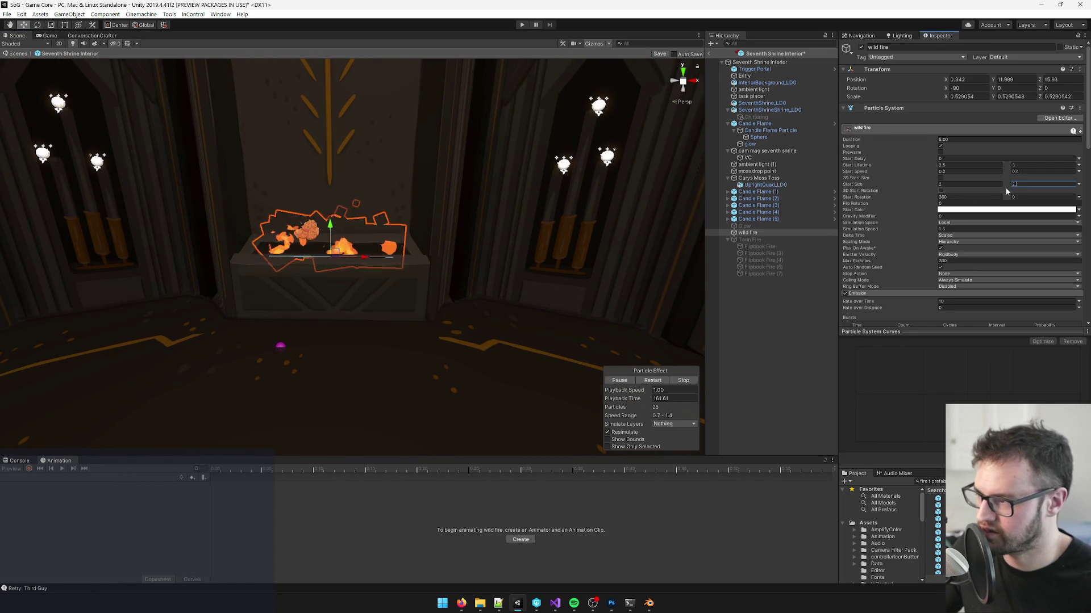
type("3")
key("Return")
scroll(442, 337, "down", 5)
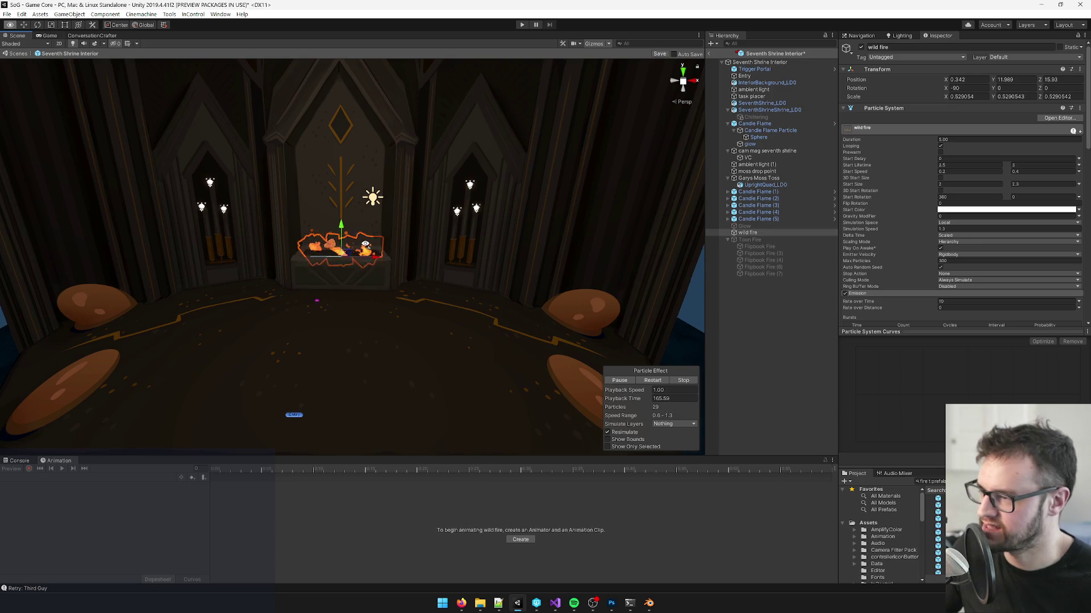
scroll(366, 244, "up", 5)
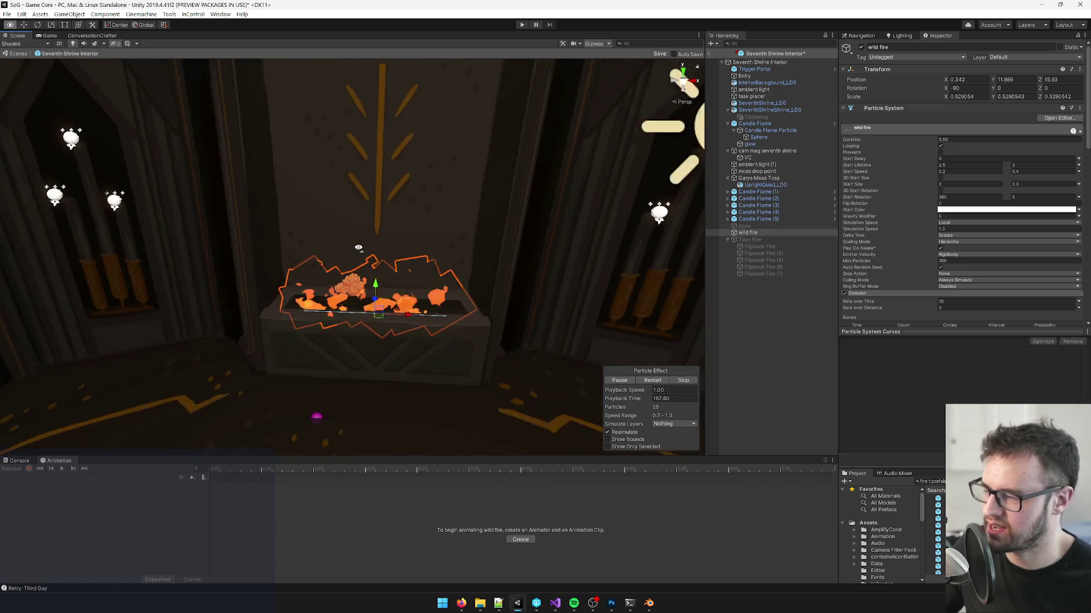
scroll(358, 248, "down", 3)
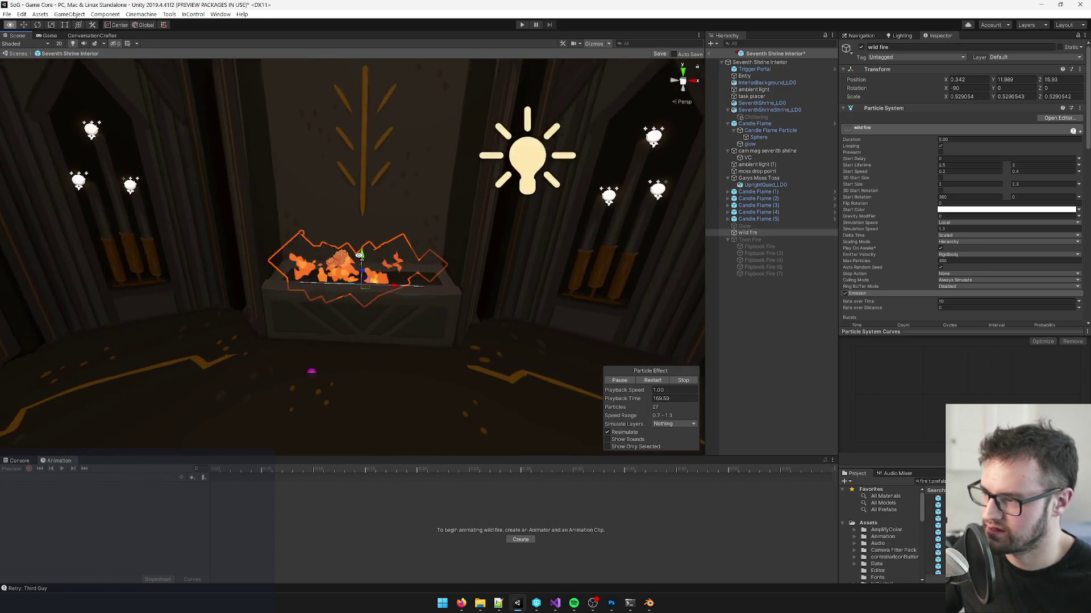
scroll(361, 255, "up", 4)
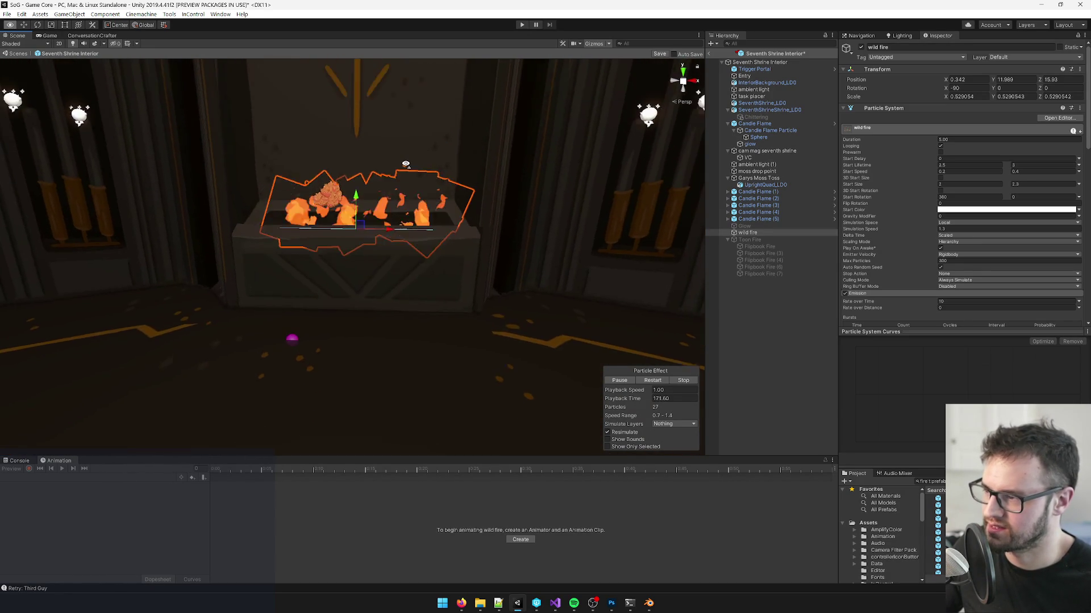
scroll(406, 164, "down", 8)
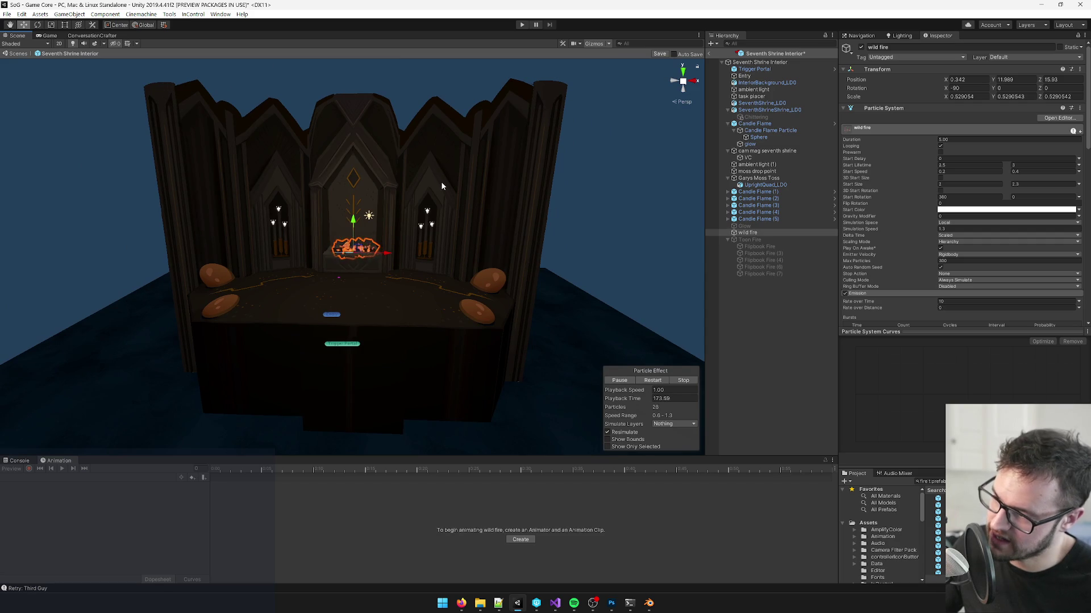
scroll(442, 187, "up", 6)
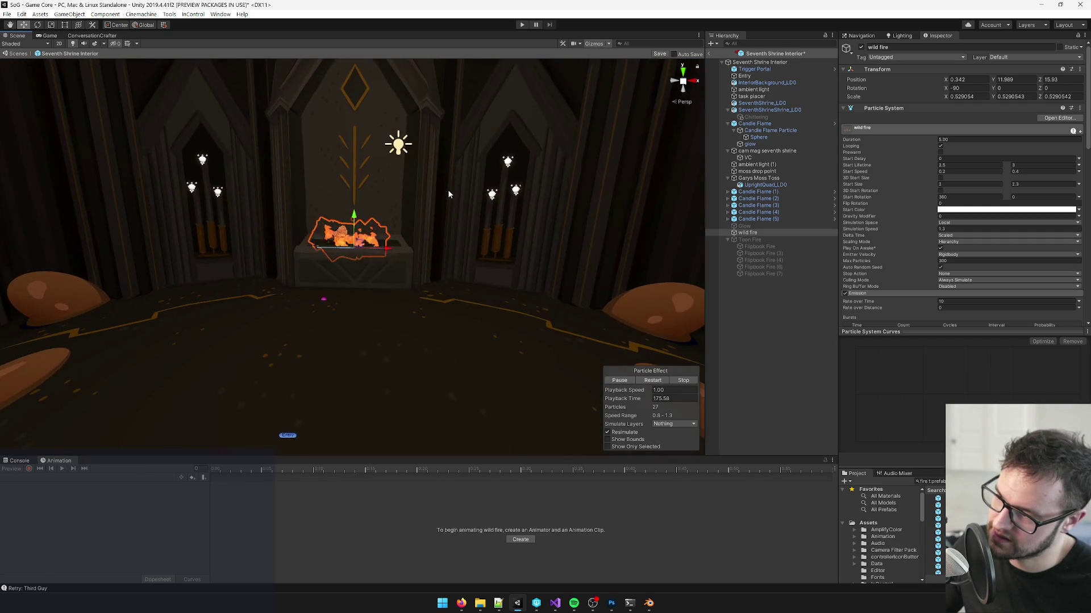
scroll(449, 194, "up", 6)
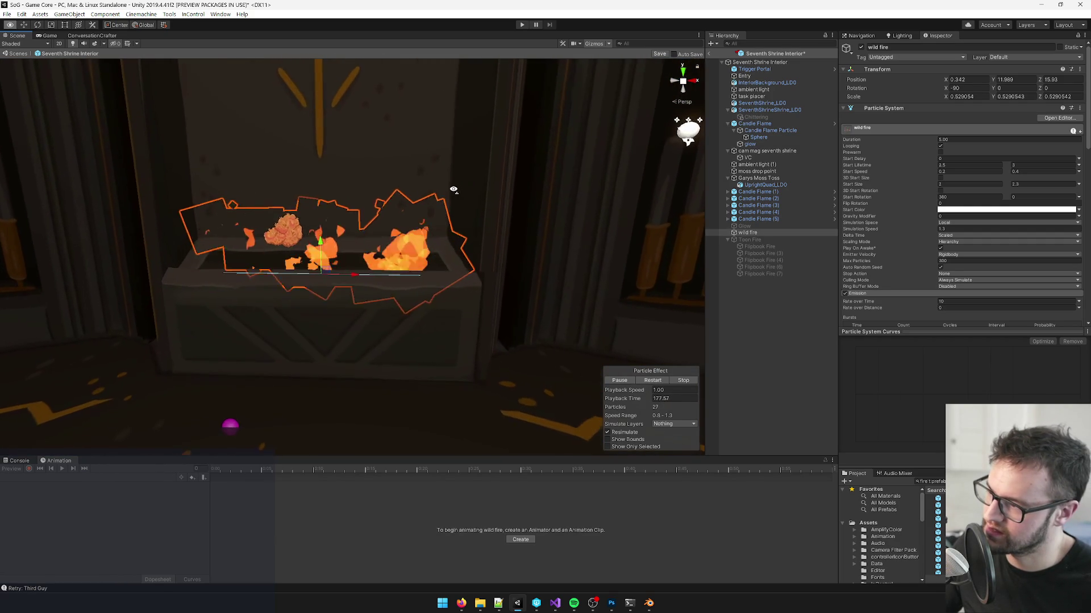
mouse_move(453, 189)
left_mouse_down()
mouse_move(435, 376)
mouse_move(446, 328)
left_mouse_up()
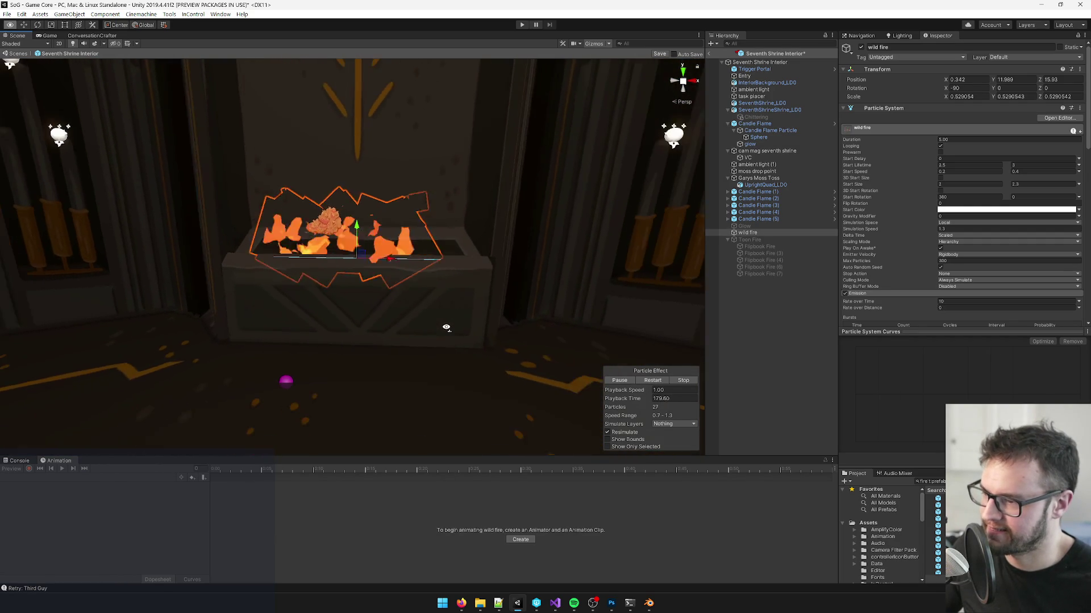
scroll(442, 336, "up", 3)
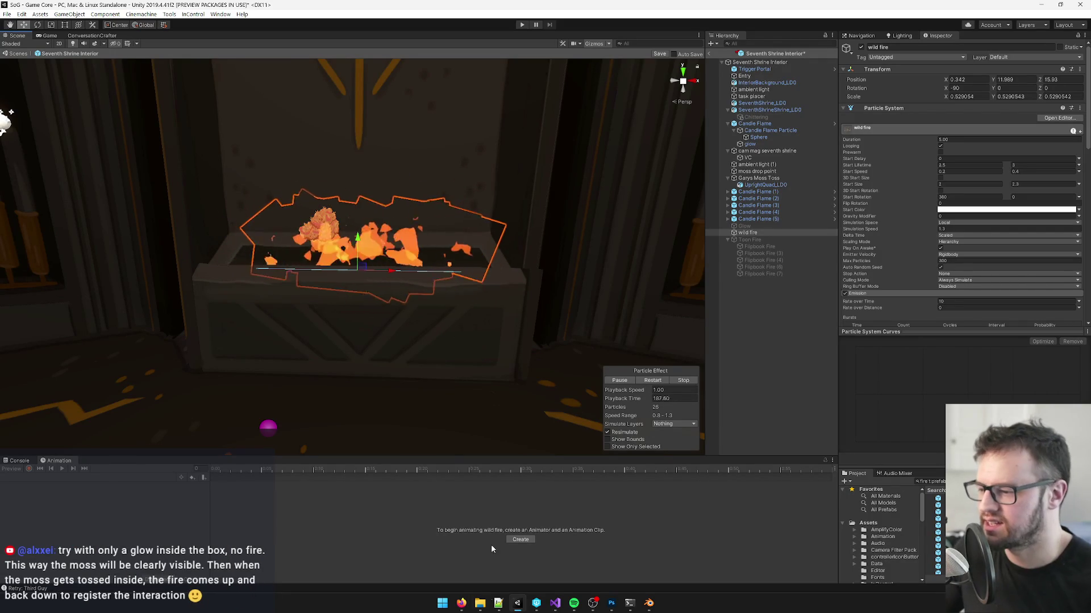
Step: Compare the fire against the Trello shrine concept card, then minimize the browser
mouse_move(461, 603)
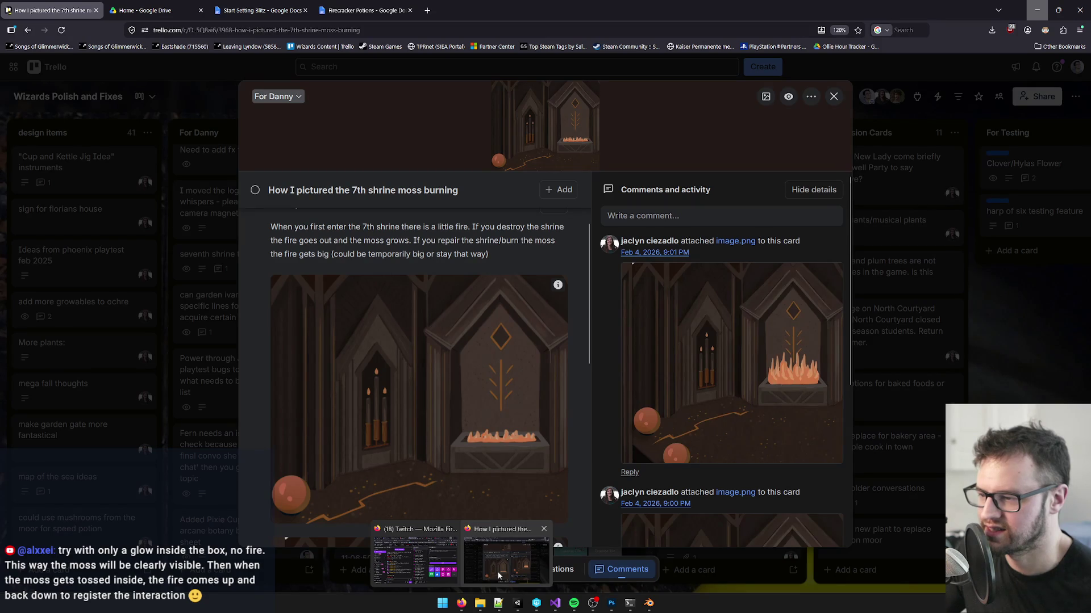
left_click(498, 575)
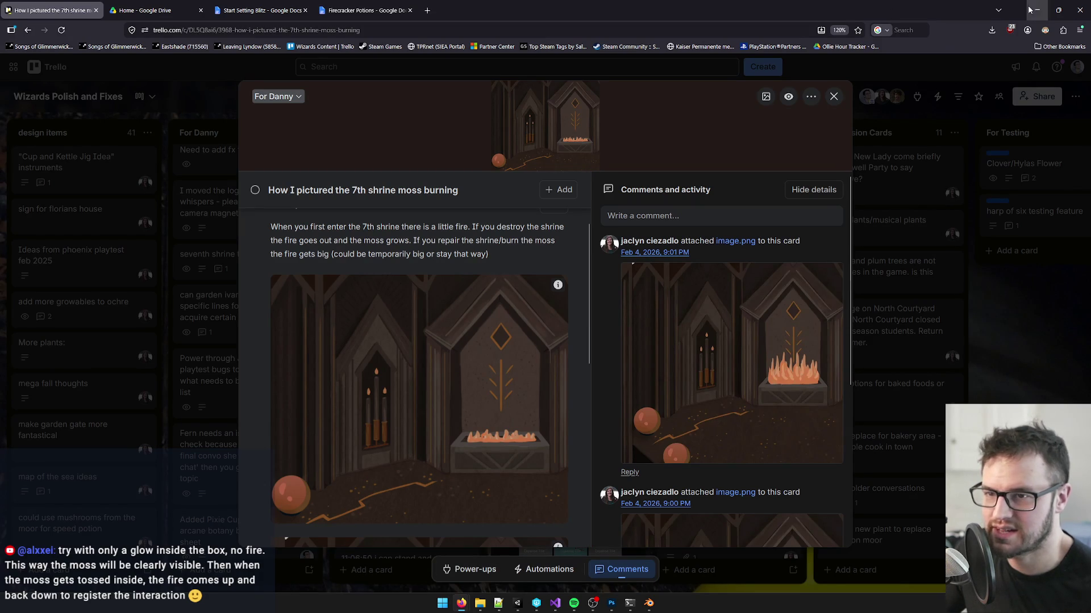
left_click(1030, 10)
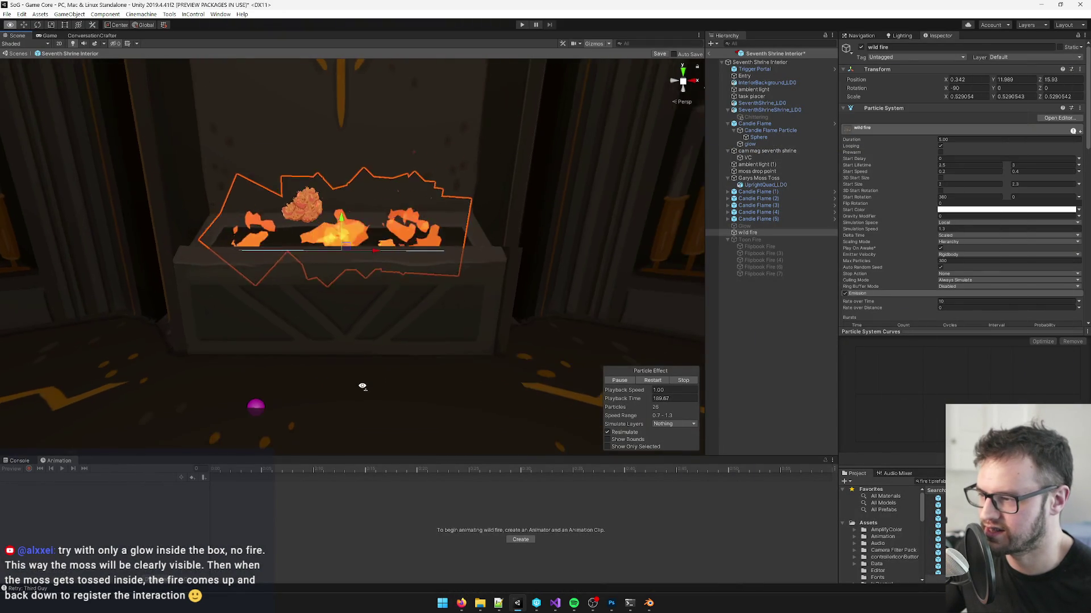
Step: Orbit the Scene view to the left candle niche and select the Candle Flame light's Sphere
scroll(362, 386, "down", 8)
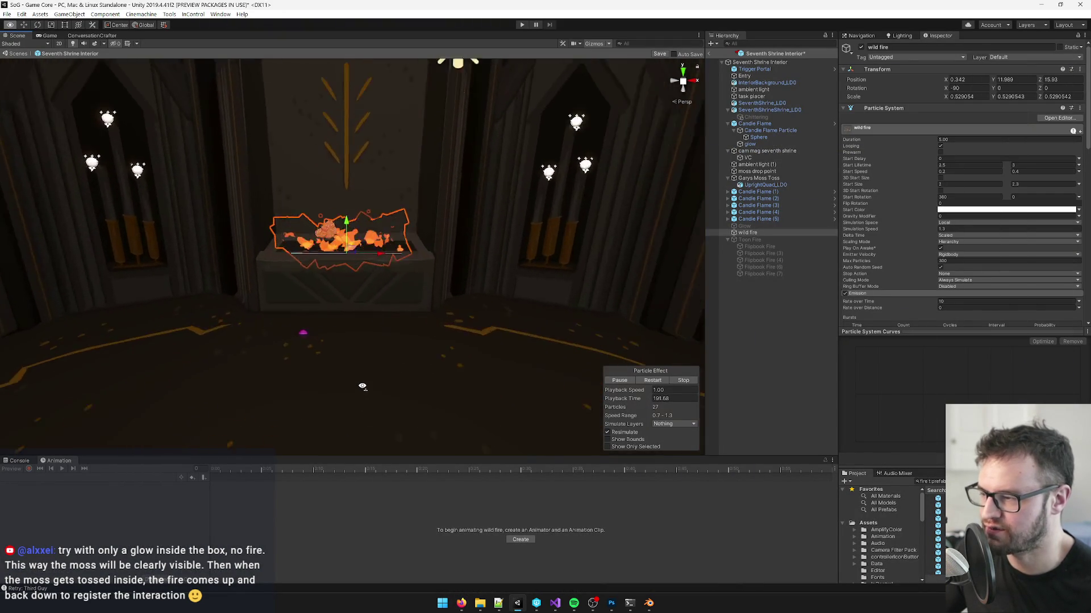
scroll(362, 386, "up", 6)
scroll(362, 386, "down", 4)
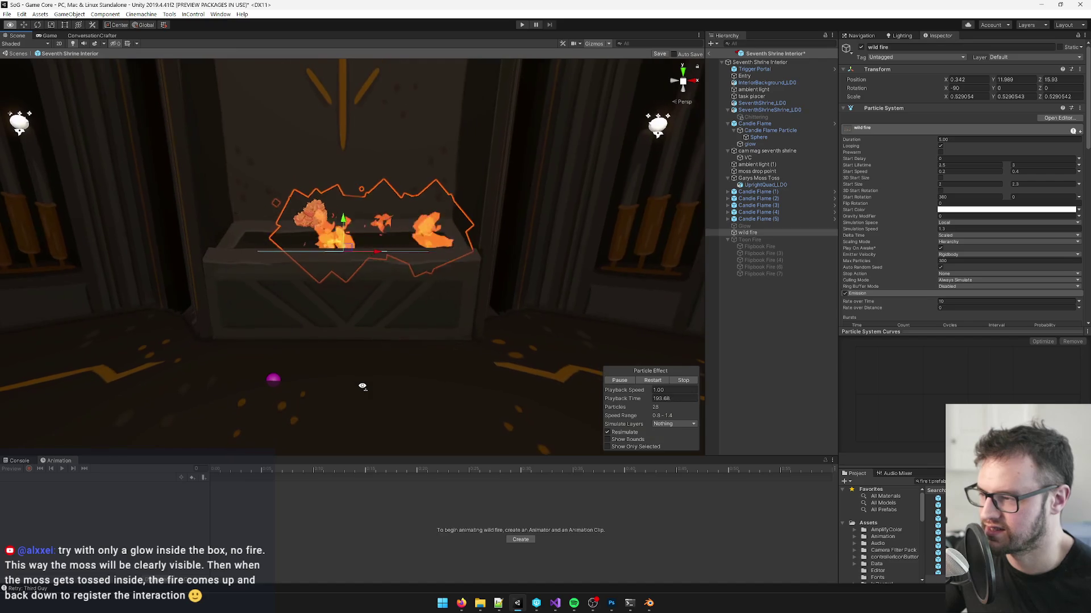
mouse_move(361, 386)
left_mouse_down()
mouse_move(426, 309)
mouse_move(439, 252)
left_mouse_up()
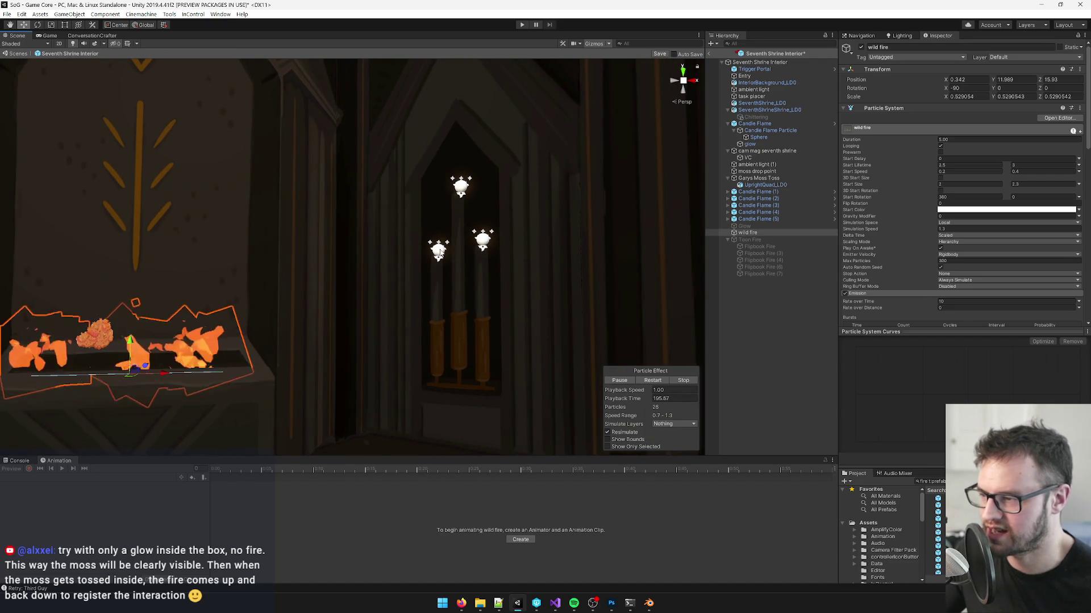
left_click(439, 253)
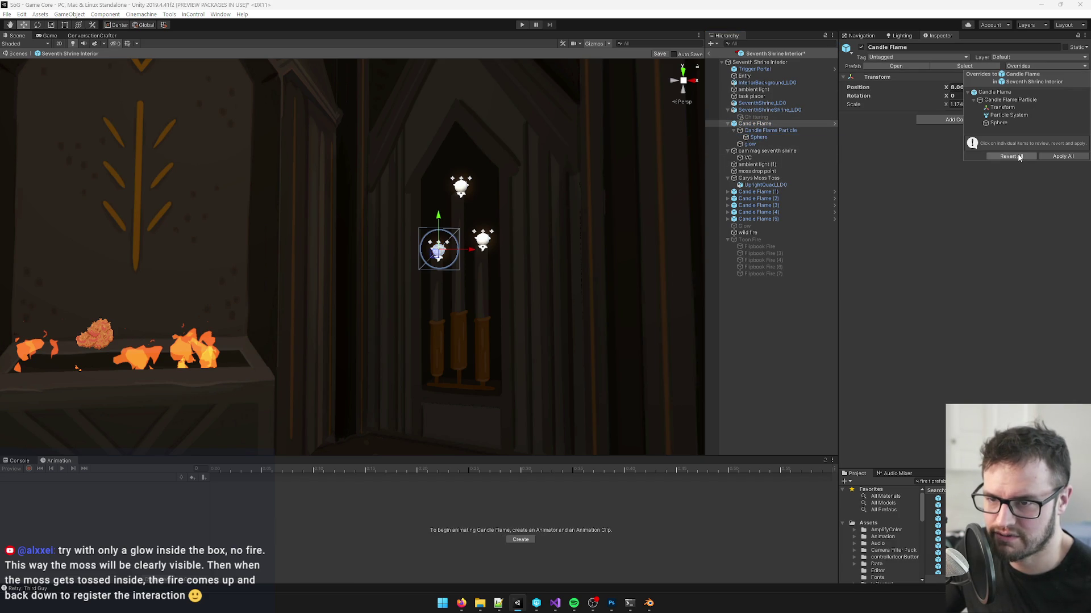
Step: Revert all overrides on Candle Flame, then on Candle Flame (1)–(5) together, and clear the selection
left_click(1017, 157)
left_click(729, 124)
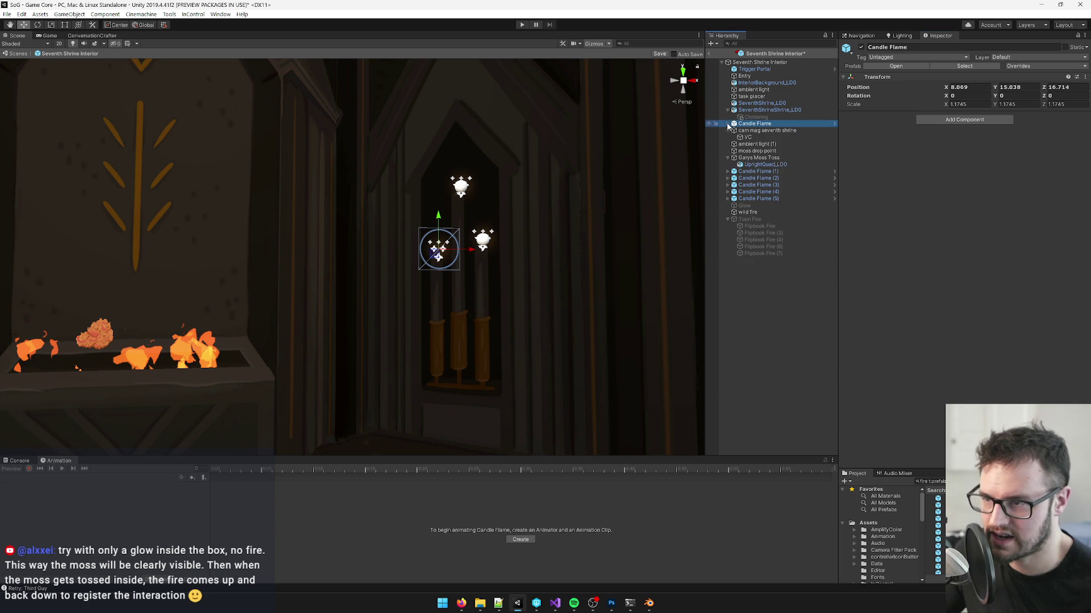
left_click(750, 199, "shift")
left_click(1019, 59)
left_click(1018, 63)
left_click(1019, 67)
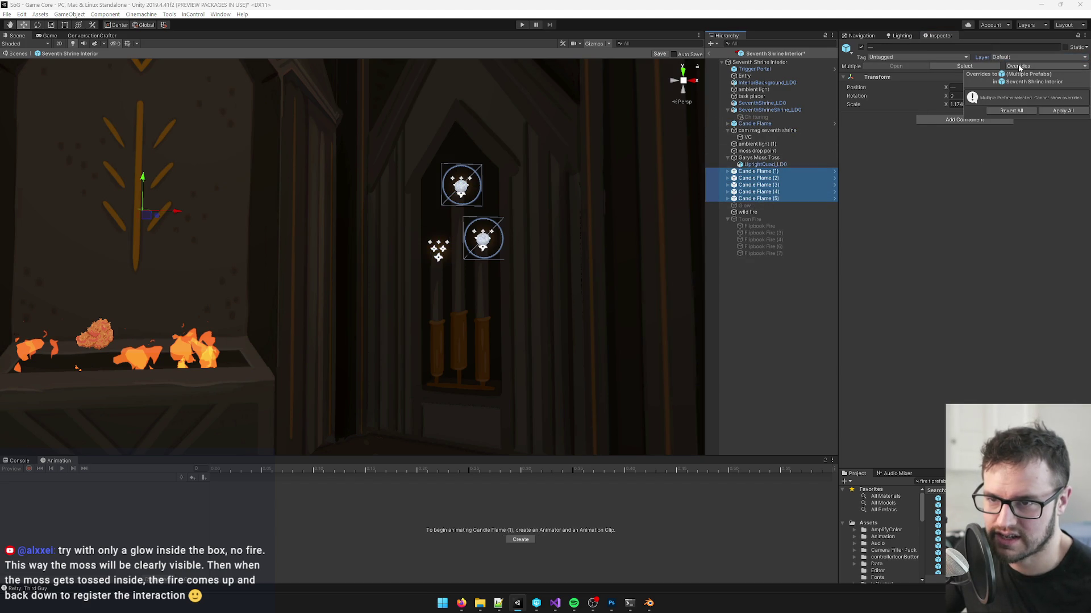
left_click(1010, 110)
mouse_move(386, 291)
left_mouse_down()
mouse_move(318, 281)
mouse_move(397, 314)
left_mouse_up()
left_click(767, 292)
left_click(429, 289)
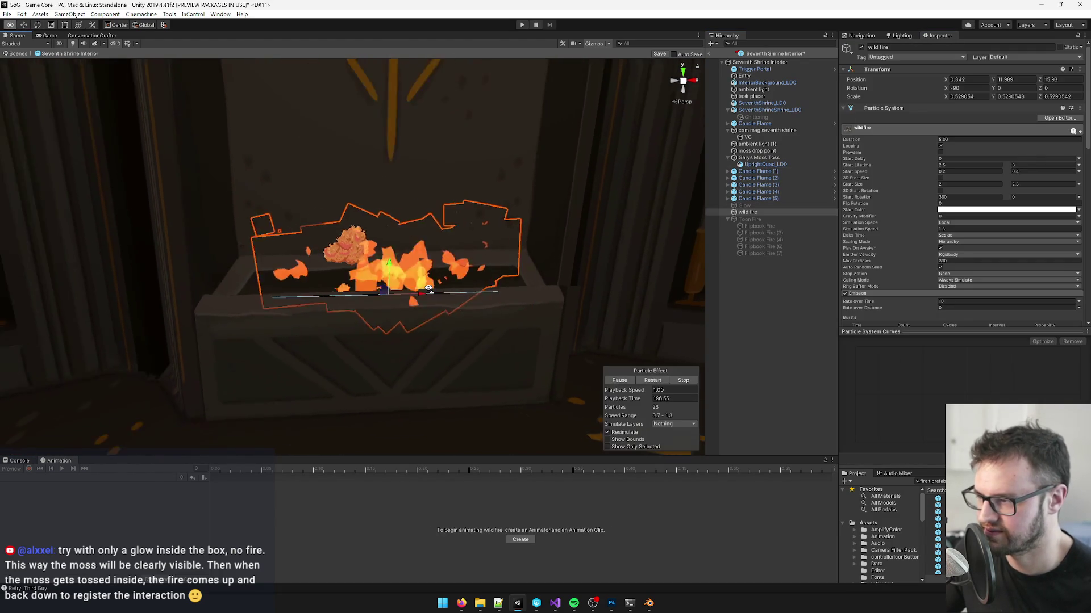
scroll(409, 284, "down", 10)
scroll(292, 160, "up", 10)
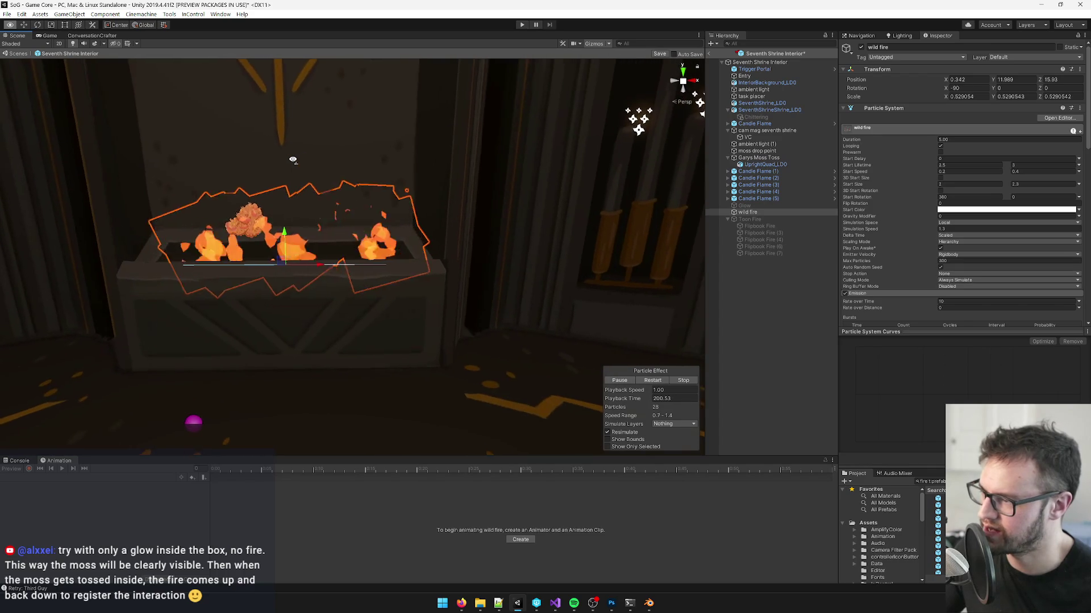
scroll(293, 161, "down", 3)
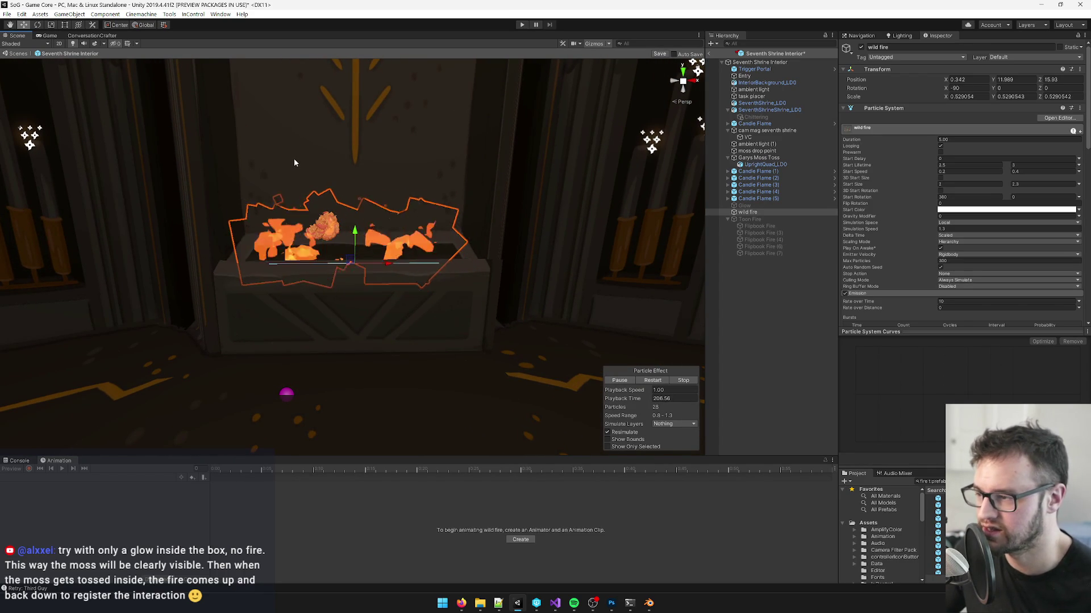
scroll(294, 154, "down", 5)
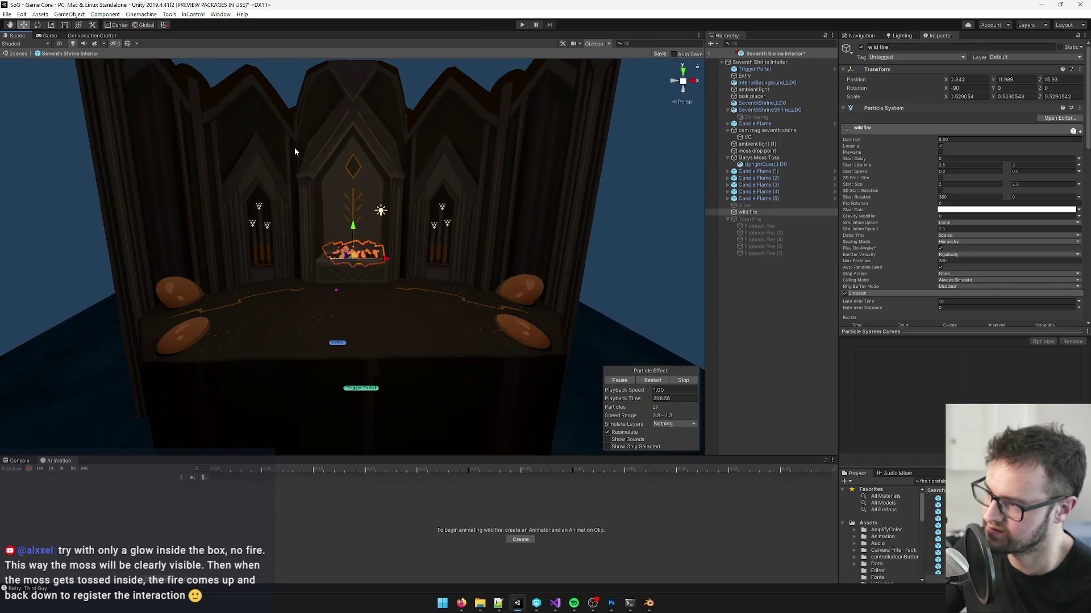
scroll(295, 148, "up", 5)
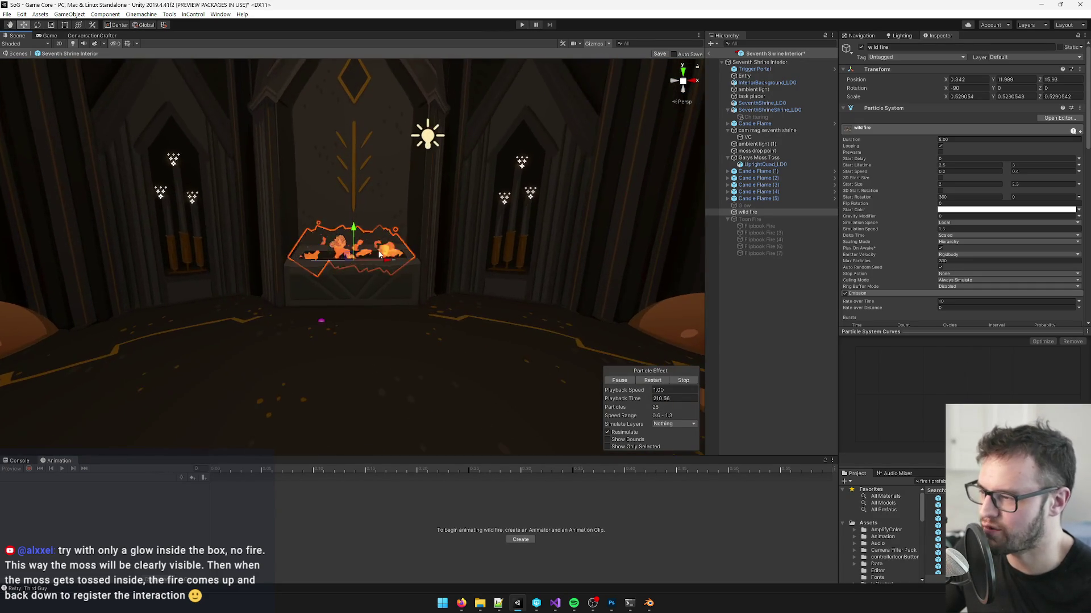
scroll(378, 253, "down", 2)
scroll(379, 254, "up", 2)
scroll(378, 251, "down", 6)
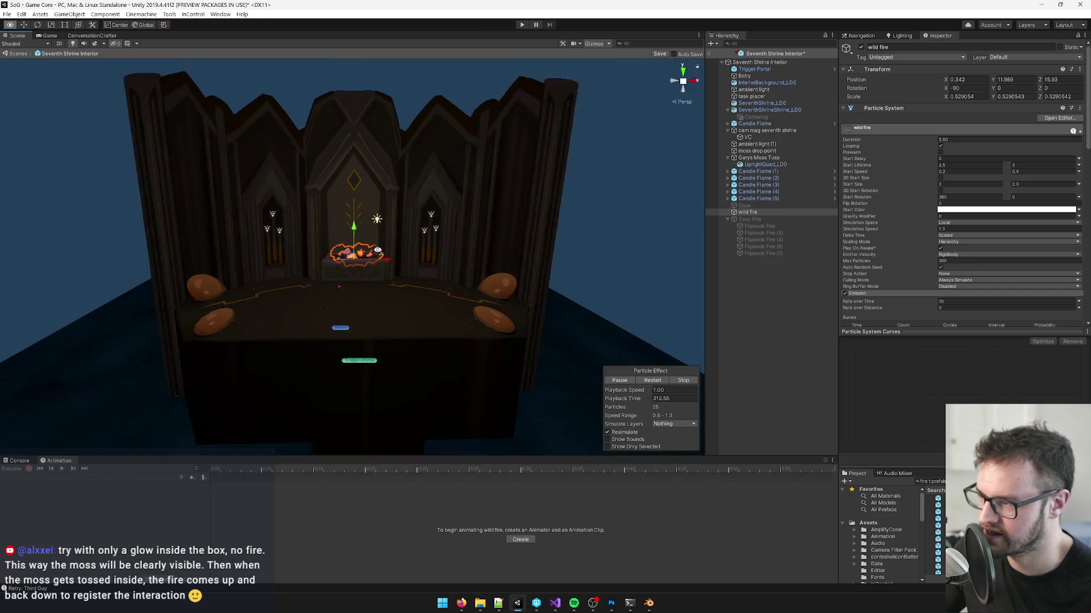
scroll(378, 251, "up", 5)
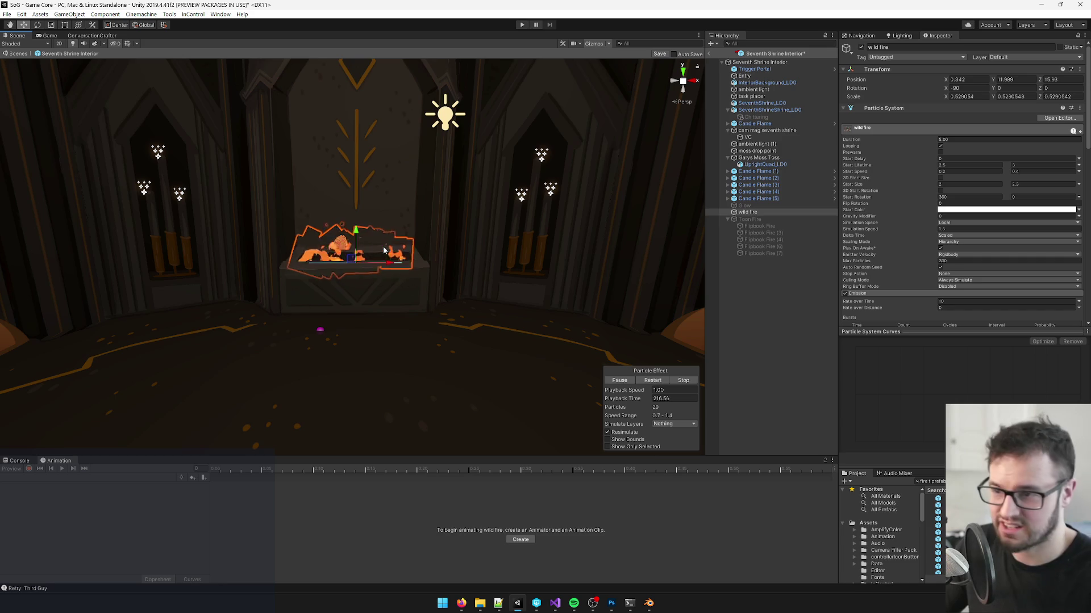
scroll(397, 242, "up", 3)
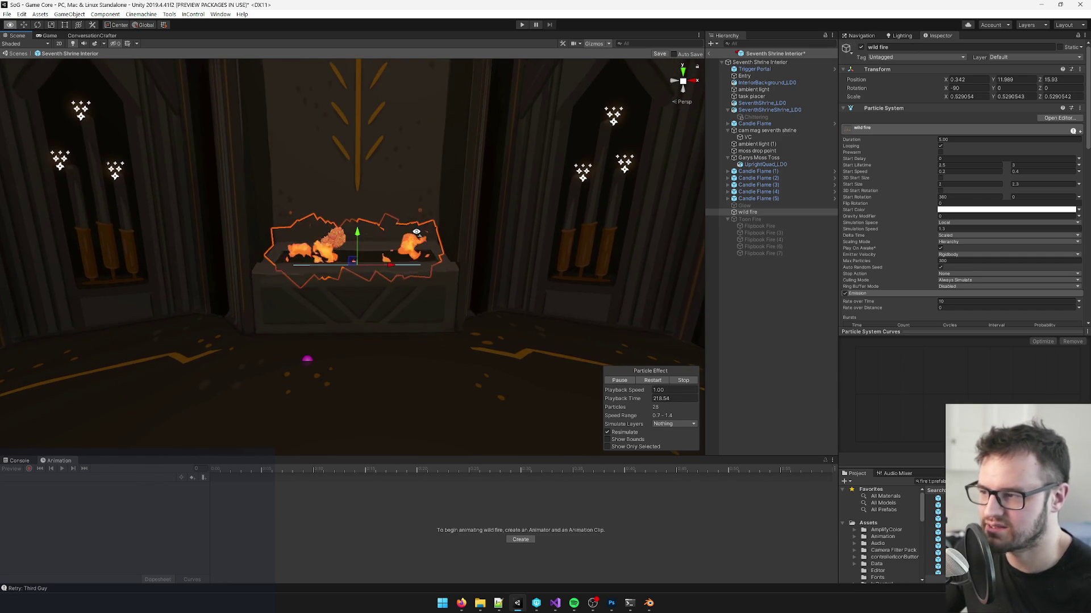
scroll(416, 231, "up", 4)
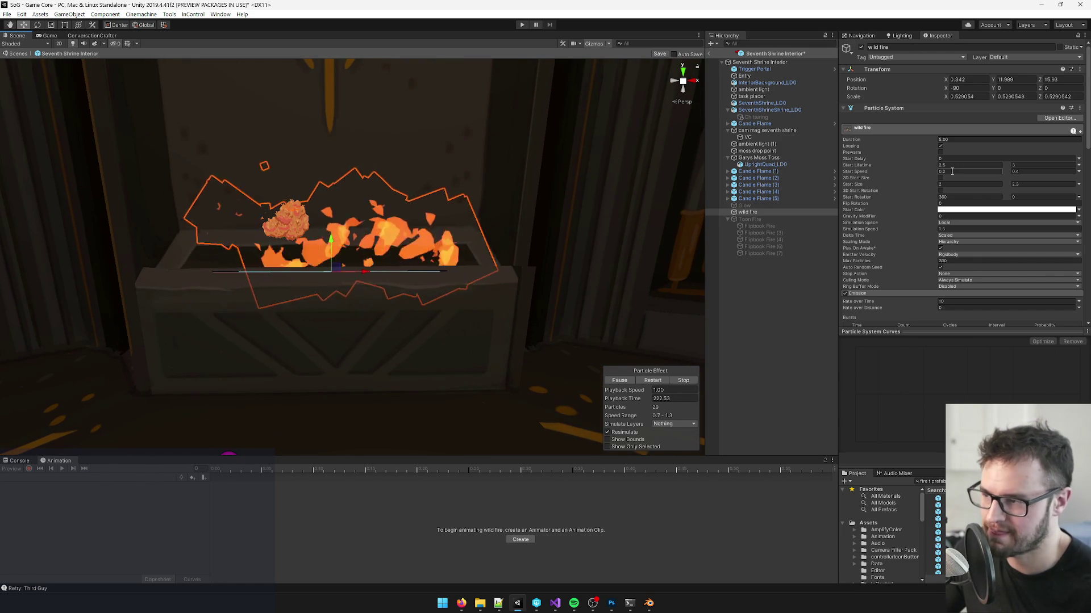
Step: Set the wild fire's Start Size to 1.6–2 and its emission rate to 15 per second
double_click(945, 186)
type("1.6")
key("Tab")
type("2")
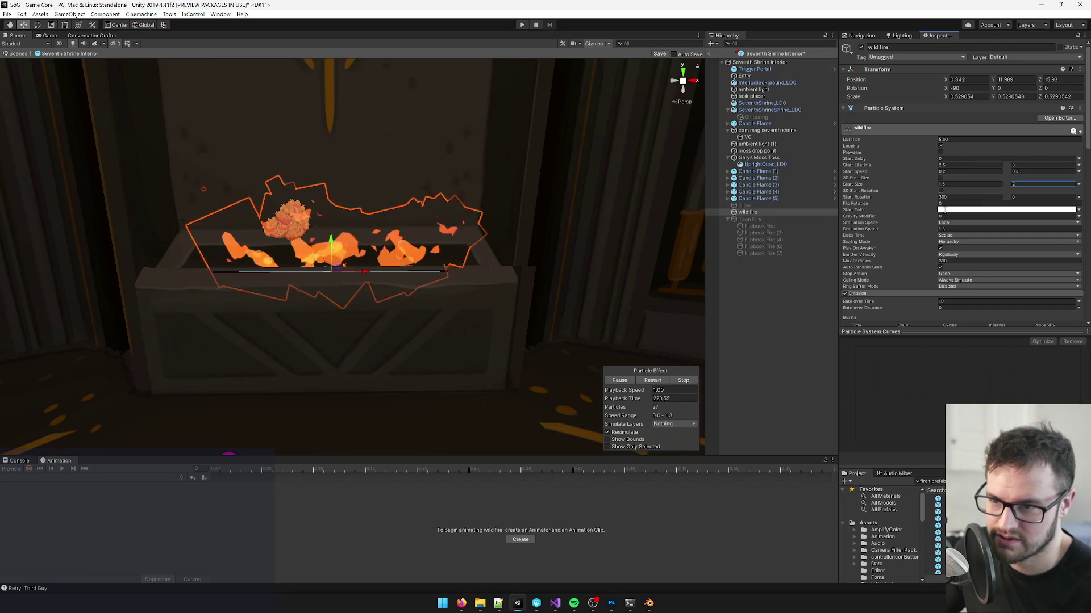
double_click(952, 301)
type("15")
Step: Set the wild fire's Start Lifetime to 2.2–2.5 seconds
scroll(395, 303, "down", 3)
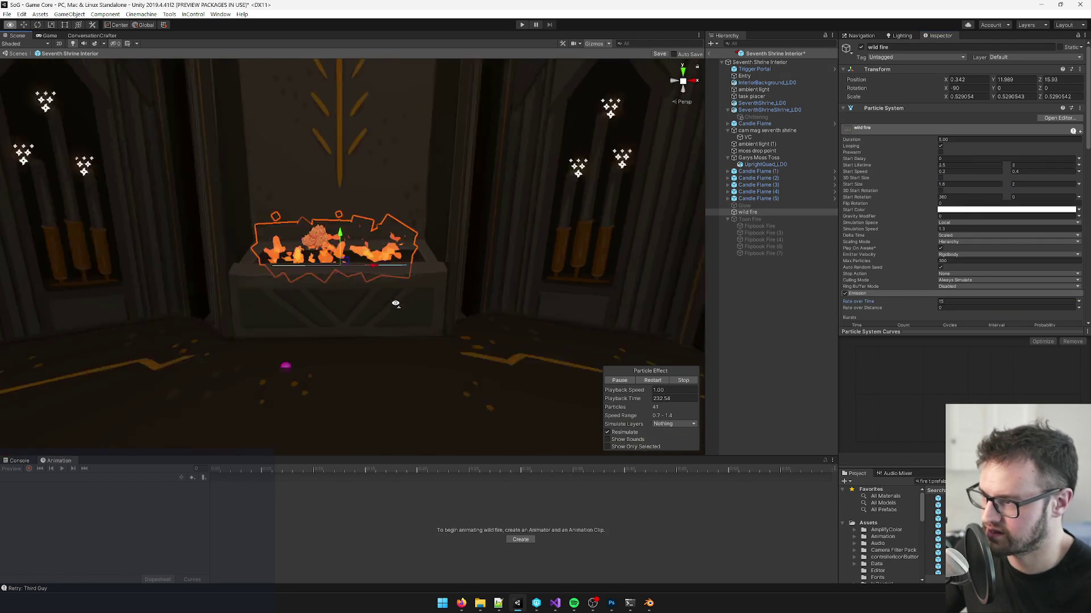
scroll(395, 303, "down", 3)
scroll(396, 303, "up", 6)
scroll(395, 304, "down", 2)
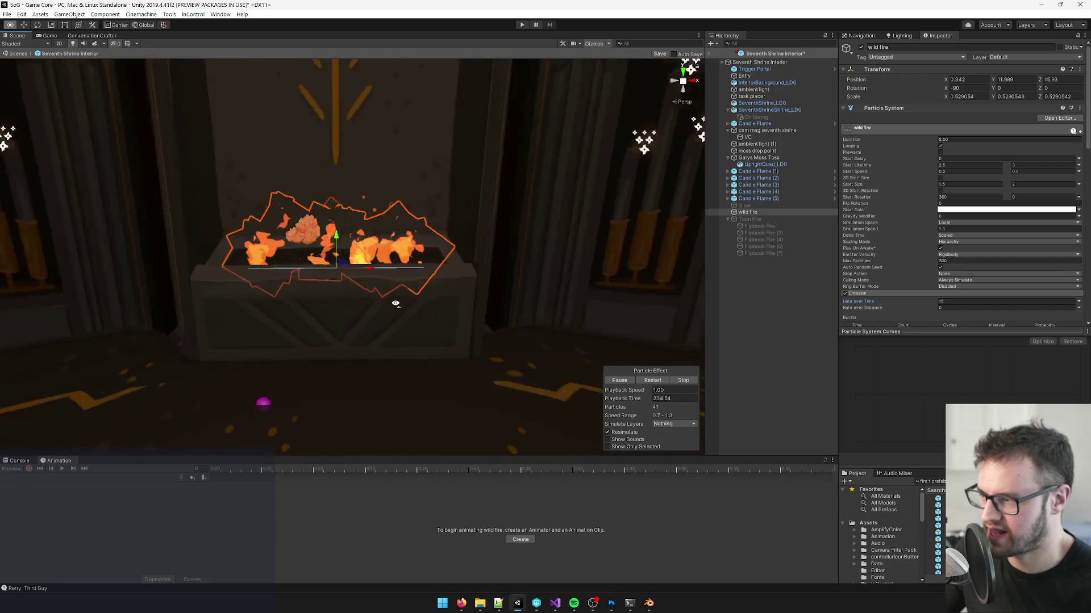
scroll(395, 304, "down", 3)
scroll(395, 304, "up", 4)
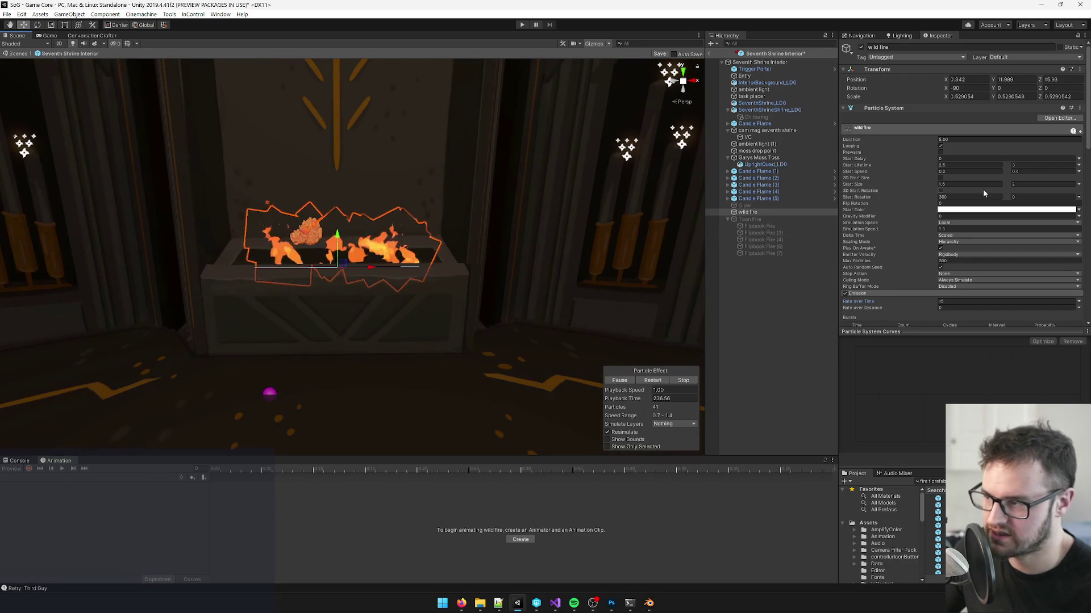
left_click(909, 163)
type("2.2")
key("Tab")
type("2.5")
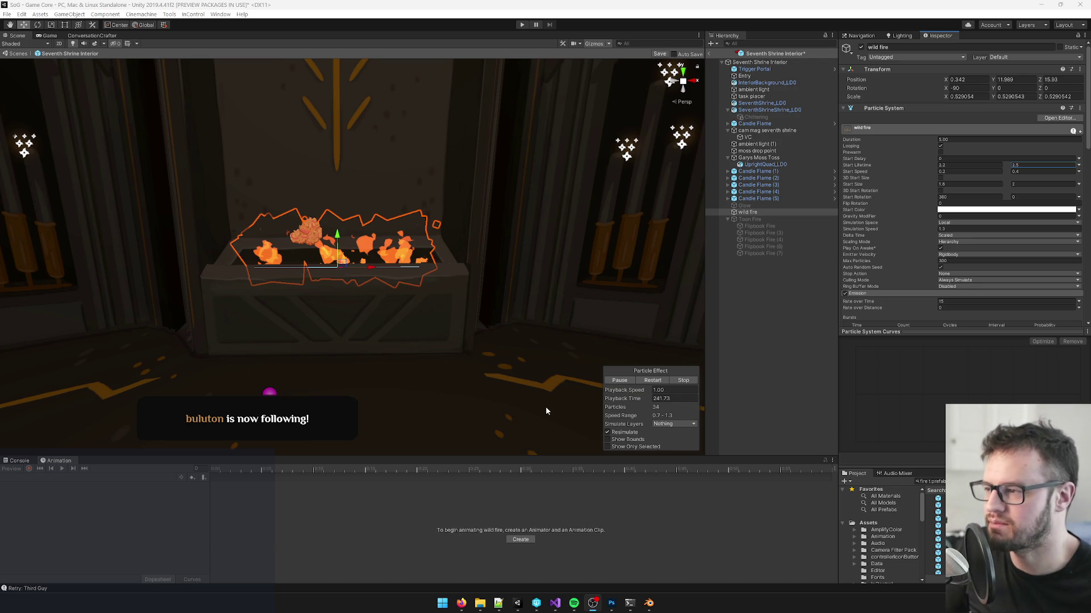
scroll(487, 295, "up", 5)
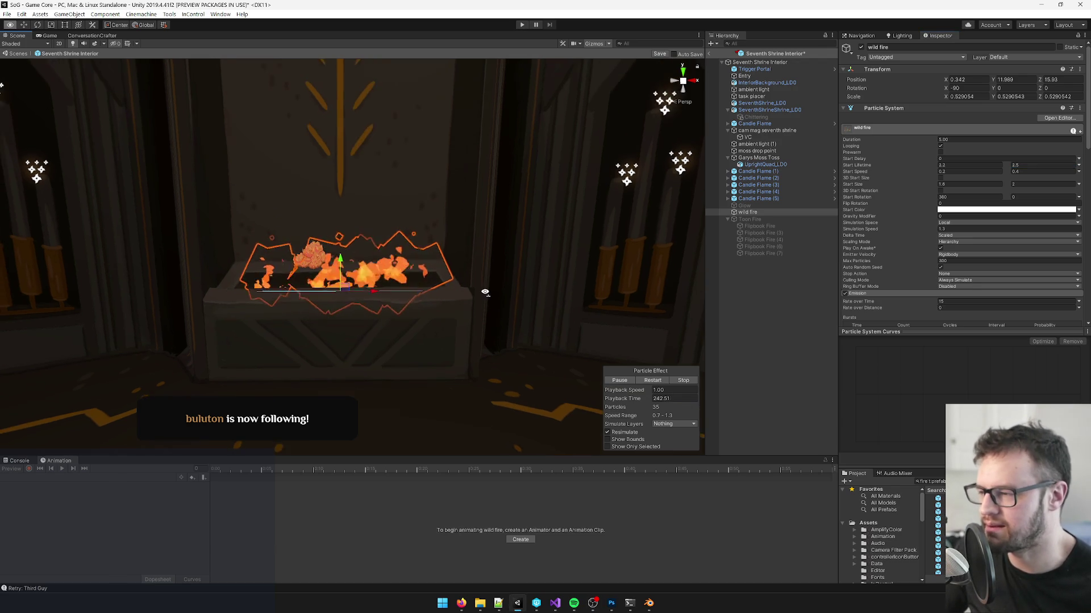
scroll(487, 293, "down", 5)
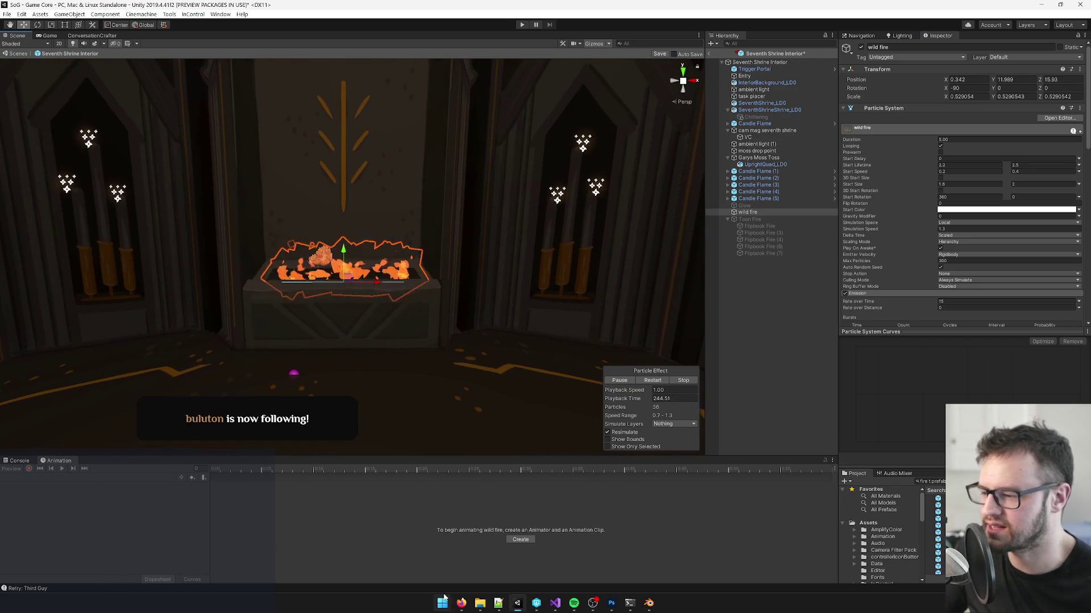
mouse_move(462, 603)
mouse_move(486, 561)
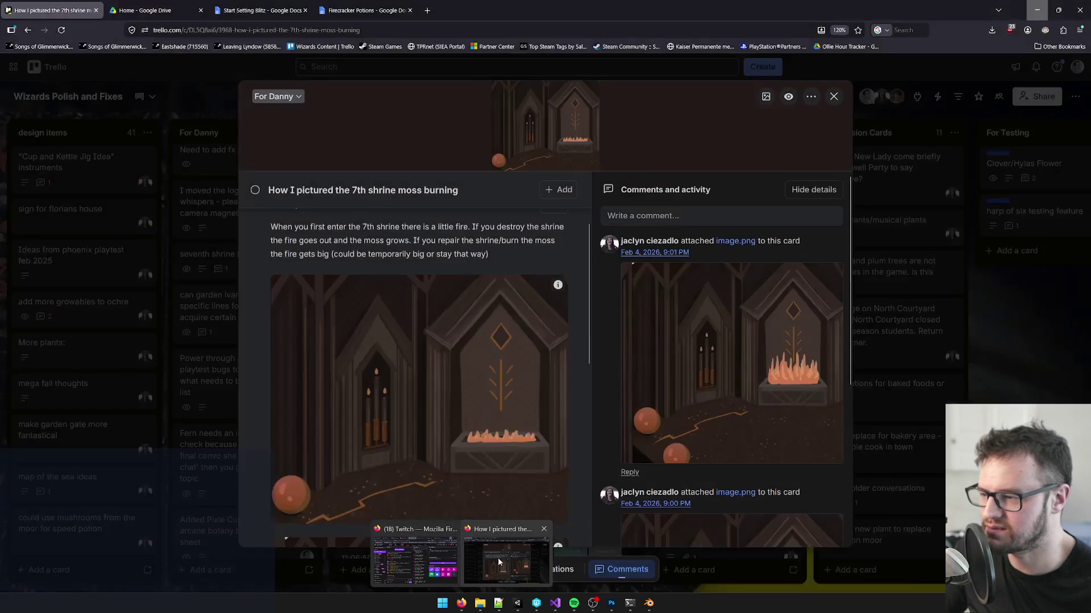
Step: Bring the Trello shrine concept card to the front, then minimize the browser back to Unity
left_click(499, 562)
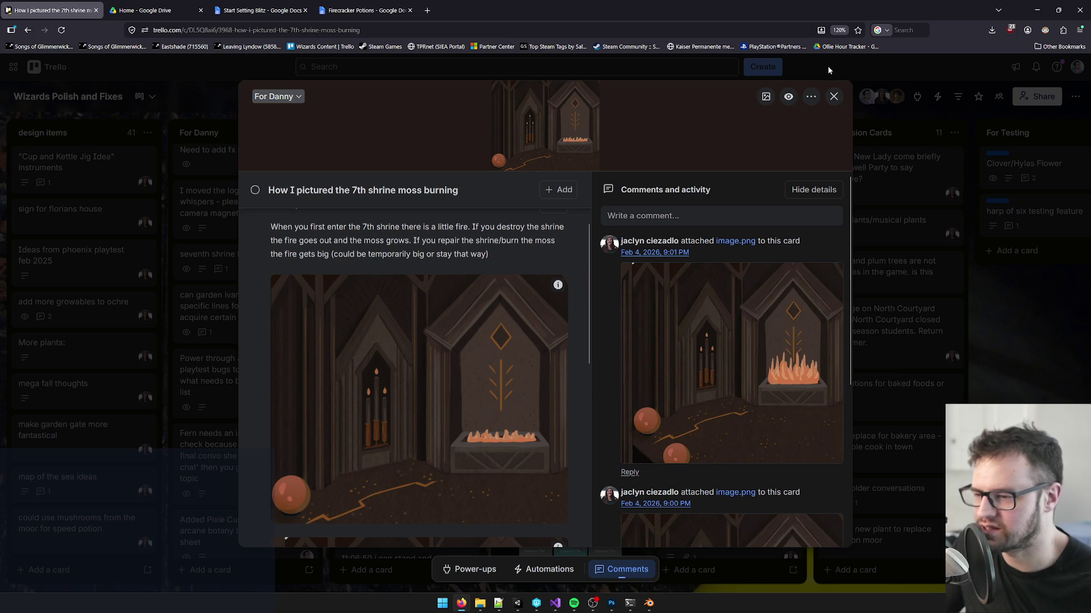
left_click(1029, 8)
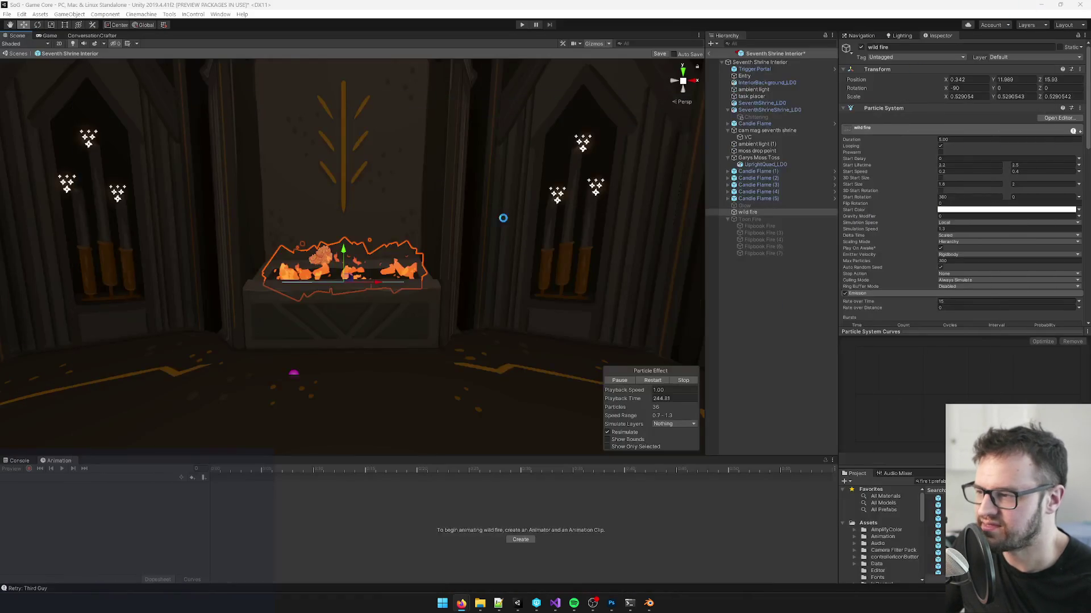
Step: Switch off the wild fire and activate the Glow quad, undoing an accidental move
mouse_move(428, 237)
left_mouse_down()
mouse_move(398, 224)
mouse_move(413, 263)
mouse_move(335, 196)
left_mouse_up()
key("alt+shift+a")
left_click(744, 205)
left_click(861, 47)
mouse_move(432, 267)
left_mouse_down()
mouse_move(422, 260)
mouse_move(421, 281)
mouse_move(421, 247)
left_mouse_up()
key("ctrl+z")
Step: Switch to the transform tool, enlarge the Project panel and inspect the EmberMist material
key("w")
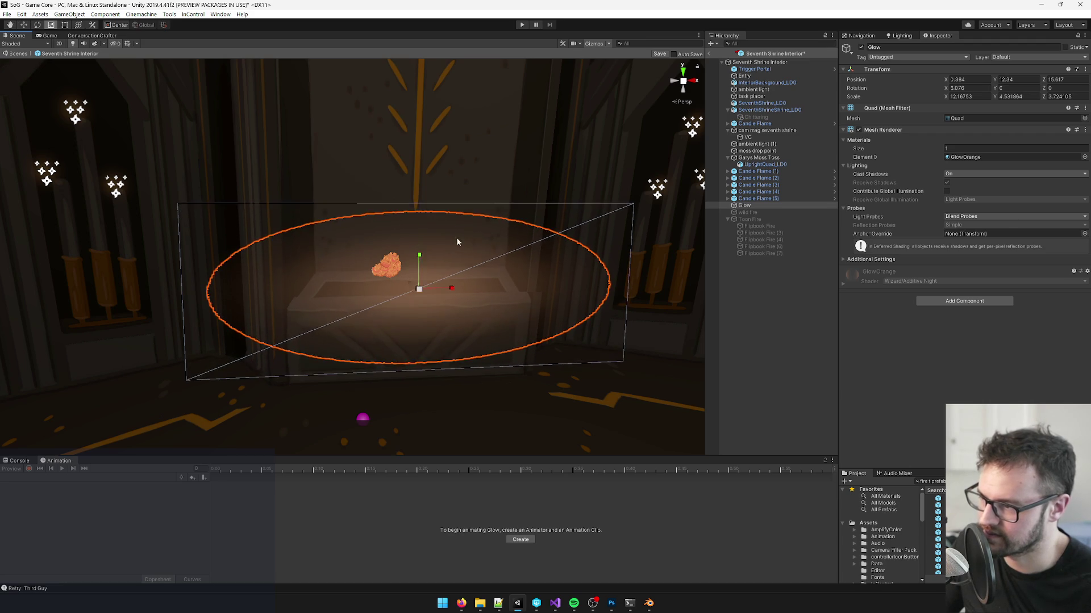
scroll(456, 237, "down", 5)
scroll(447, 228, "up", 8)
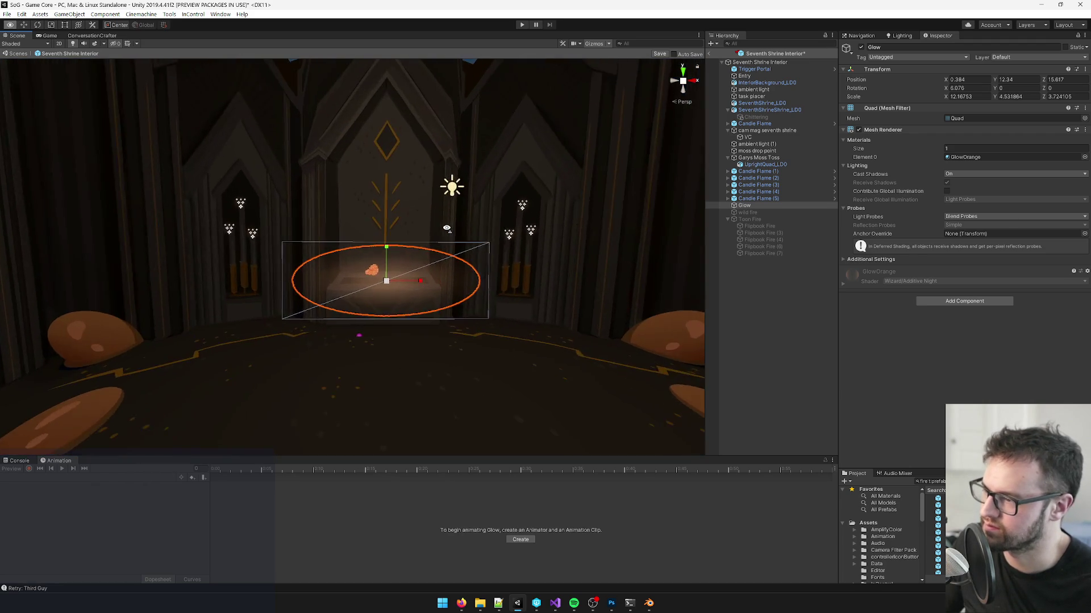
scroll(451, 230, "up", 8)
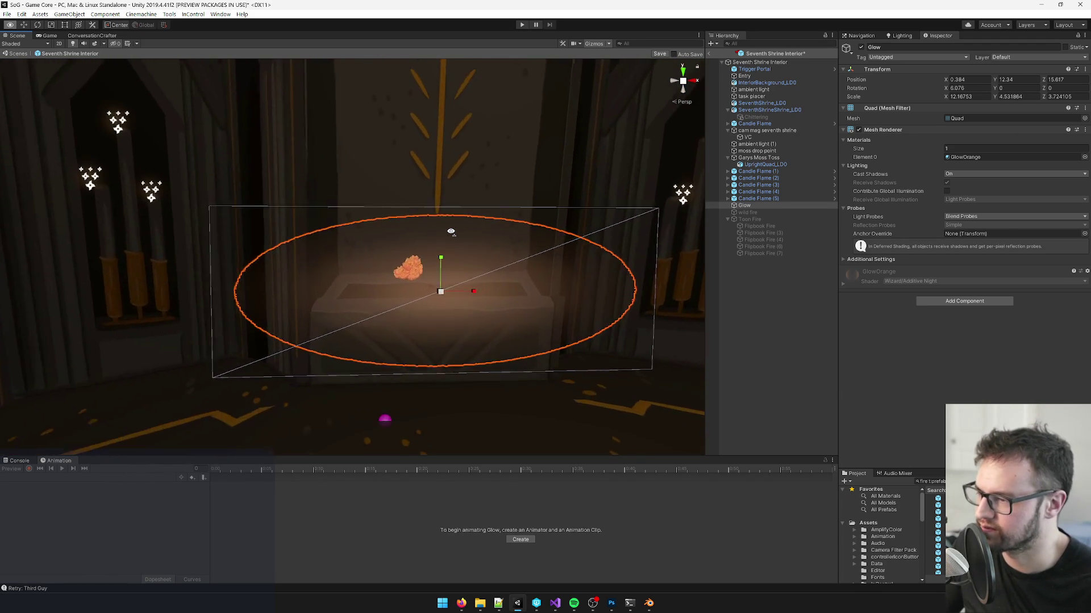
scroll(472, 237, "down", 2)
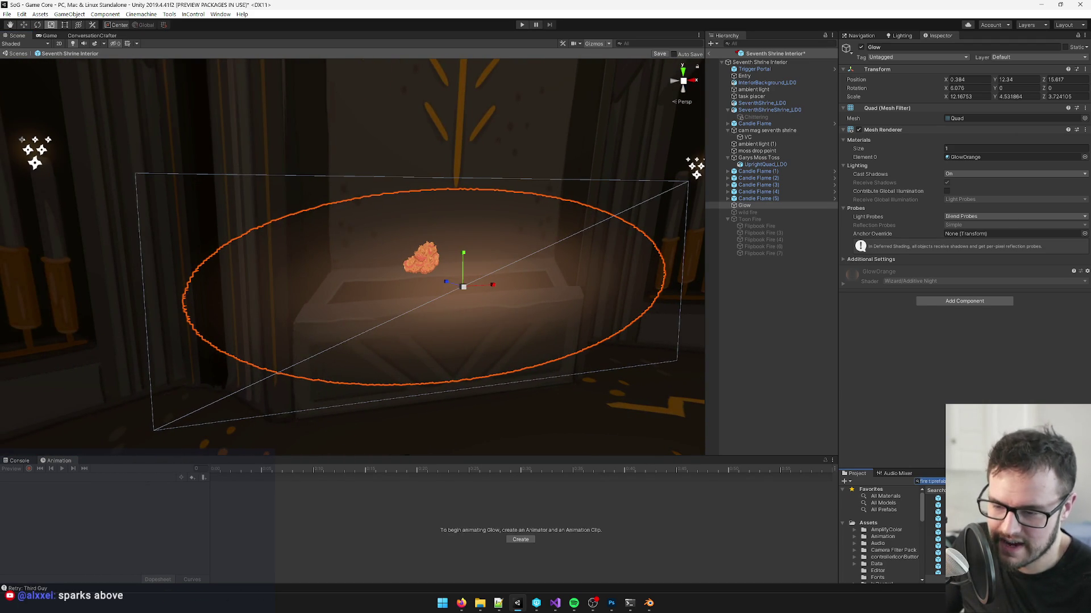
left_click_drag(953, 471, 953, 358)
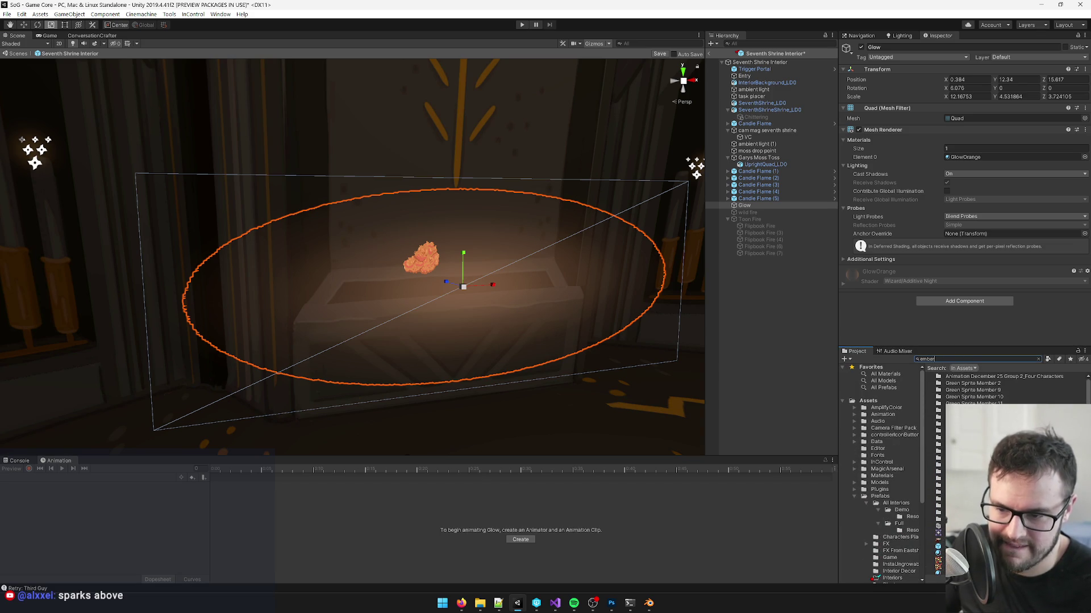
mouse_move(983, 250)
left_mouse_down()
mouse_move(1037, 252)
mouse_move(932, 257)
left_mouse_up()
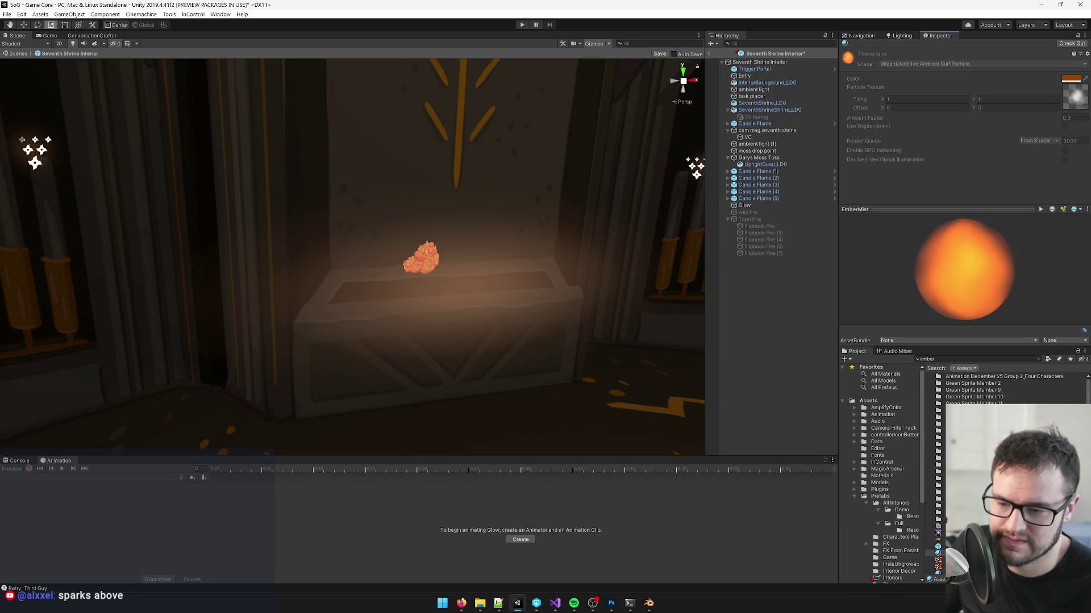
Step: Look through the FireSmokeEmbers, FireSmokeEmbersDark and Ember Mist search results in the Project panel
scroll(1000, 392, "down", 2)
scroll(988, 389, "down", 2)
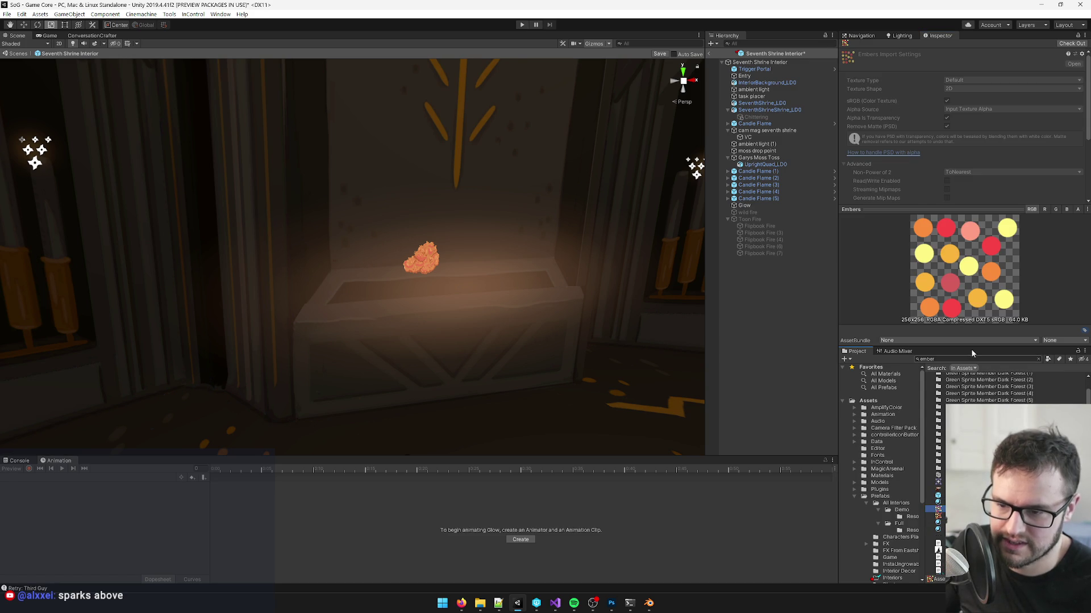
left_click(934, 526)
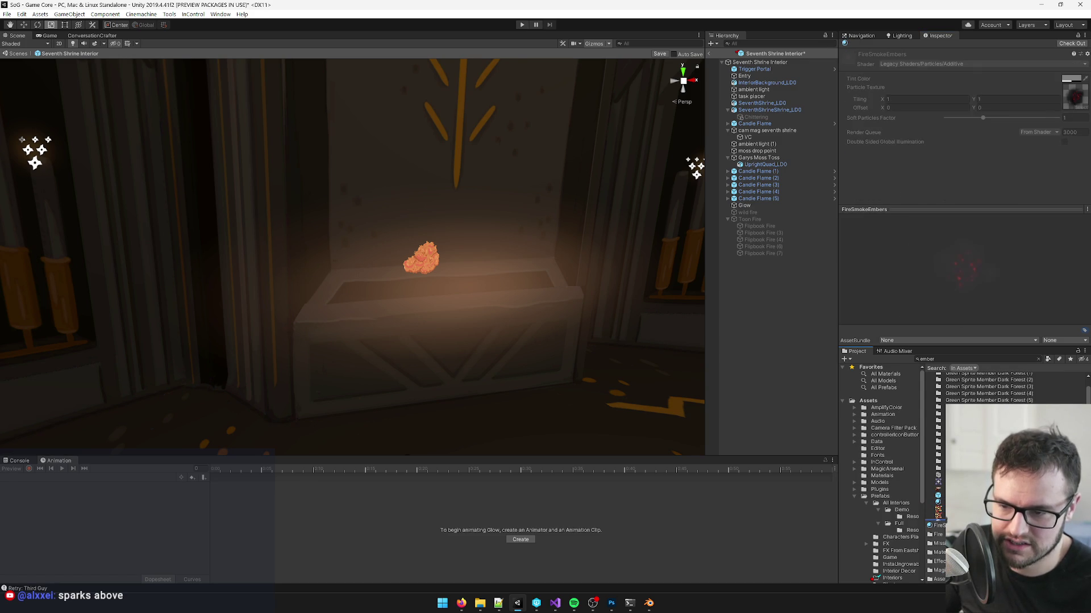
scroll(988, 389, "down", 2)
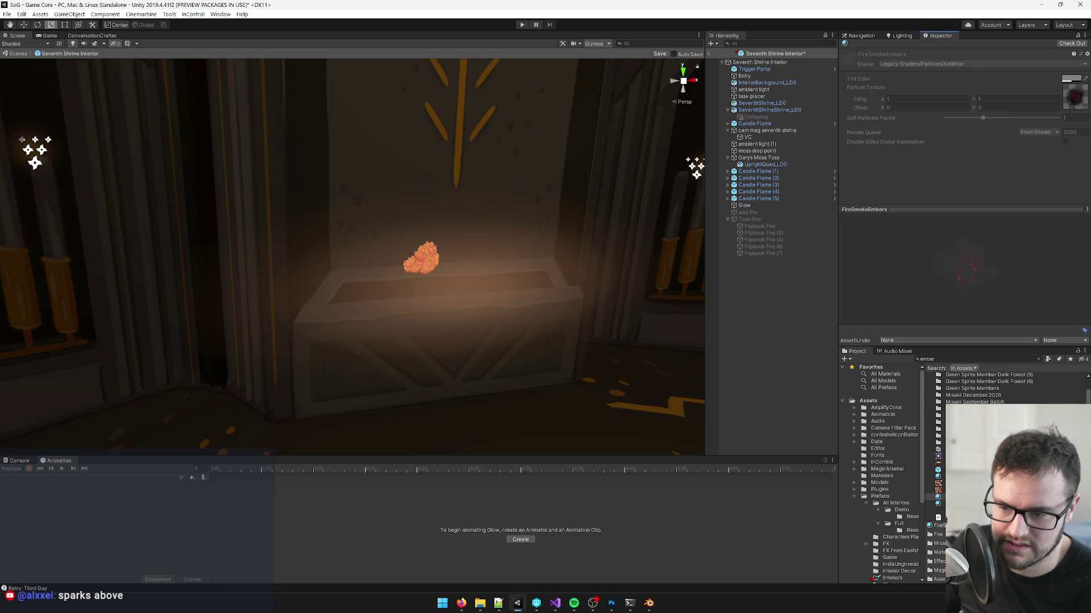
key("Down")
scroll(934, 455, "down", 4)
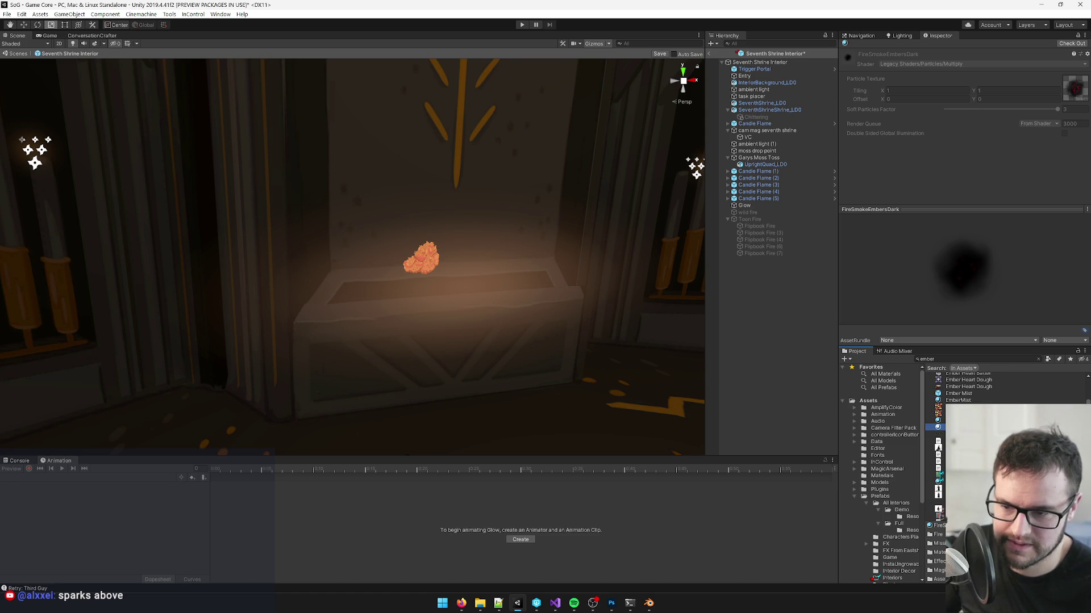
scroll(965, 392, "up", 3)
scroll(965, 392, "down", 5)
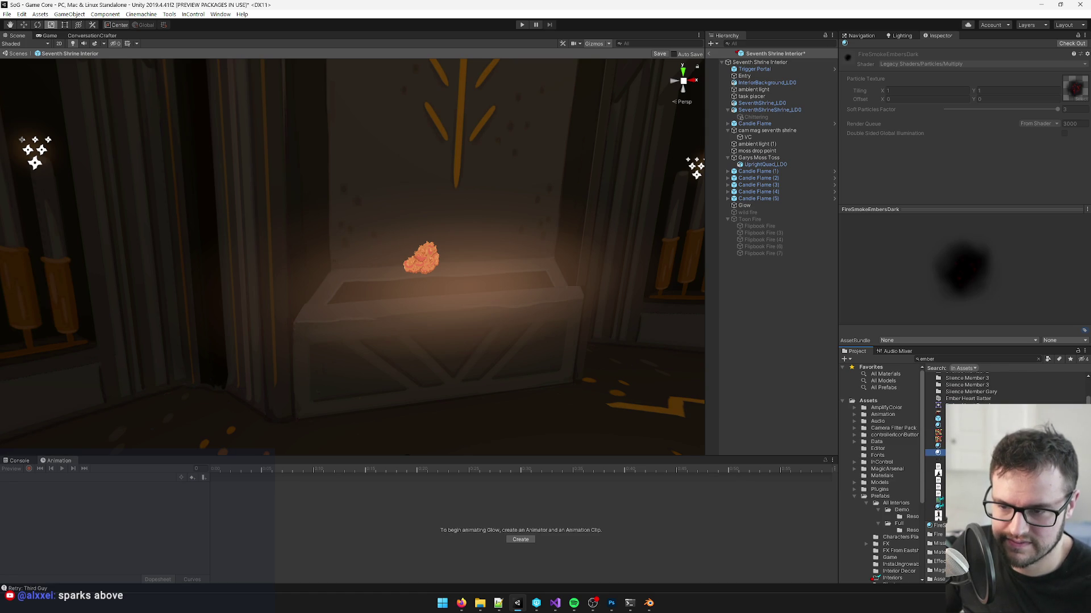
key("Down")
scroll(965, 392, "up", 3)
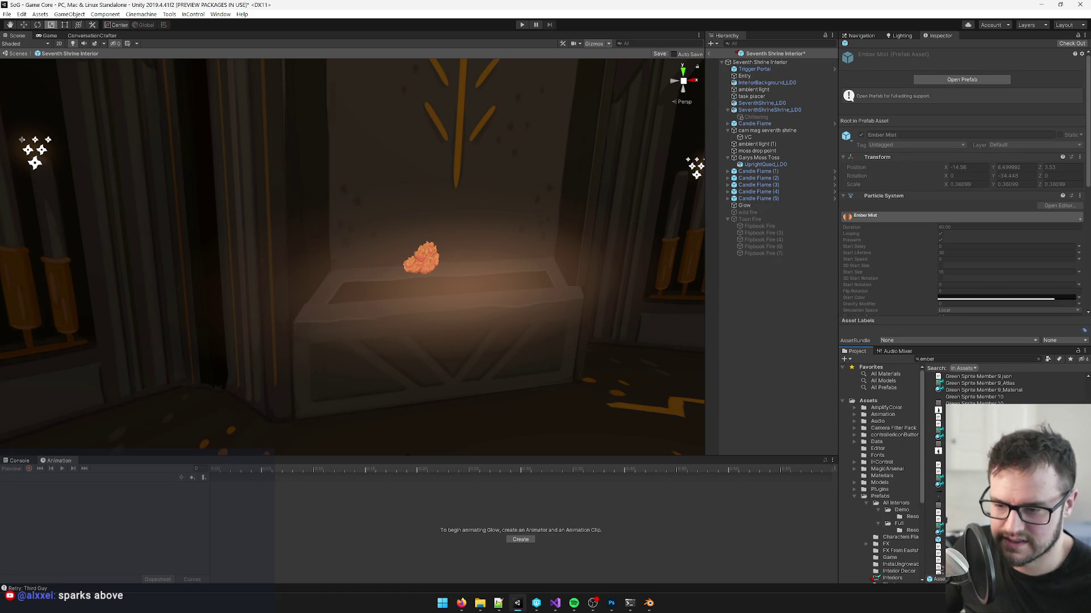
key("Down")
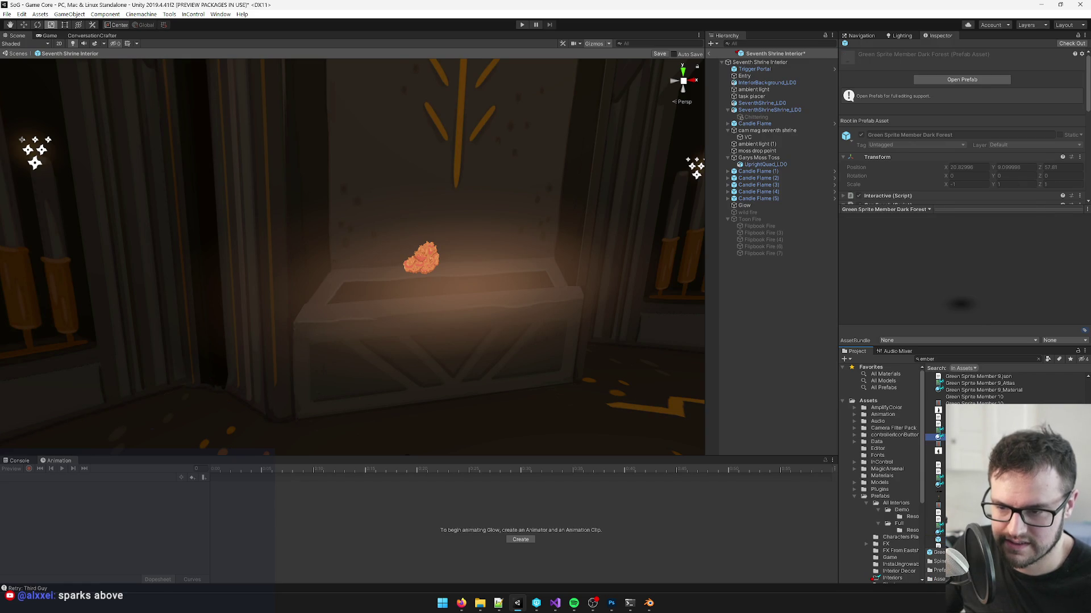
key("Down")
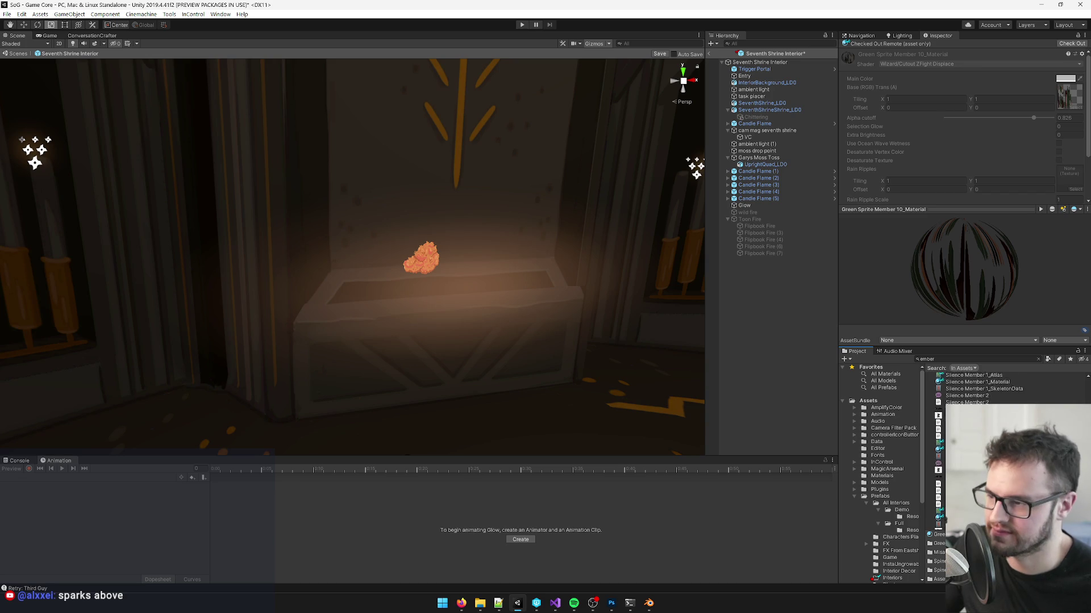
Step: Fly the Scene view toward the chest's low fire, then bring the Photoshop concept to the front
right_click(558, 288)
key("w")
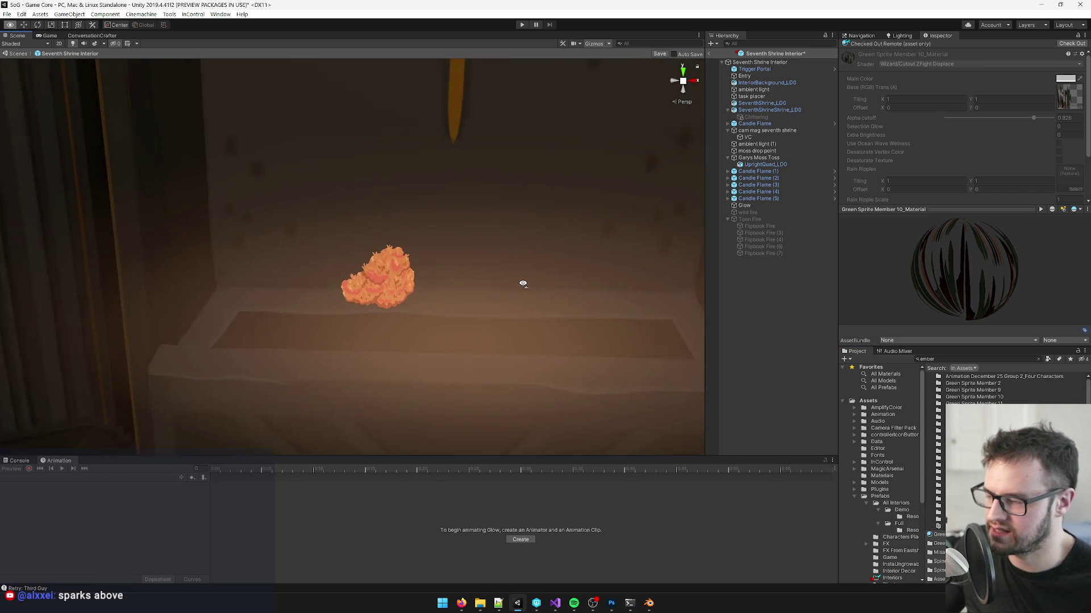
key("s")
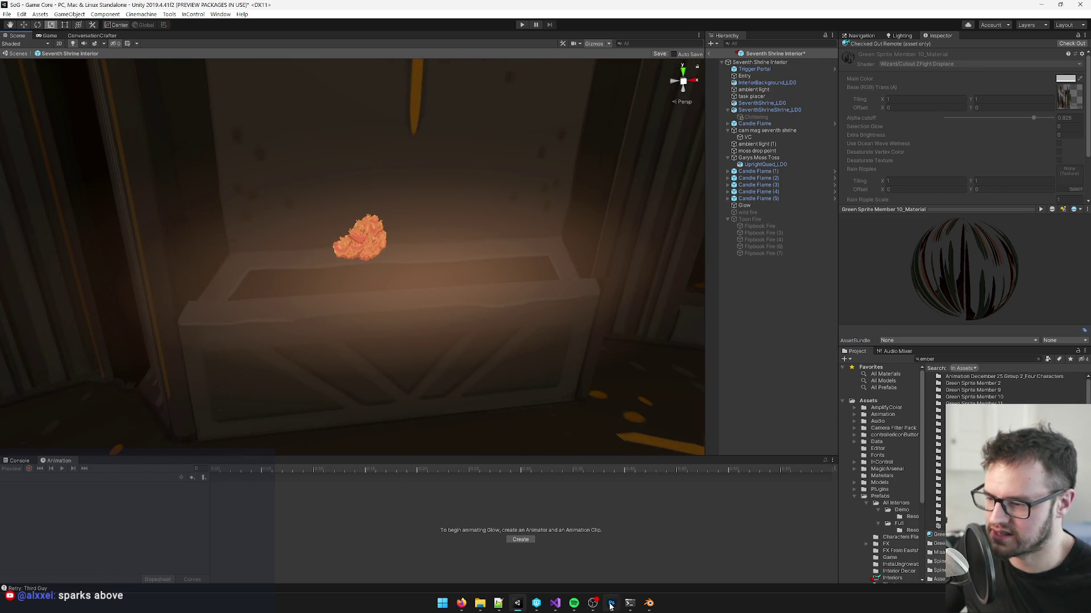
left_click(610, 607)
scroll(511, 369, "down", 5)
scroll(674, 436, "up", 3)
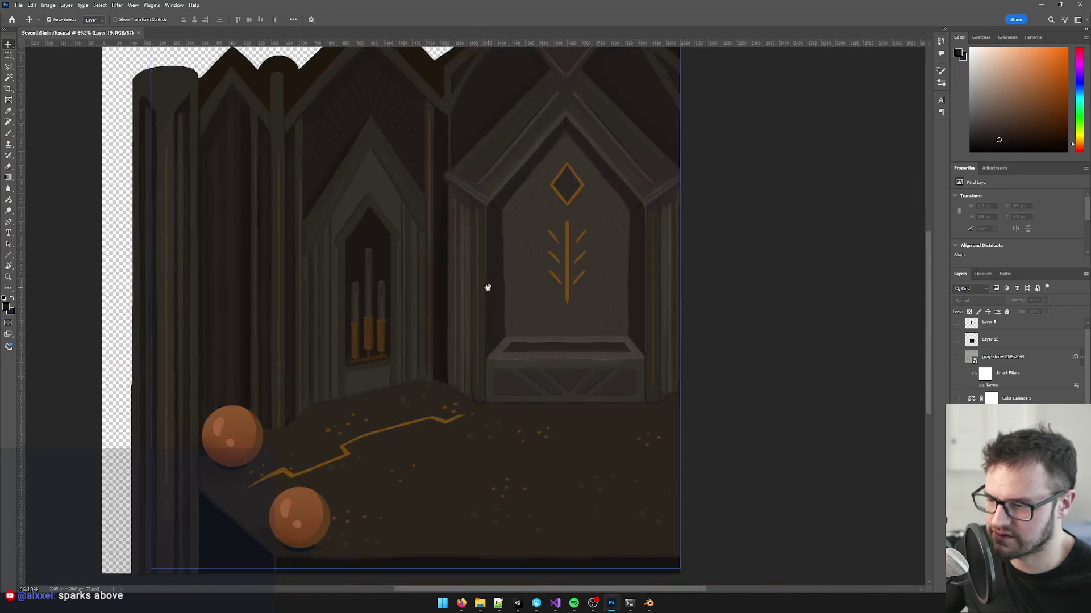
scroll(577, 356, "up", 5)
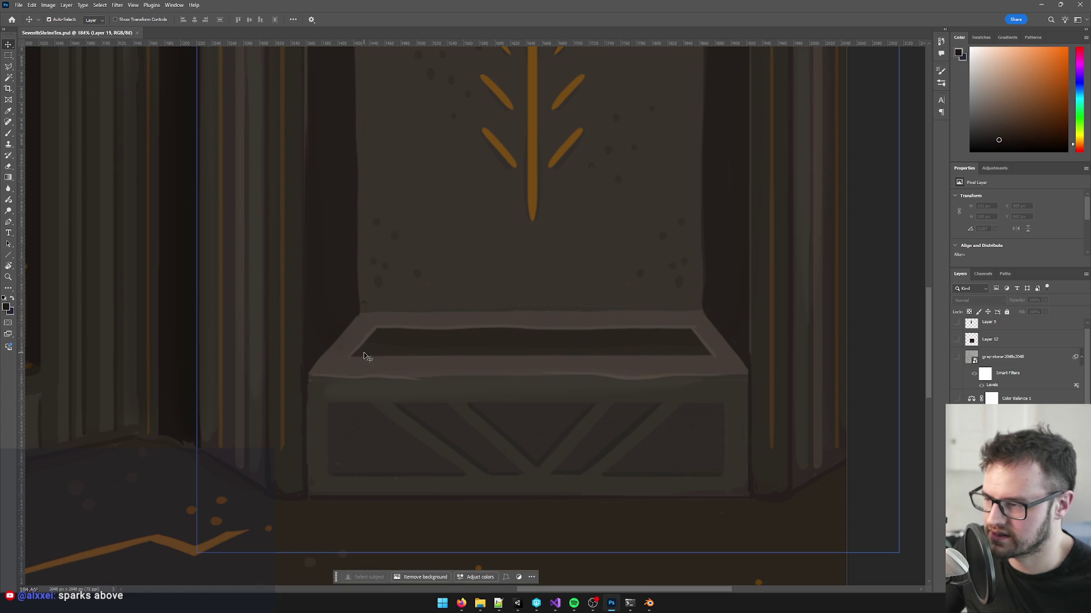
key("alt+Tab")
key("alt+Tab")
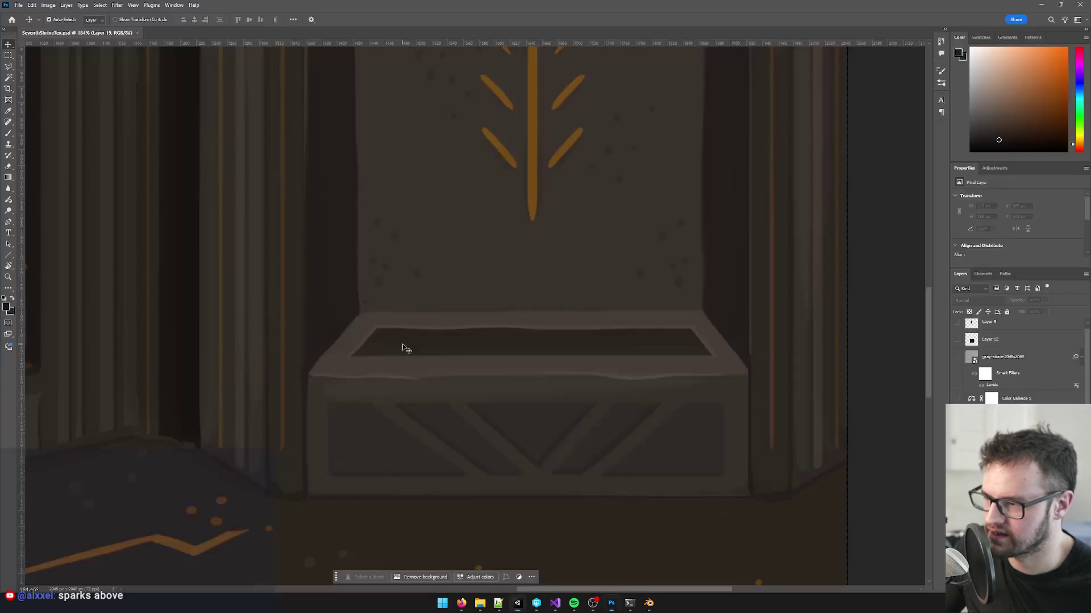
left_click(575, 366)
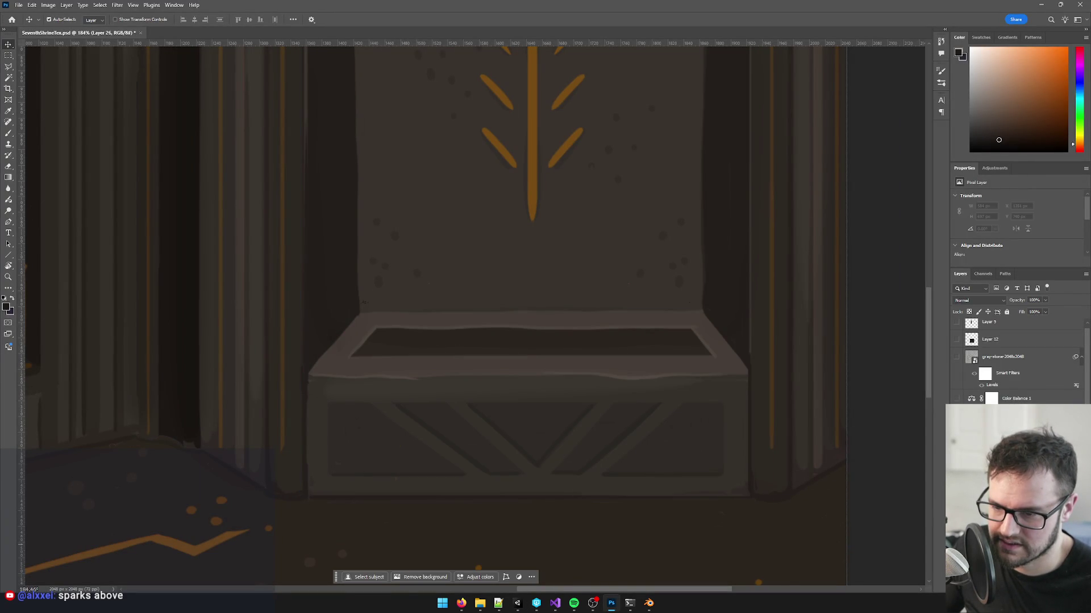
left_click(440, 307)
key("ctrl+d")
key("b")
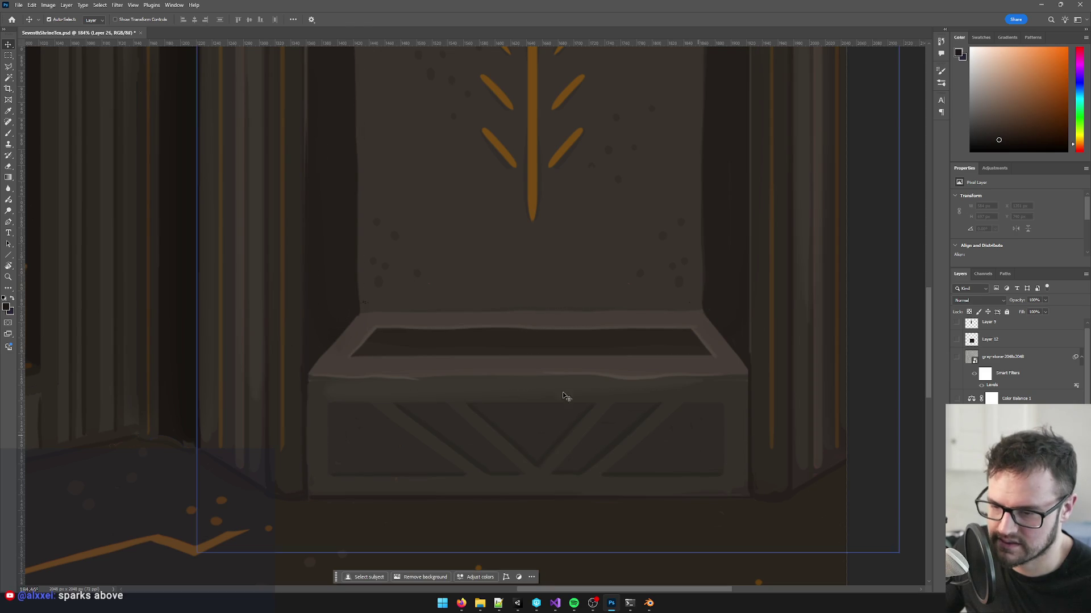
left_click_drag(458, 340, 537, 348)
key("ctrl+z")
scroll(537, 340, "up", 2)
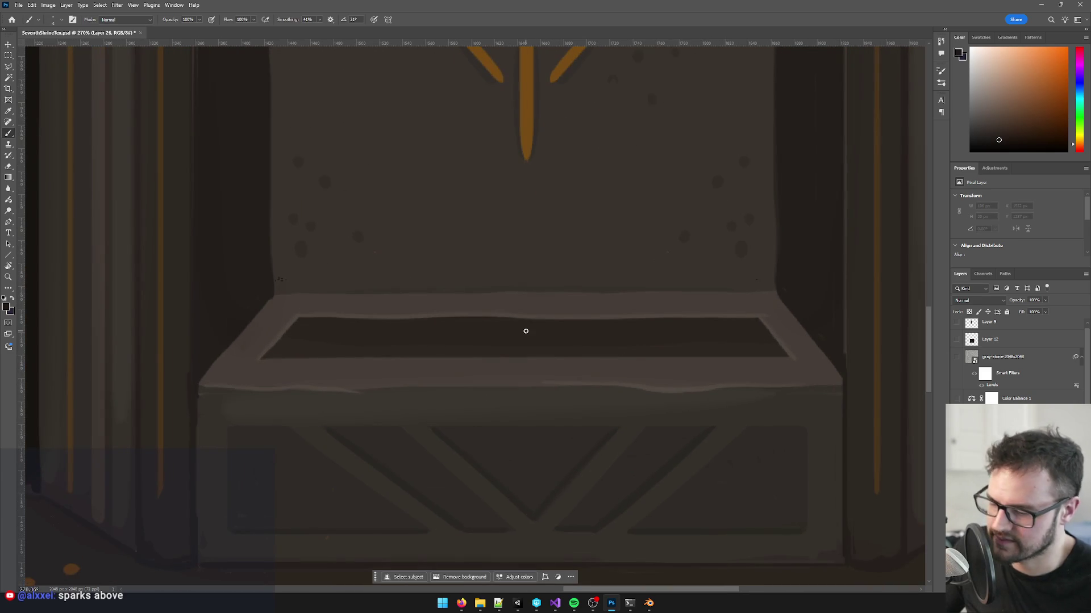
Step: Try trial strokes across the altar top and choose orange as the foreground colour
left_click_drag(378, 360, 486, 360)
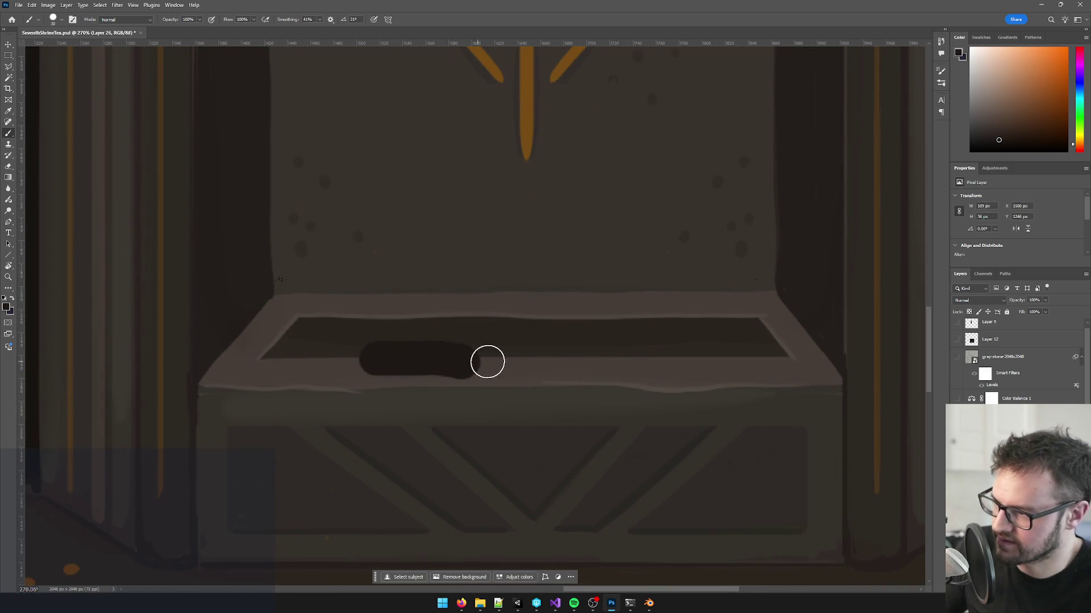
key("ctrl+z")
scroll(1017, 363, "down", 2)
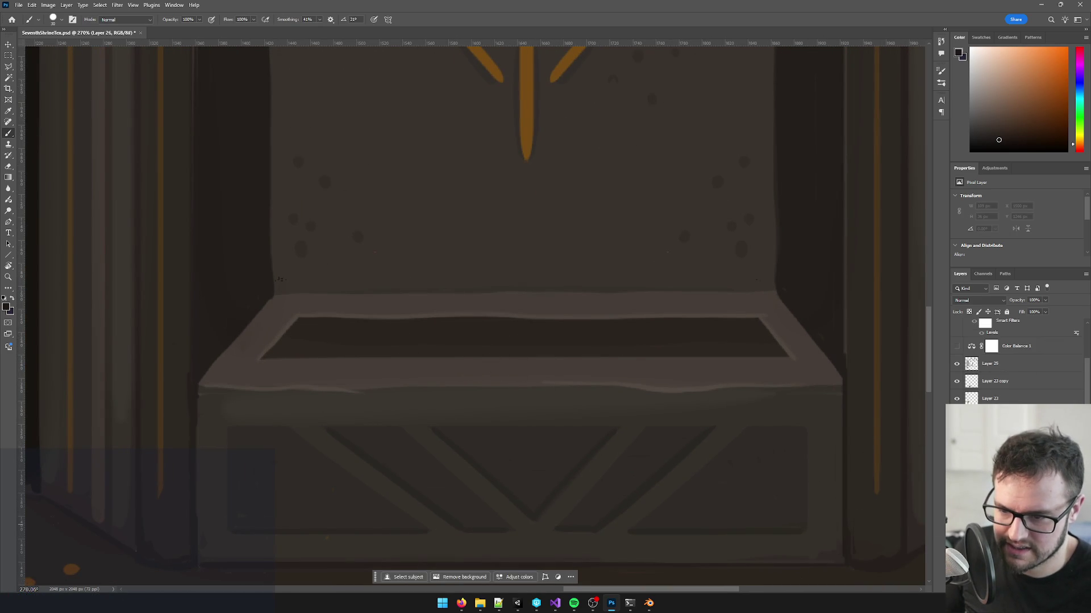
left_click_drag(568, 348, 397, 338)
key("ctrl+z")
left_click(6, 309)
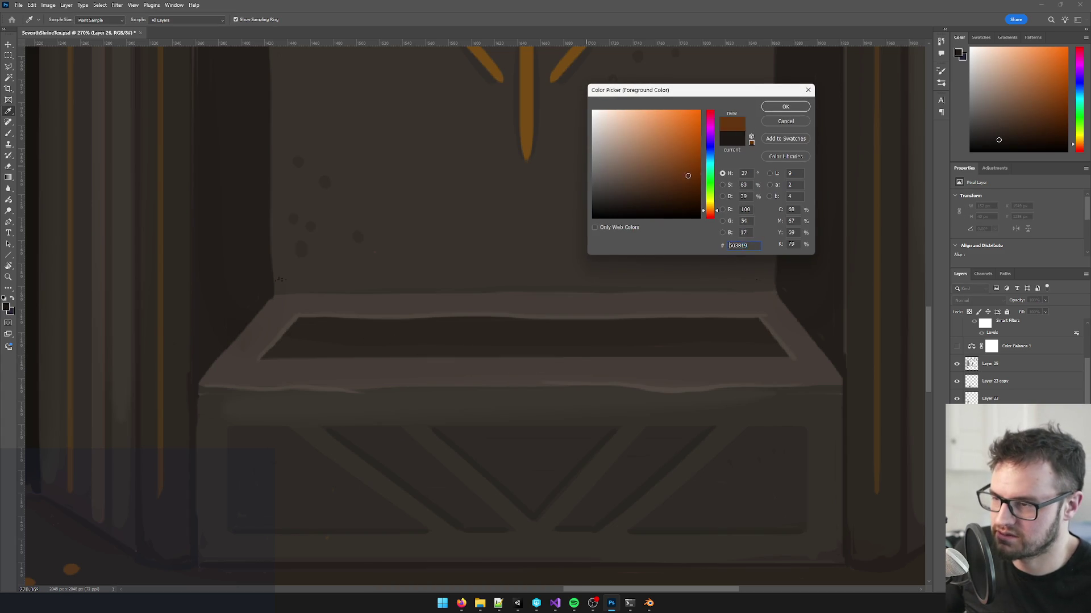
left_click(784, 107)
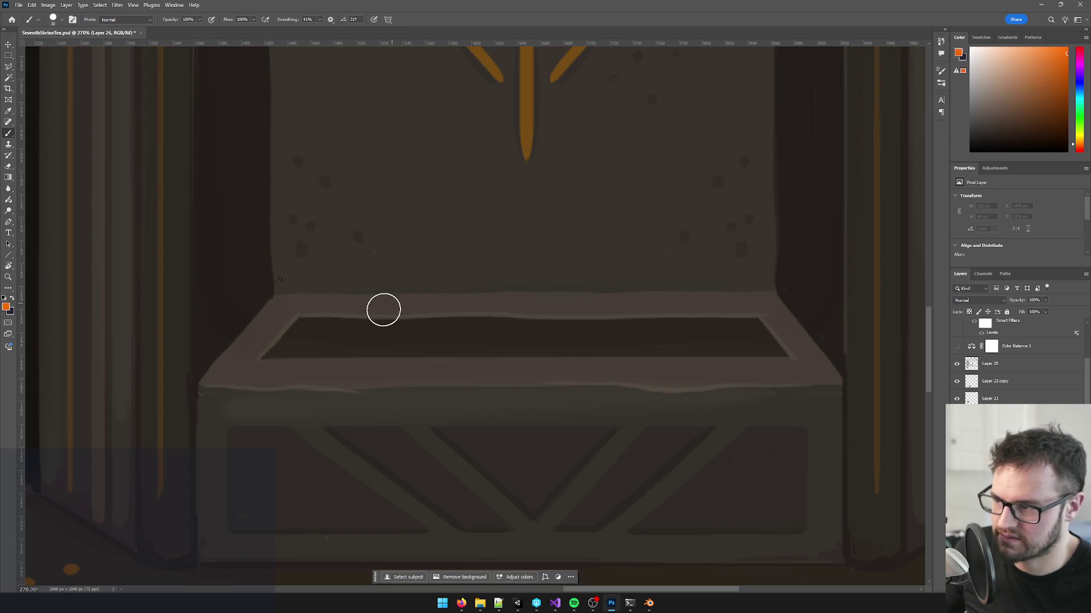
left_click_drag(359, 340, 577, 336)
key("ctrl+z")
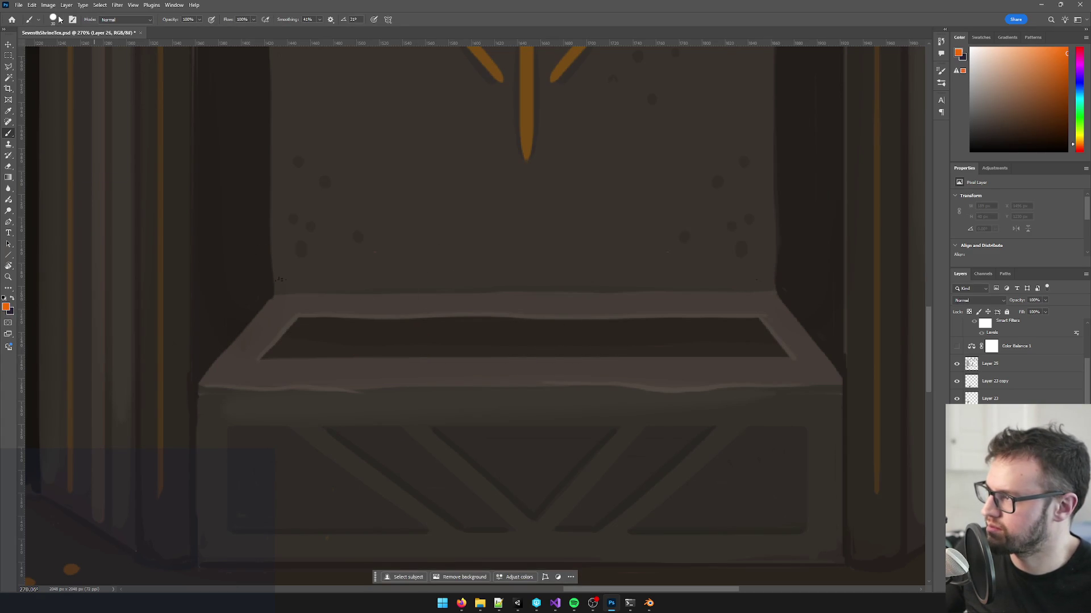
Step: Paint a soft, enlarged orange glow inside the basin and erase the strip under the rim
left_click(60, 19)
key("Return")
mouse_move(313, 352)
left_mouse_down()
mouse_move(460, 358)
mouse_move(478, 348)
left_mouse_up()
key("ctrl+z")
mouse_move(315, 350)
left_mouse_down()
mouse_move(426, 360)
mouse_move(485, 352)
left_mouse_up()
key("ctrl+z")
key("bracketright")
key("bracketright")
key("bracketright")
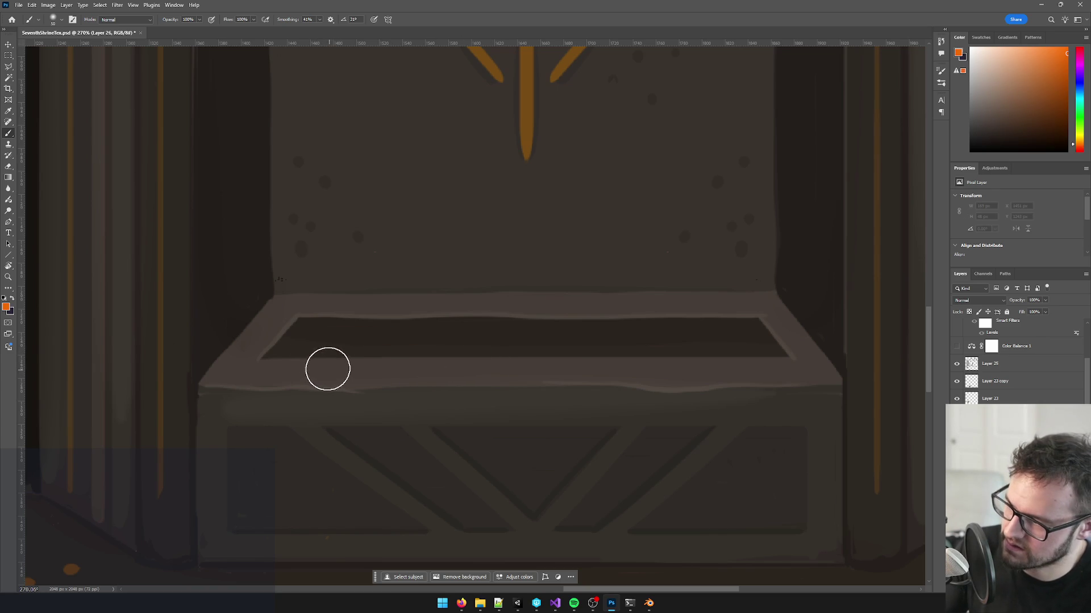
mouse_move(326, 369)
left_mouse_down()
mouse_move(735, 377)
mouse_move(499, 372)
mouse_move(303, 393)
left_mouse_up()
key("e")
mouse_move(282, 431)
left_mouse_down()
mouse_move(769, 423)
mouse_move(653, 419)
left_mouse_up()
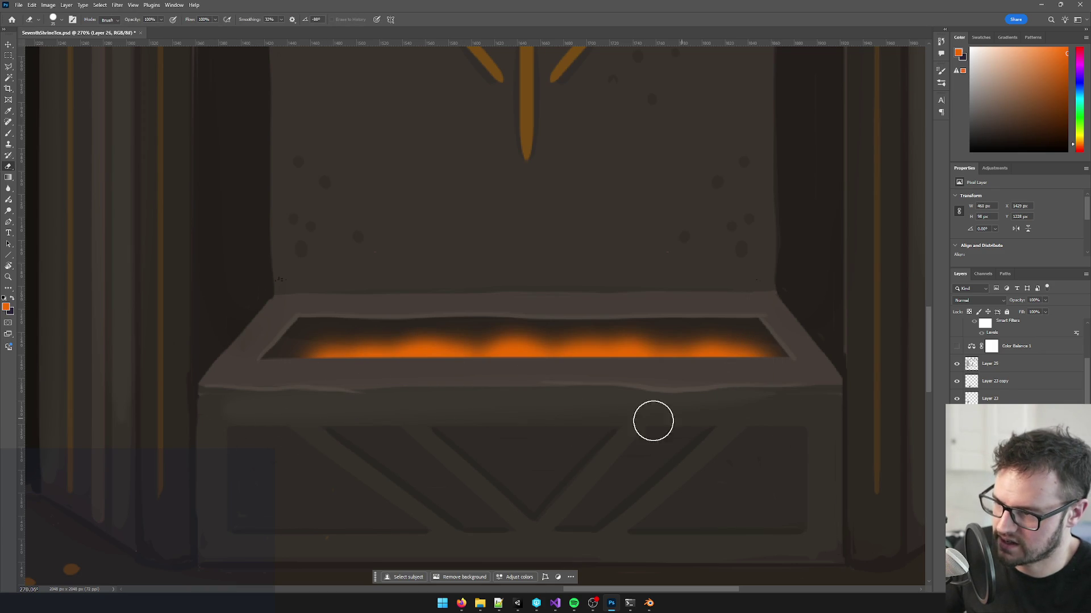
scroll(659, 419, "down", 3)
scroll(676, 423, "down", 5)
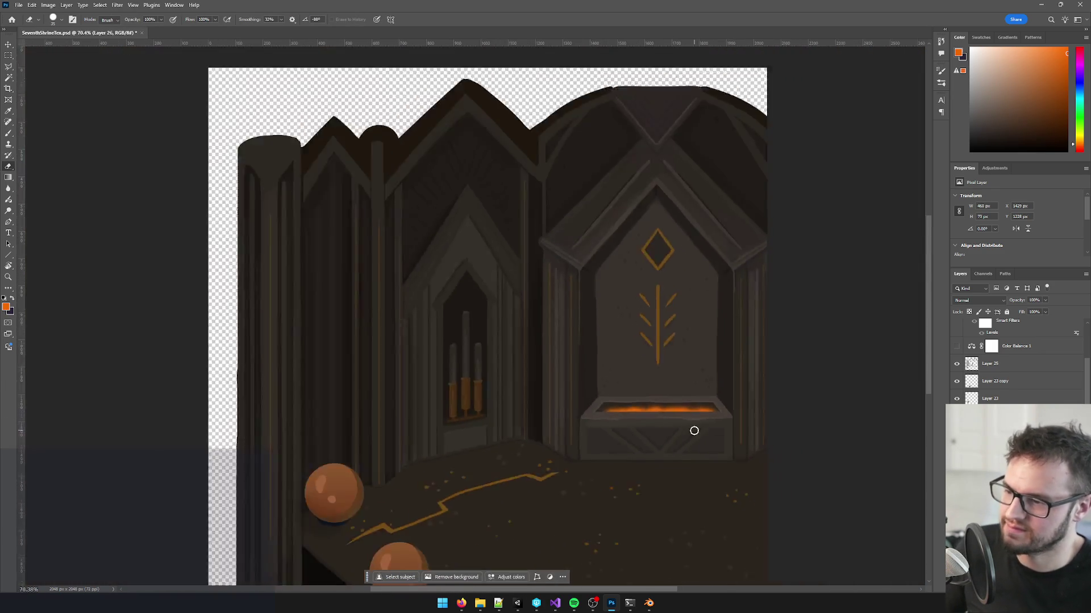
Step: Lower the glow layer's opacity to about 48%, then return to Unity and select the Glow object
scroll(523, 354, "right", 3)
scroll(514, 348, "up", 3)
scroll(511, 345, "up", 3)
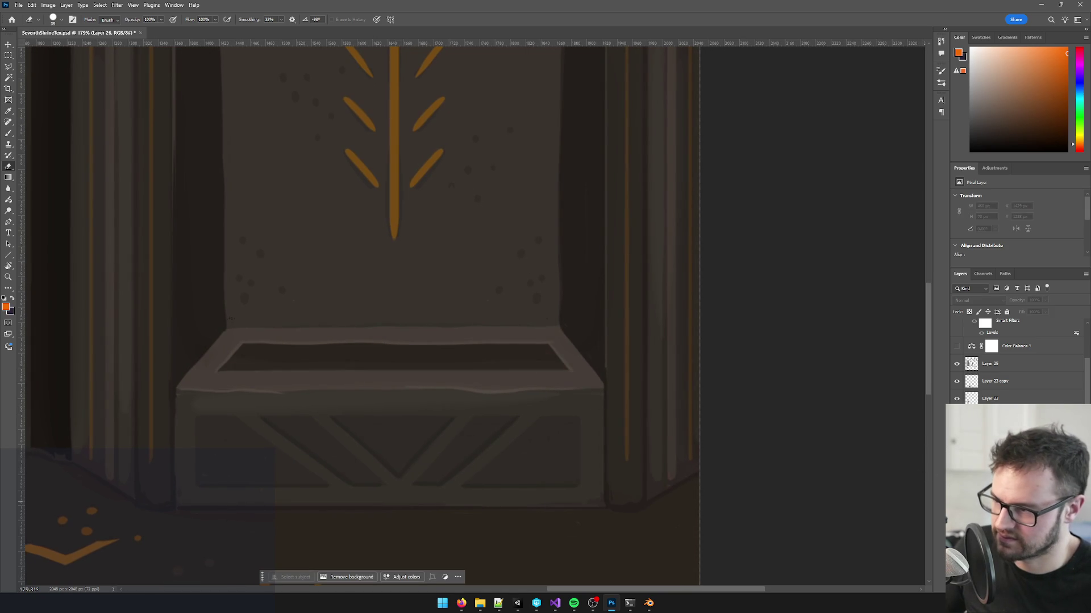
scroll(603, 386, "down", 1)
left_click(1045, 300)
left_click_drag(1047, 311, 1026, 313)
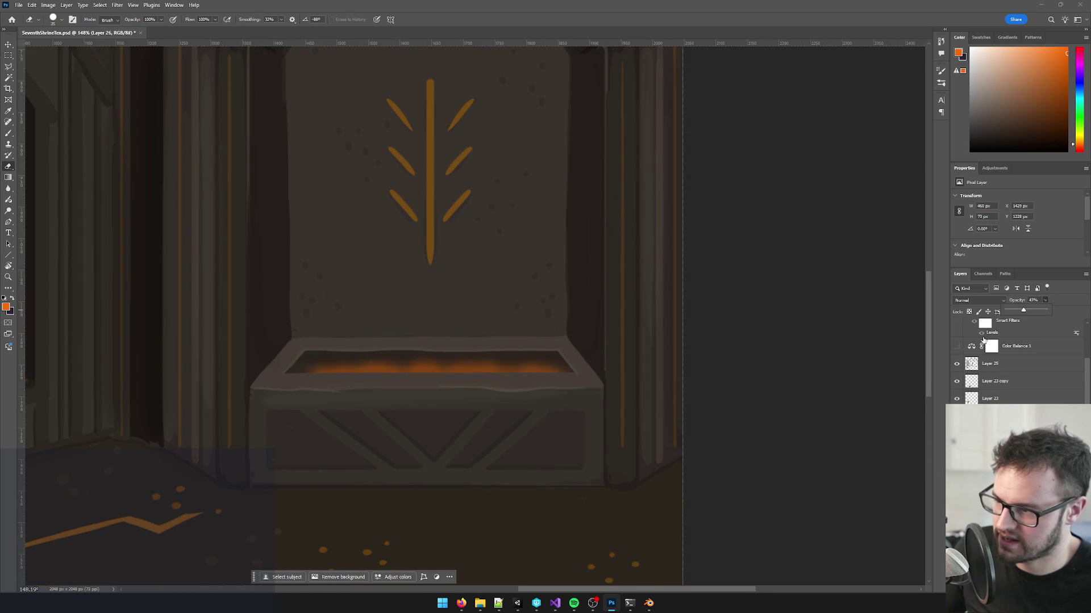
scroll(531, 397, "down", 10)
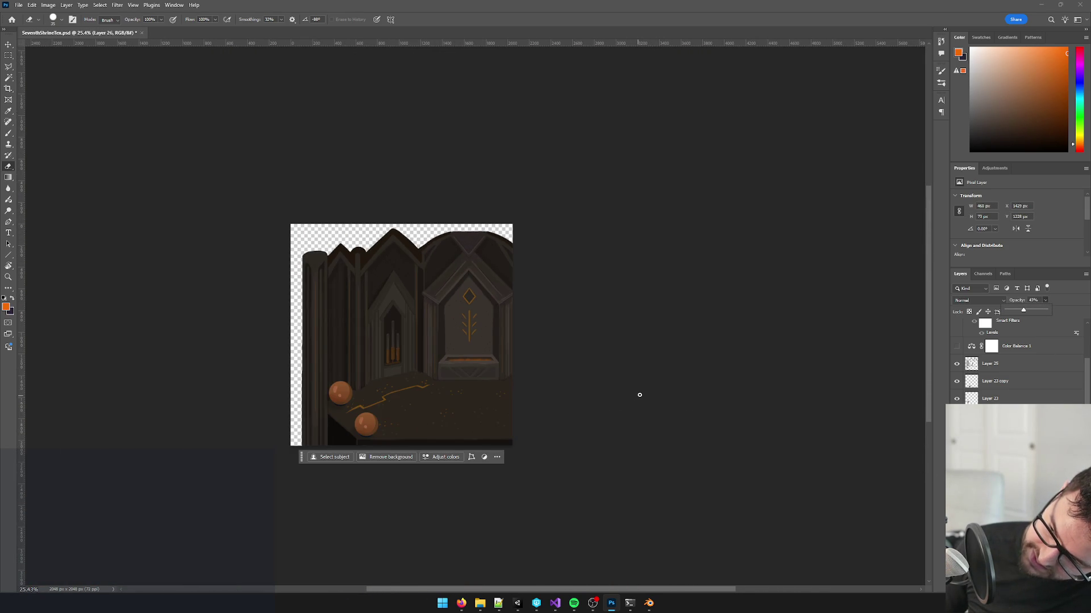
scroll(625, 392, "up", 8)
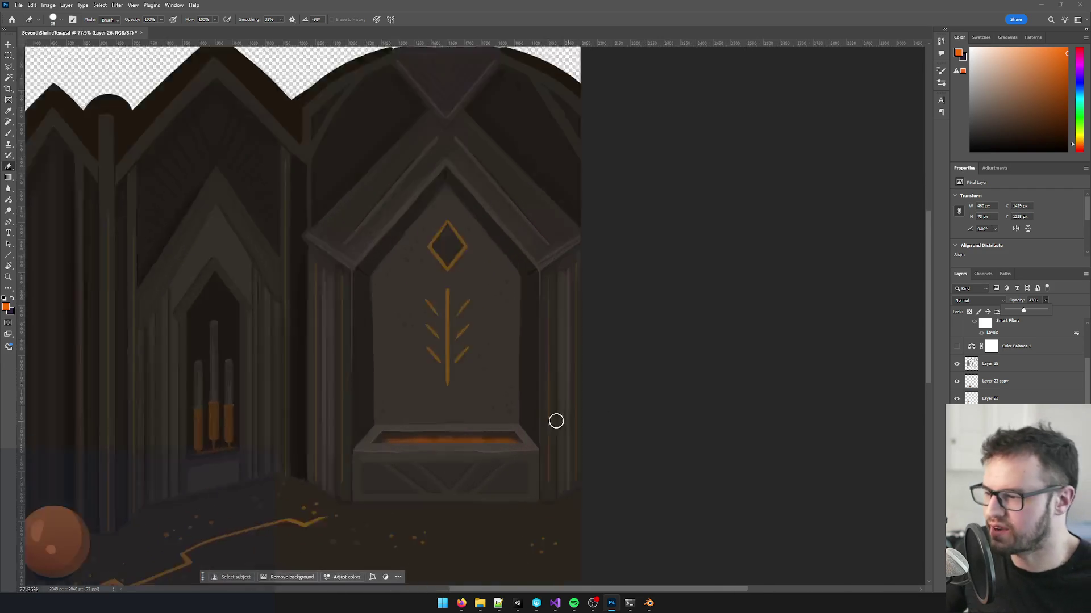
scroll(478, 342, "up", 4)
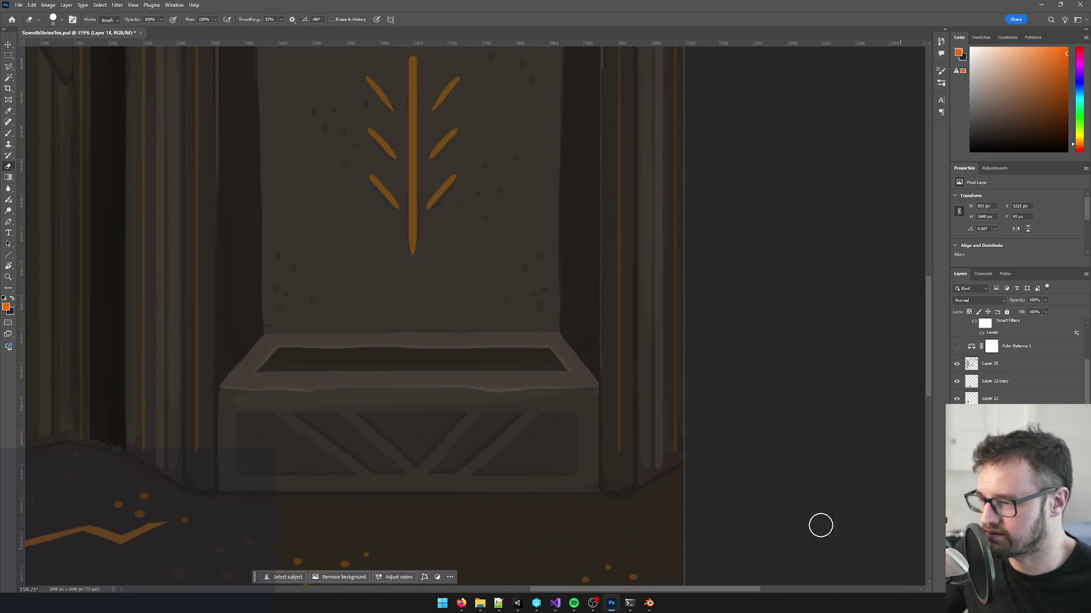
key("alt+Tab")
left_click(445, 303)
Step: Duplicate the Glow quad and rename the copy to ember
key("w")
mouse_move(446, 303)
left_mouse_down()
mouse_move(540, 302)
mouse_move(443, 277)
mouse_move(408, 246)
mouse_move(426, 248)
mouse_move(409, 248)
left_mouse_up()
key("ctrl+d")
left_click(887, 47)
type("e")
key("Return")
Step: Nudge ember back and lower it, resize it, then open its GlowOrange material
mouse_move(421, 256)
left_mouse_down()
mouse_move(413, 244)
mouse_move(420, 259)
mouse_move(510, 244)
left_mouse_up()
key("r")
key("w")
mouse_move(520, 205)
left_mouse_down()
mouse_move(574, 233)
mouse_move(466, 243)
mouse_move(432, 284)
left_mouse_up()
key("r")
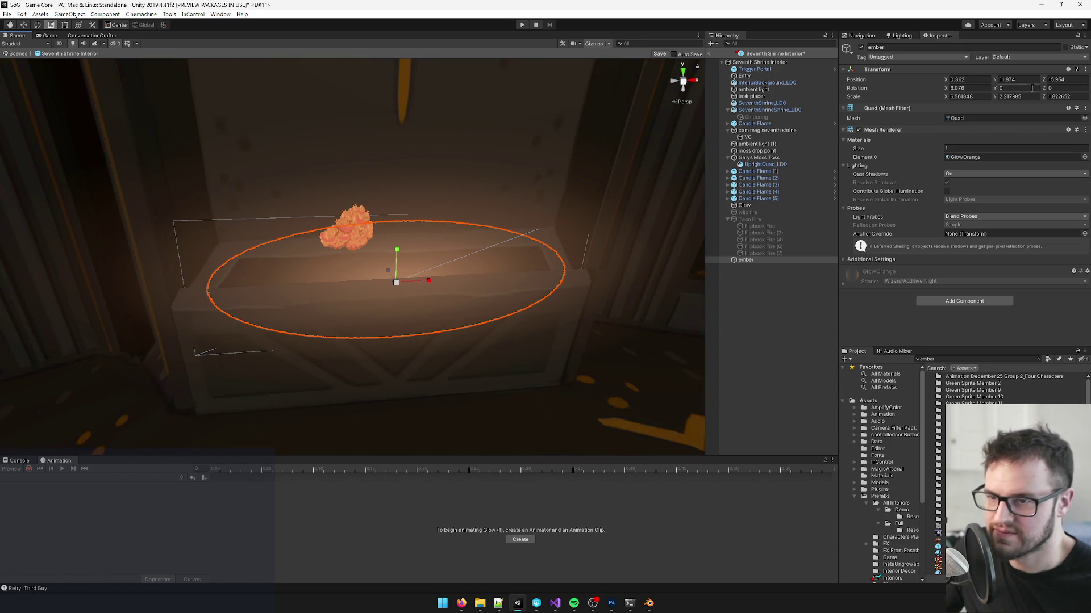
left_click(1047, 158)
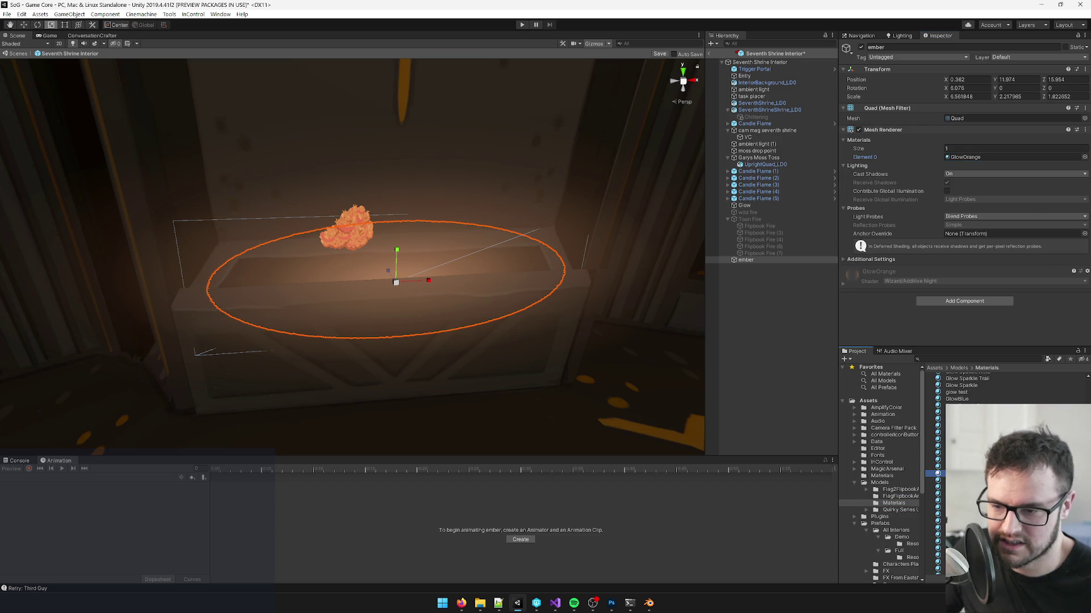
double_click(1047, 158)
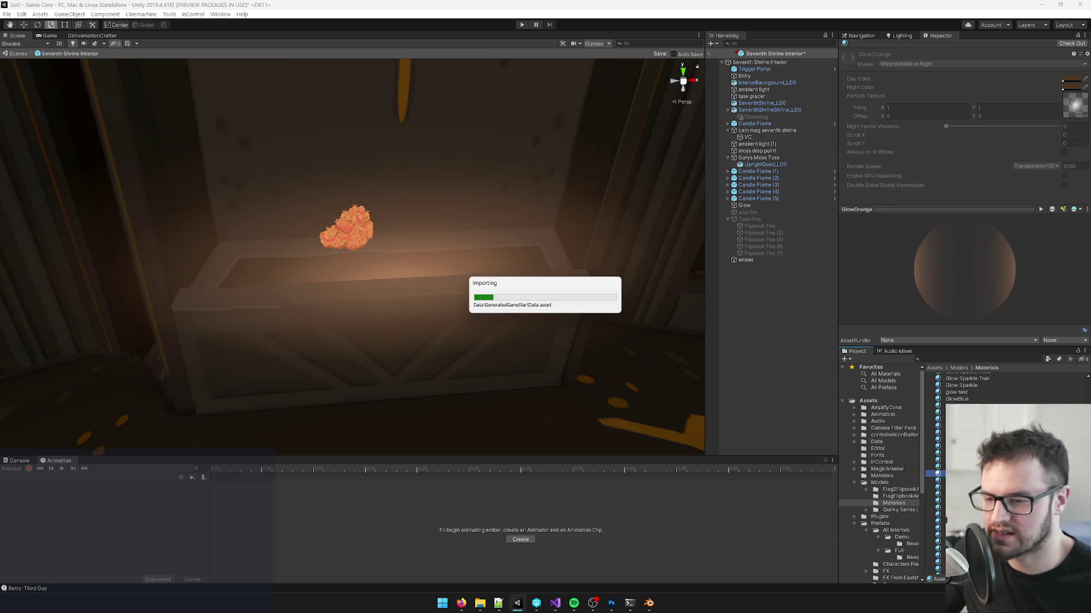
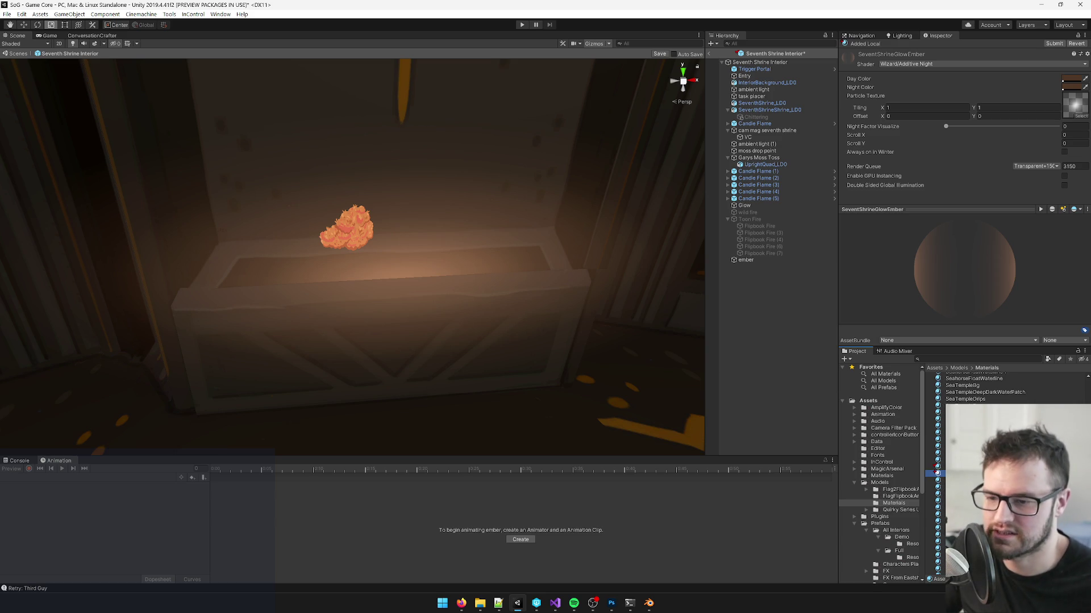
Step: Swap the ember quad's GlowOrange material for SeventhShrineGlowEmber and inspect the new material's settings
mouse_move(357, 295)
left_mouse_down()
mouse_move(363, 309)
mouse_move(377, 295)
mouse_move(450, 301)
left_mouse_up()
left_click(746, 260)
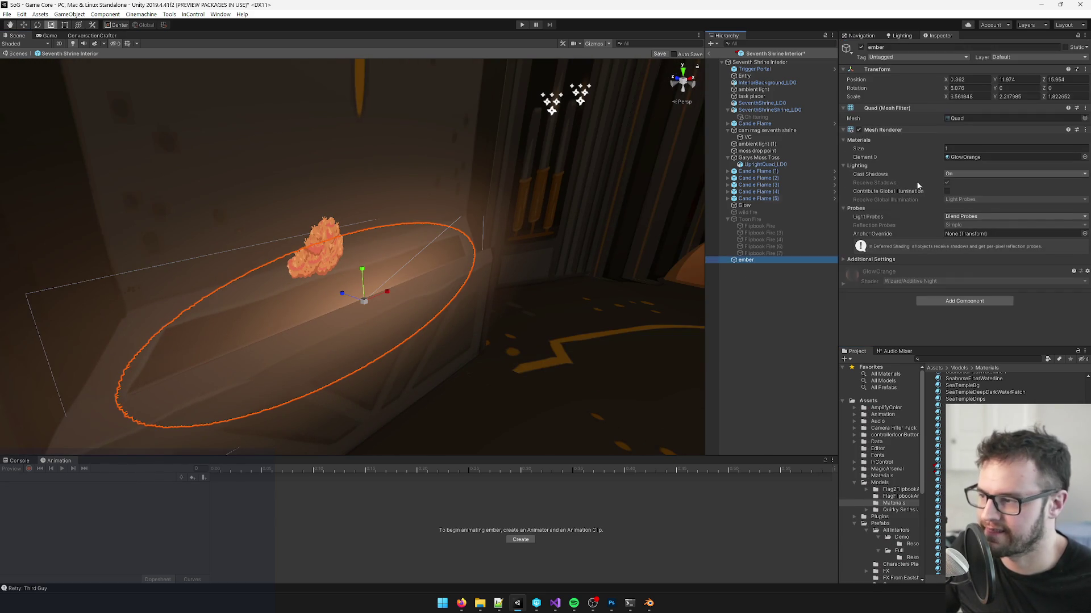
left_click(1084, 157)
type("seve")
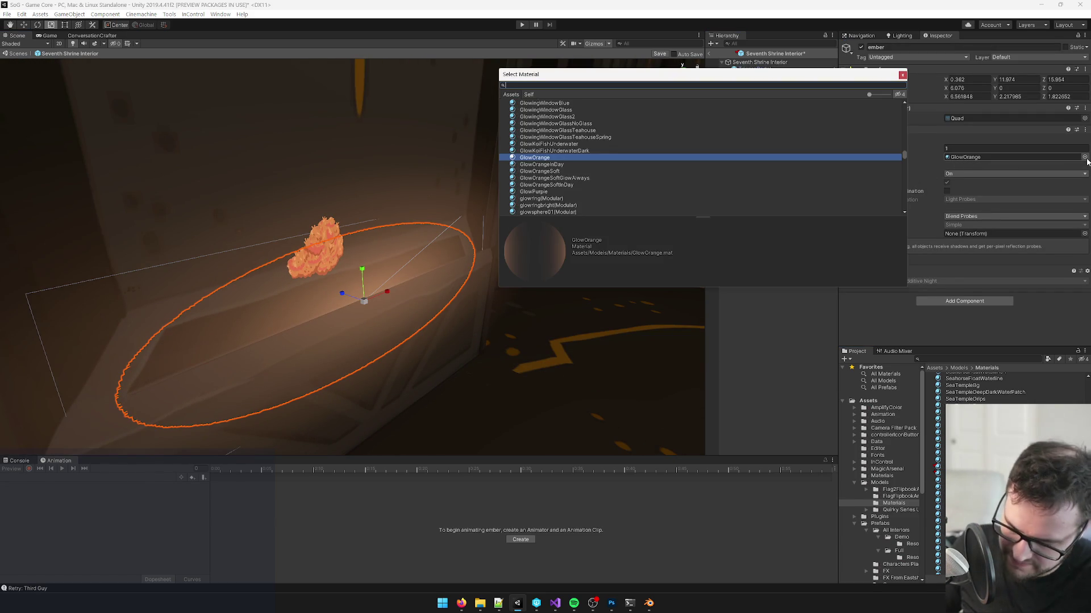
type("nth")
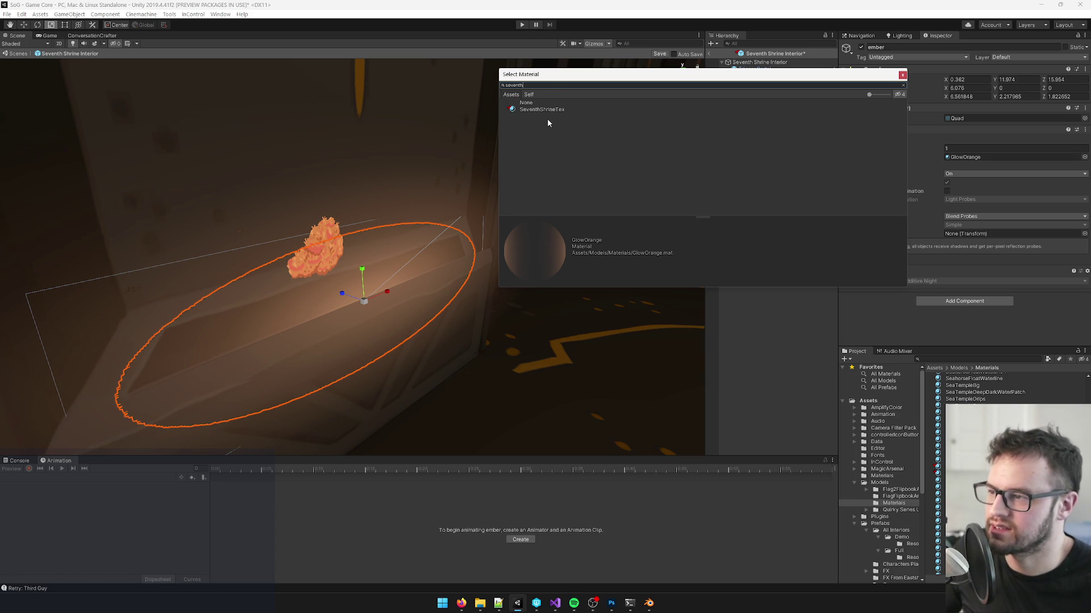
key("ctrl+a")
type("glo")
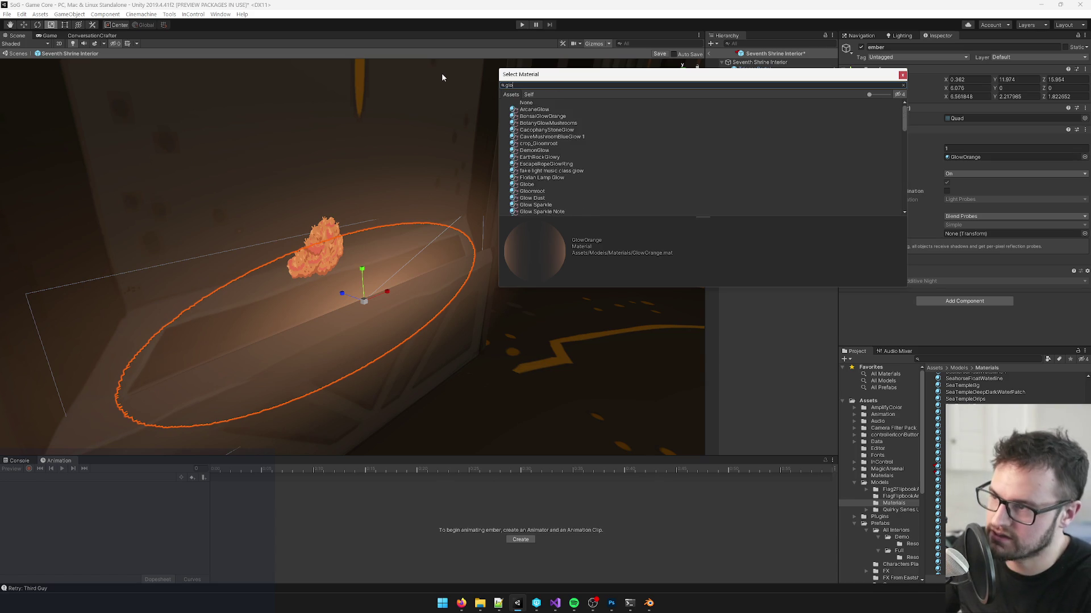
type("wem")
double_click(598, 114)
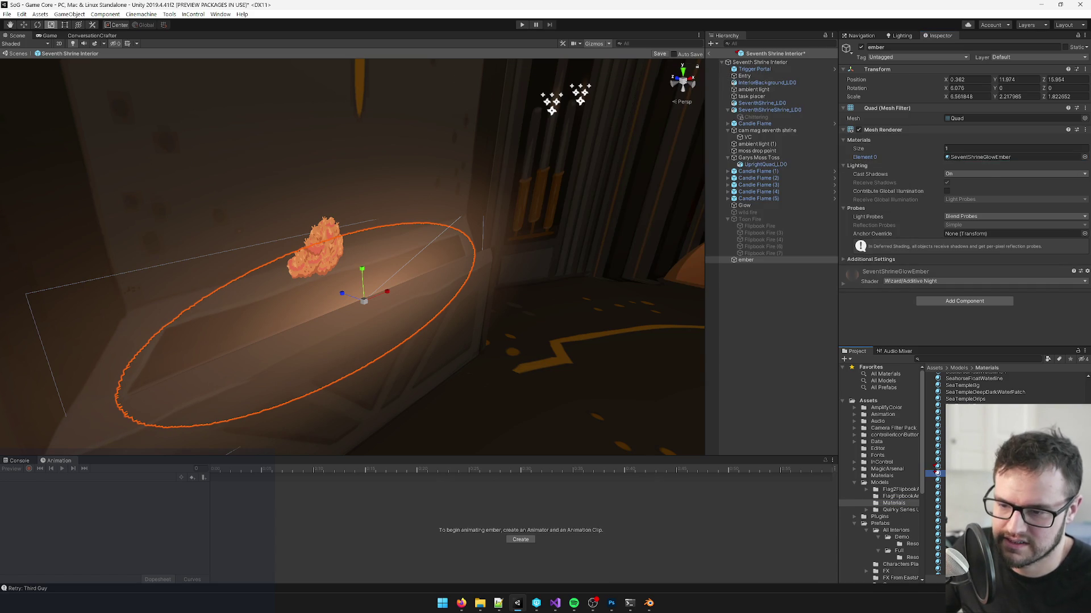
left_click(937, 472)
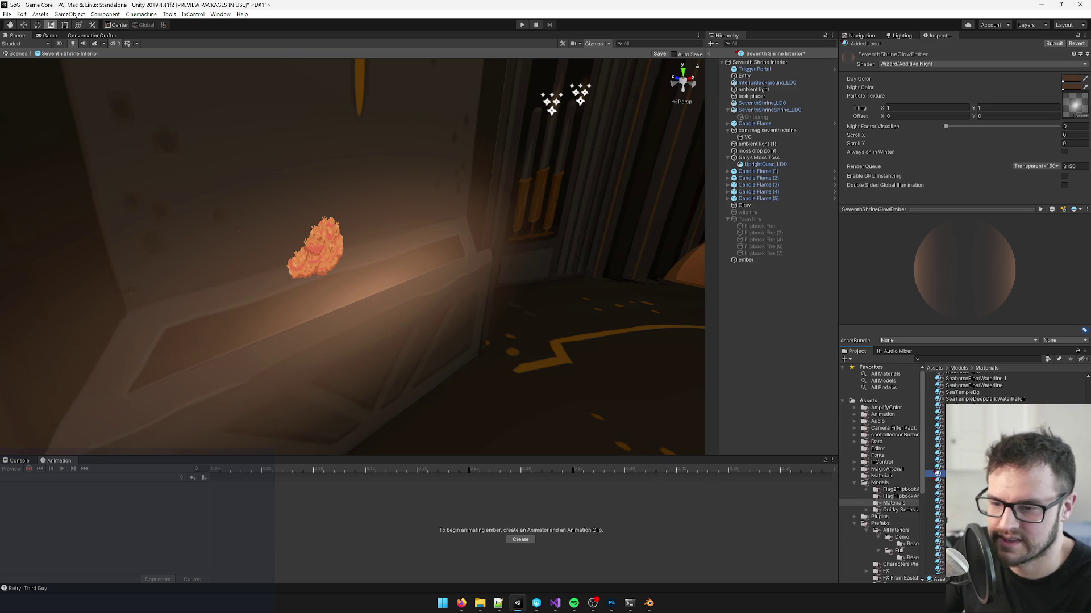
left_click(746, 259)
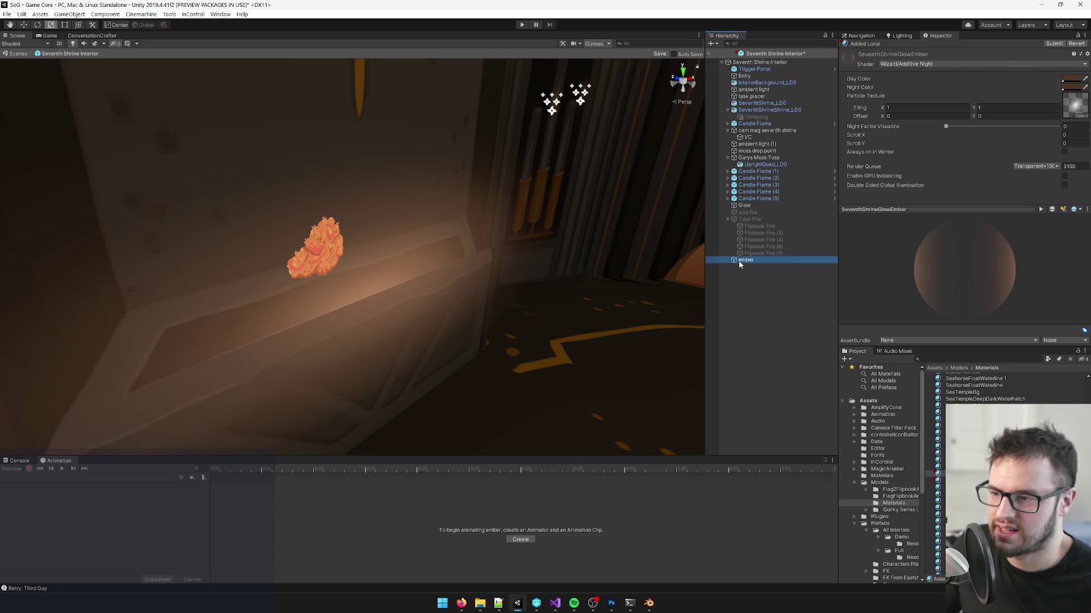
Step: Frame the ember and preview FireSmokeEmbers and FireSmokeEmbersDark as its material
key("f")
left_click_drag(420, 277, 406, 279)
left_click(1079, 157)
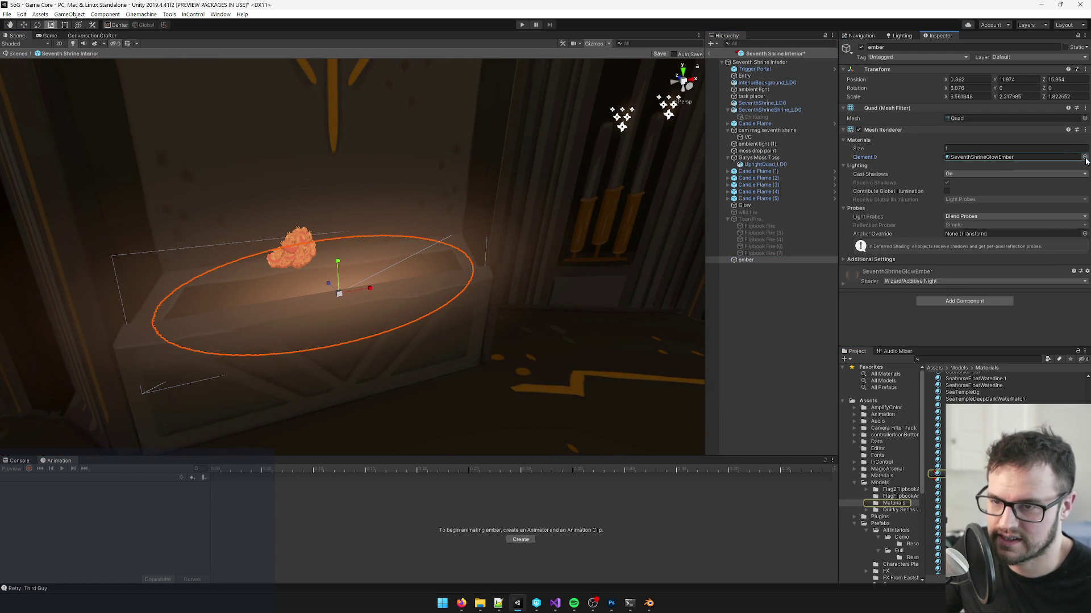
left_click(1084, 158)
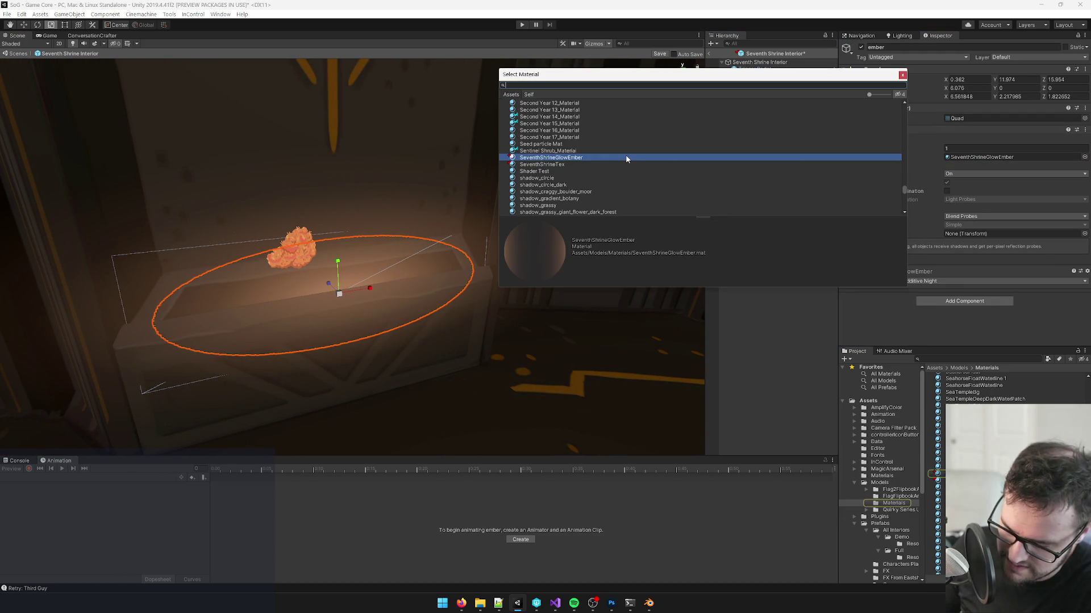
type("ember")
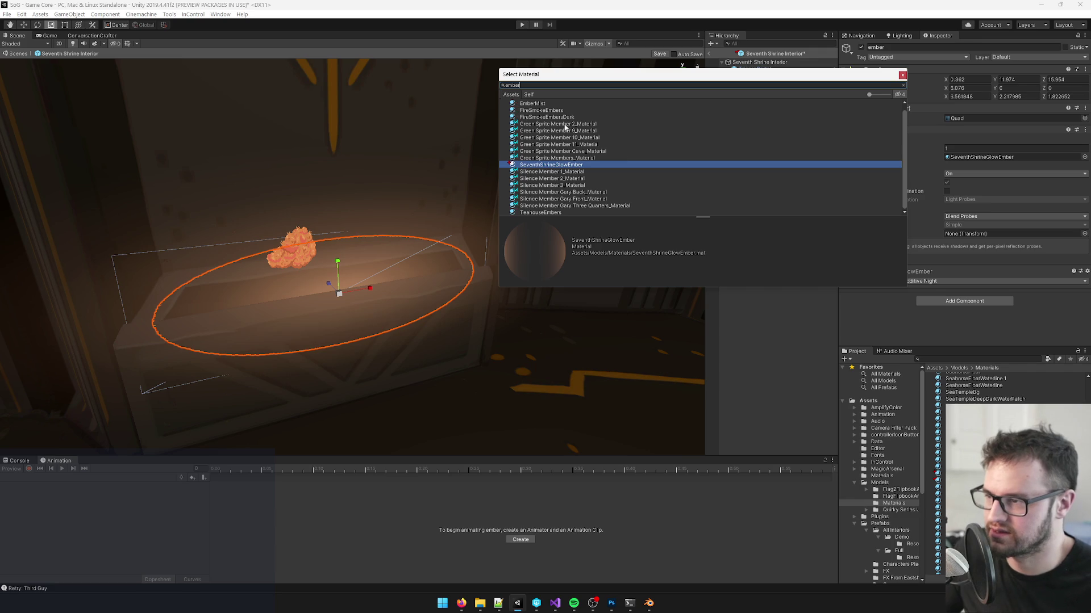
left_click(557, 110)
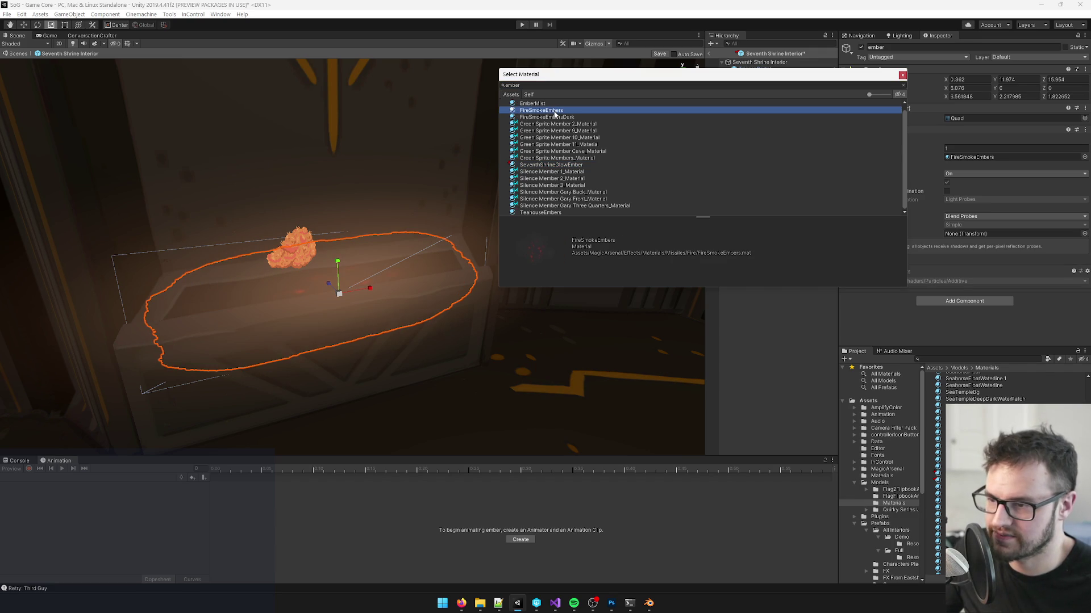
left_click(548, 118)
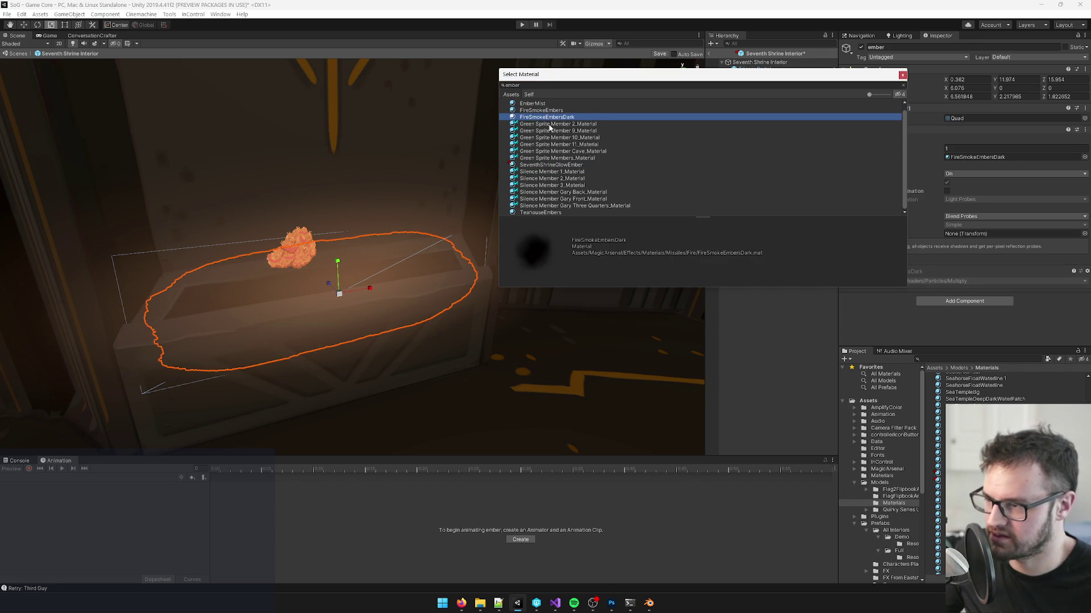
Step: Preview the Green Sprite Member and TeahouseEmbers materials, then assign EmberMist to the ember
left_click(549, 125)
left_click(550, 131)
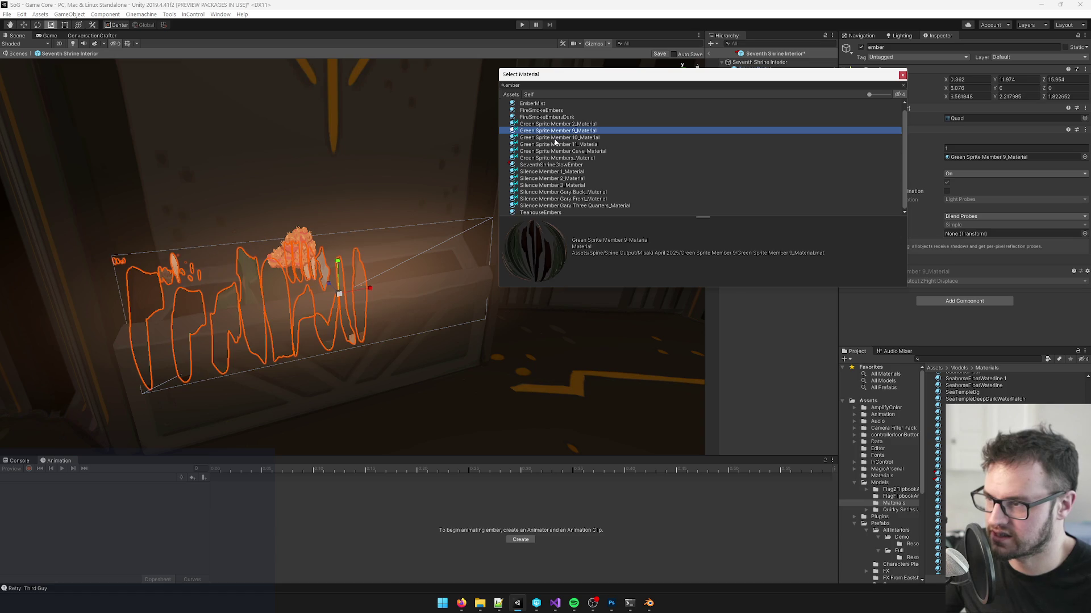
left_click(554, 139)
left_click(558, 145)
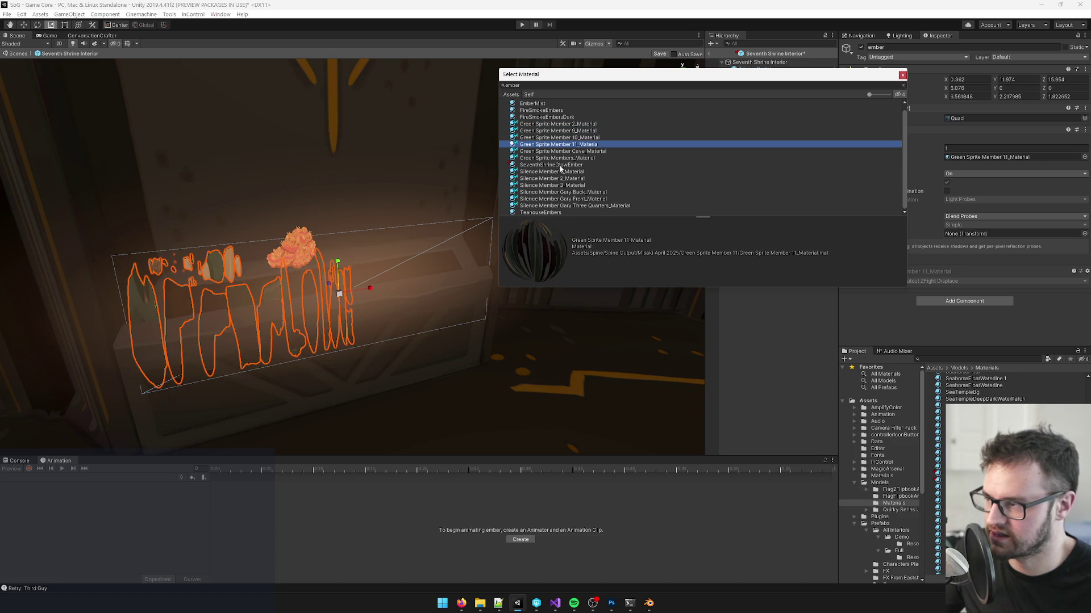
left_click(557, 213)
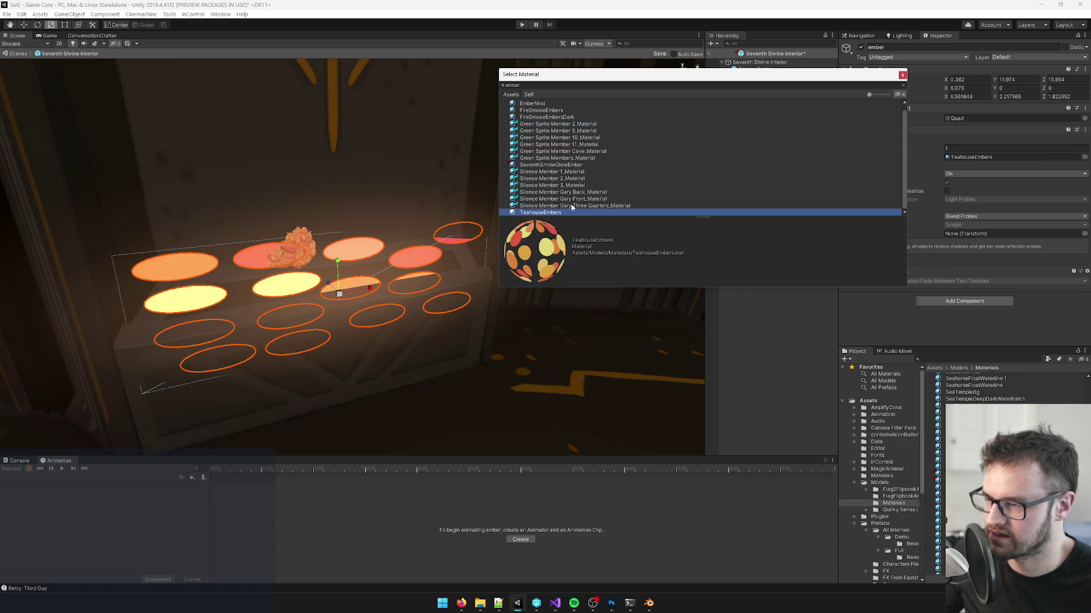
scroll(551, 142, "up", 1)
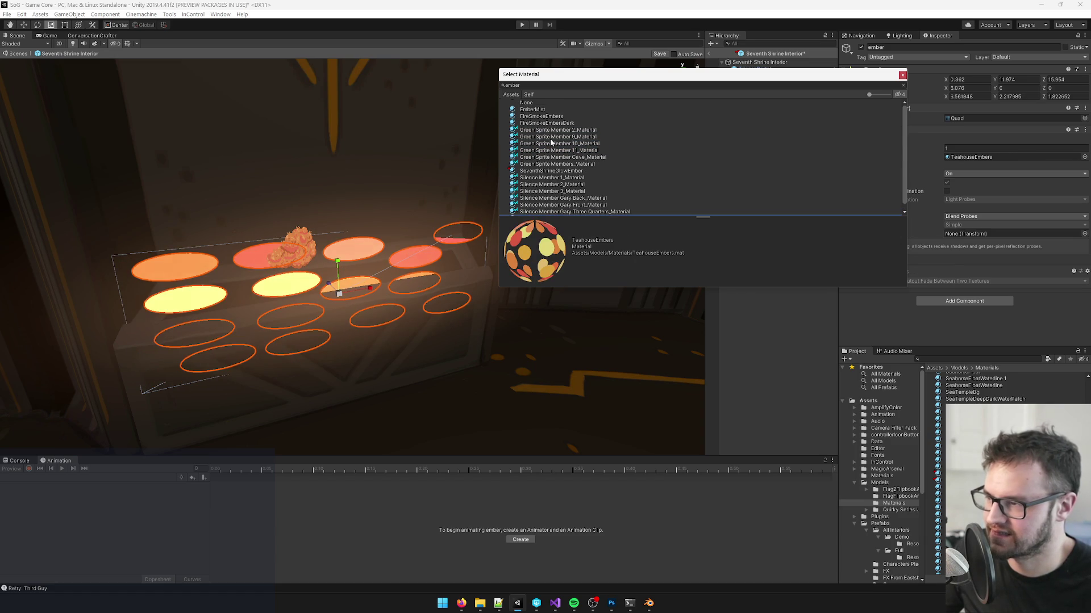
left_click(537, 111)
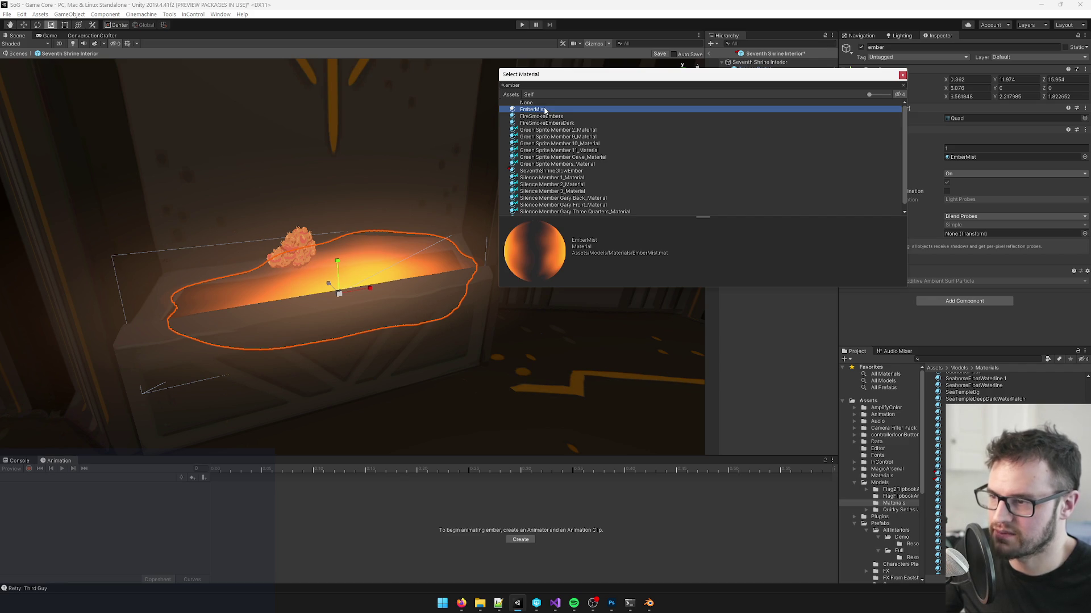
double_click(544, 112)
mouse_move(411, 163)
left_mouse_down()
mouse_move(398, 227)
mouse_move(492, 179)
mouse_move(404, 253)
mouse_move(424, 251)
left_mouse_up()
Step: Flatten the ember quad to a Y scale near 0.945 and lower it slightly
left_click(965, 157)
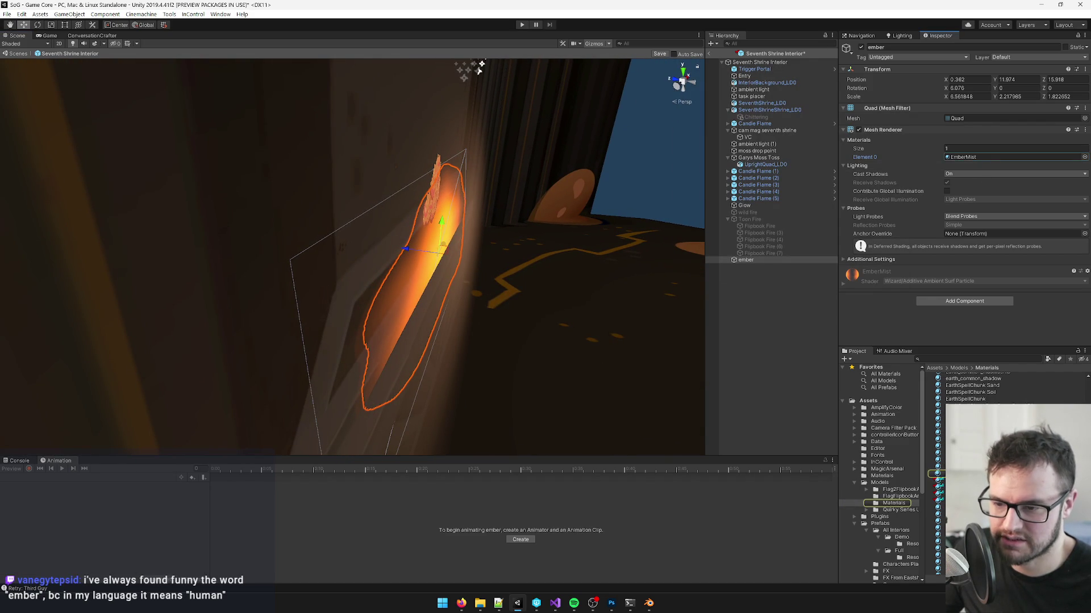
left_click(965, 157)
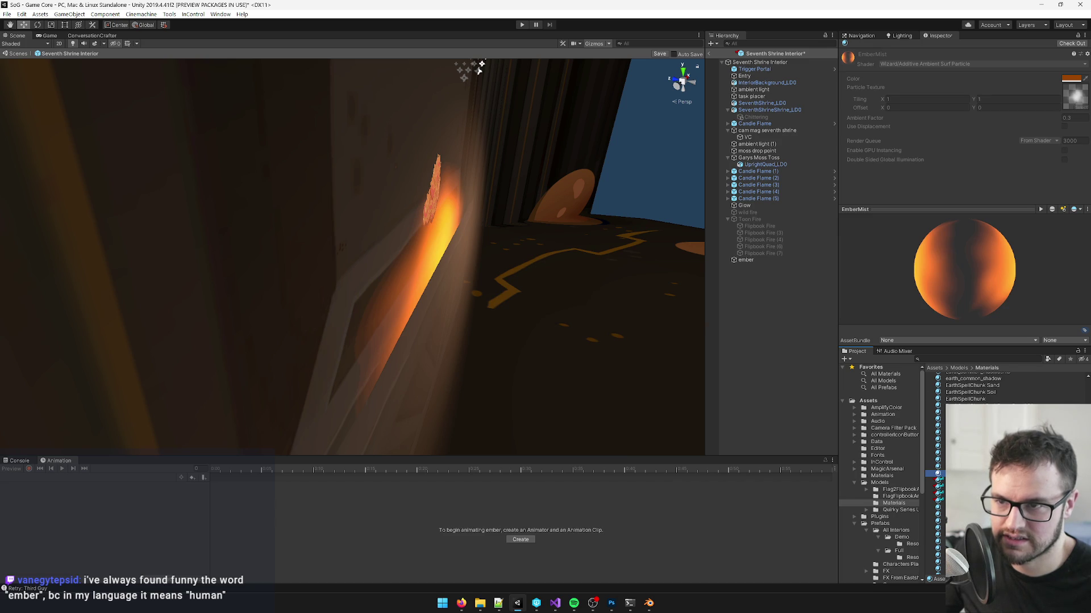
left_click(429, 242)
left_click_drag(433, 231, 458, 238)
left_click(458, 237)
key("f")
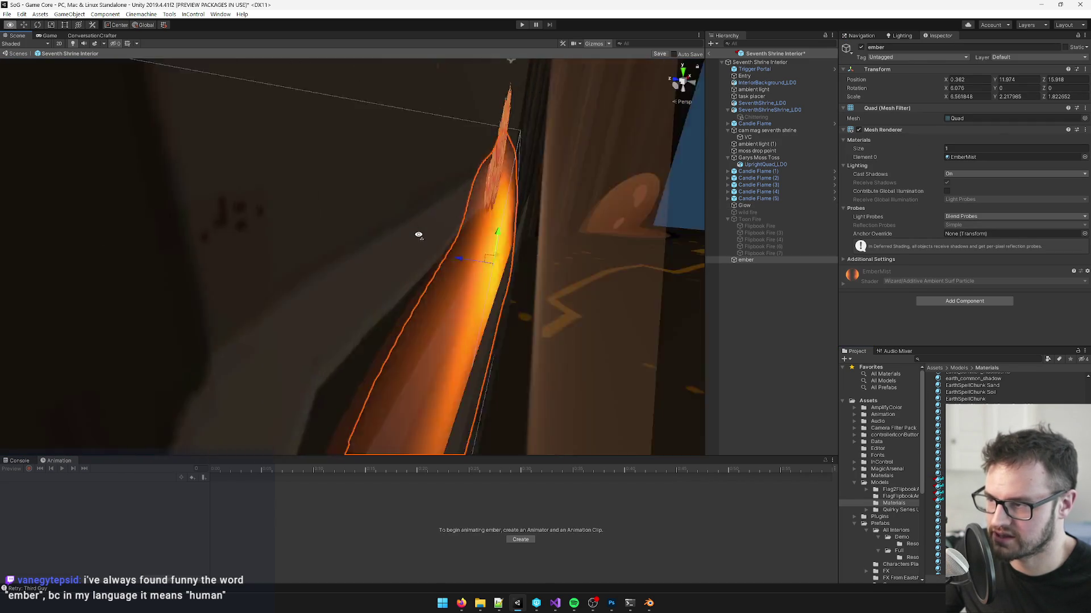
mouse_move(441, 273)
left_mouse_down()
mouse_move(401, 251)
mouse_move(401, 268)
mouse_move(402, 254)
left_mouse_up()
key("r")
key("w")
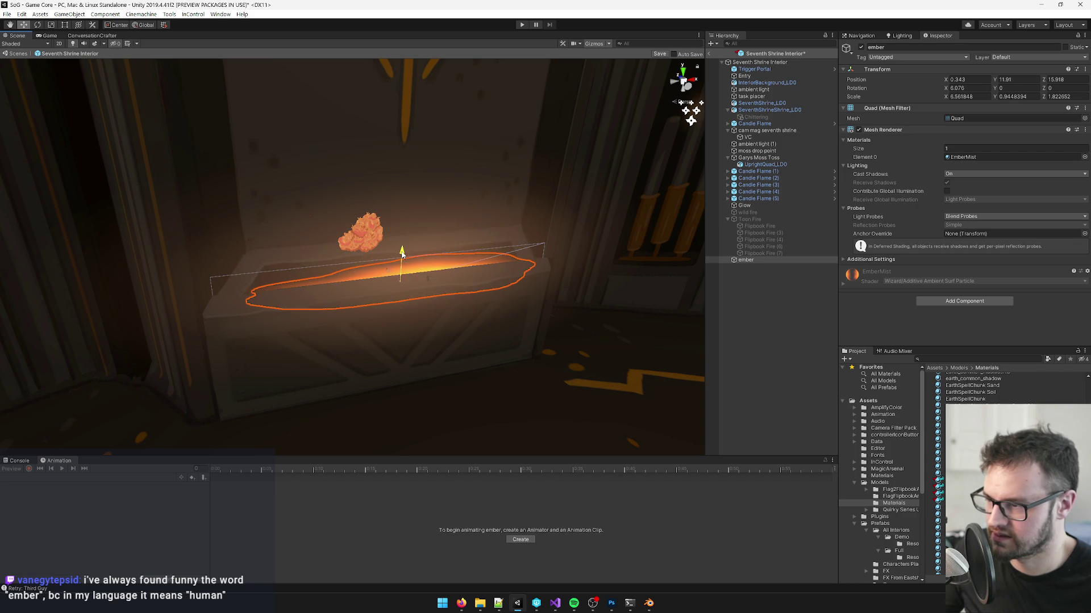
Step: Copy EmberMist's material properties from its Inspector header menu
left_click(966, 157)
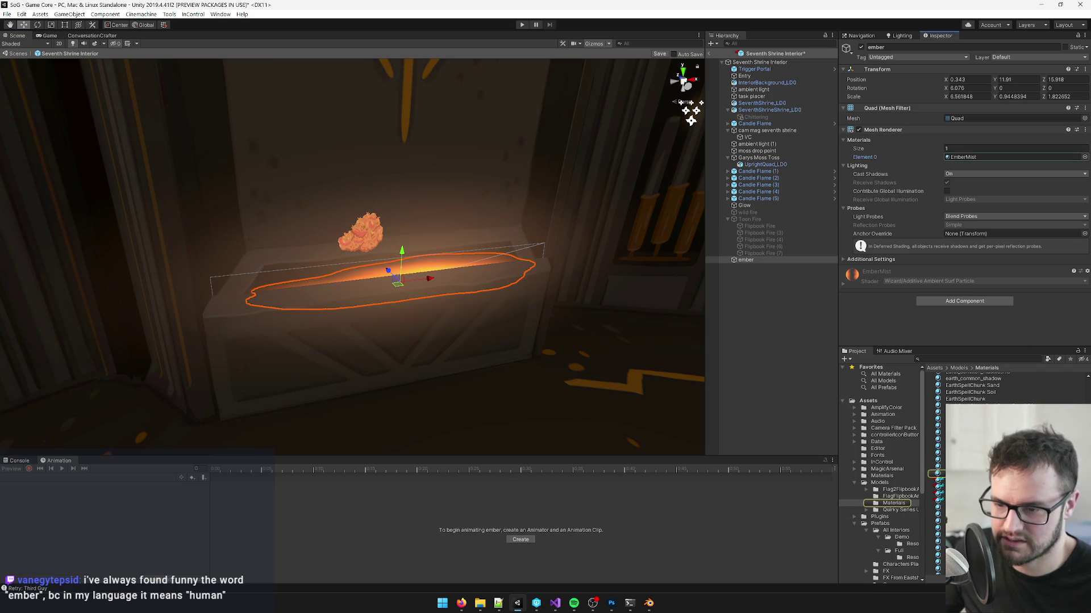
left_click(938, 473)
right_click(904, 51)
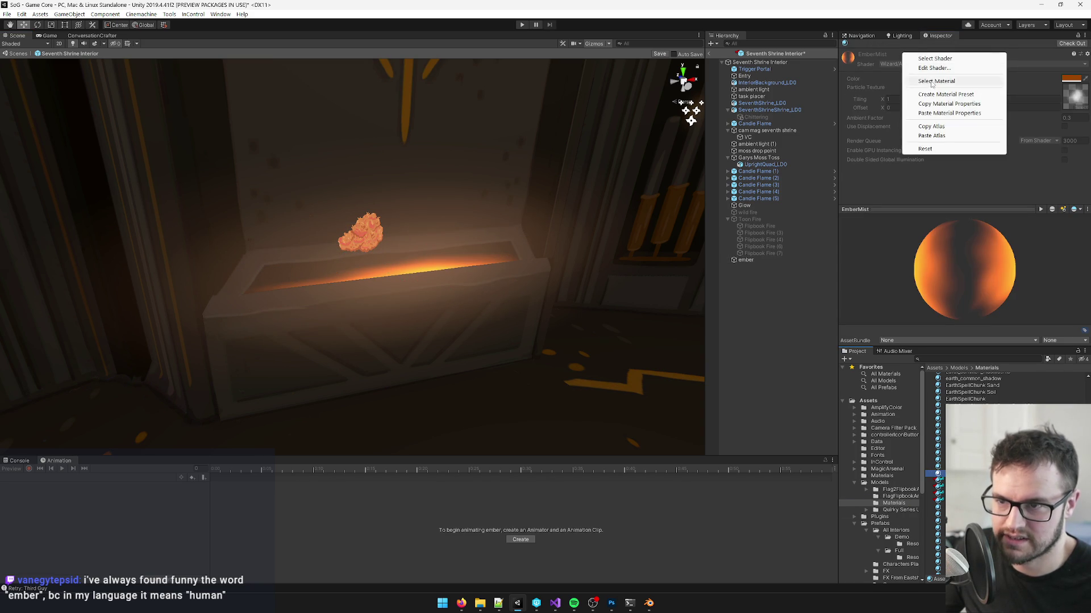
left_click(948, 104)
double_click(746, 260)
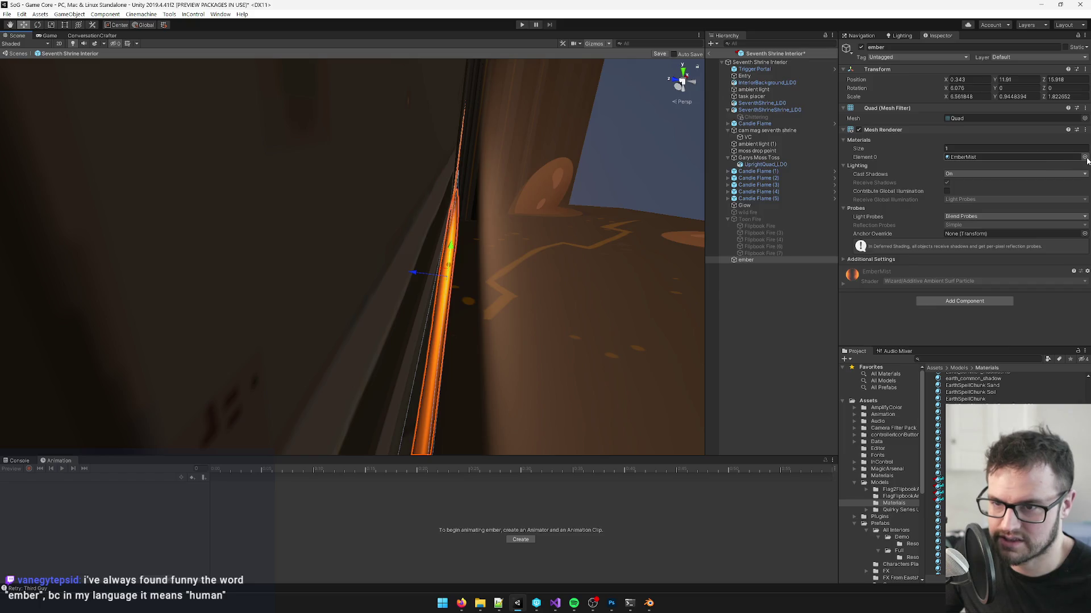
Step: Reassign SeventhShrineGlowEmber to the ember and open its material settings
left_click(1084, 157)
type("seve")
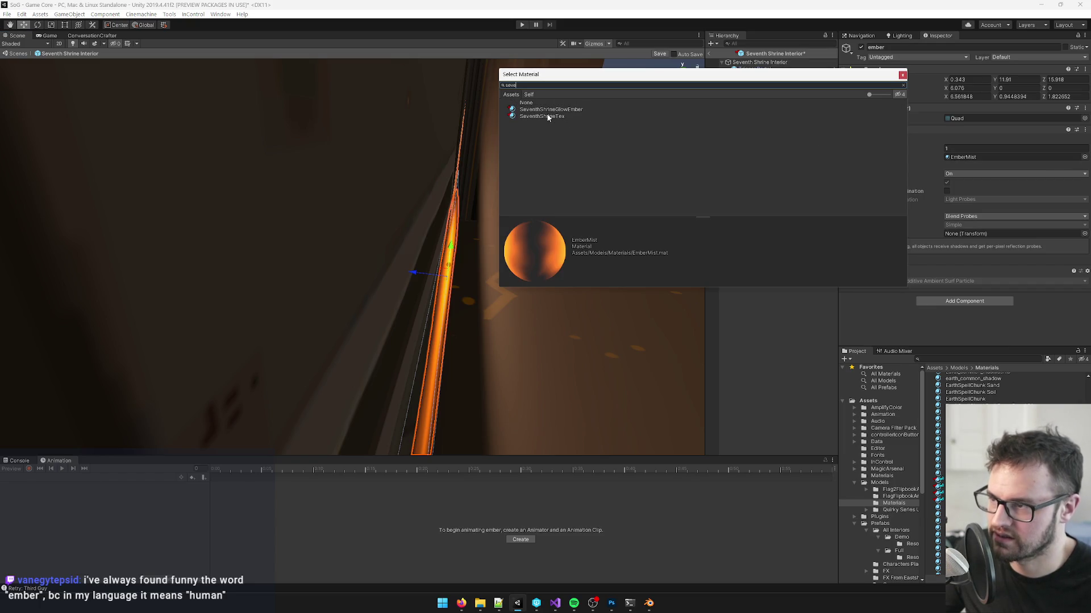
double_click(548, 110)
left_click(966, 157)
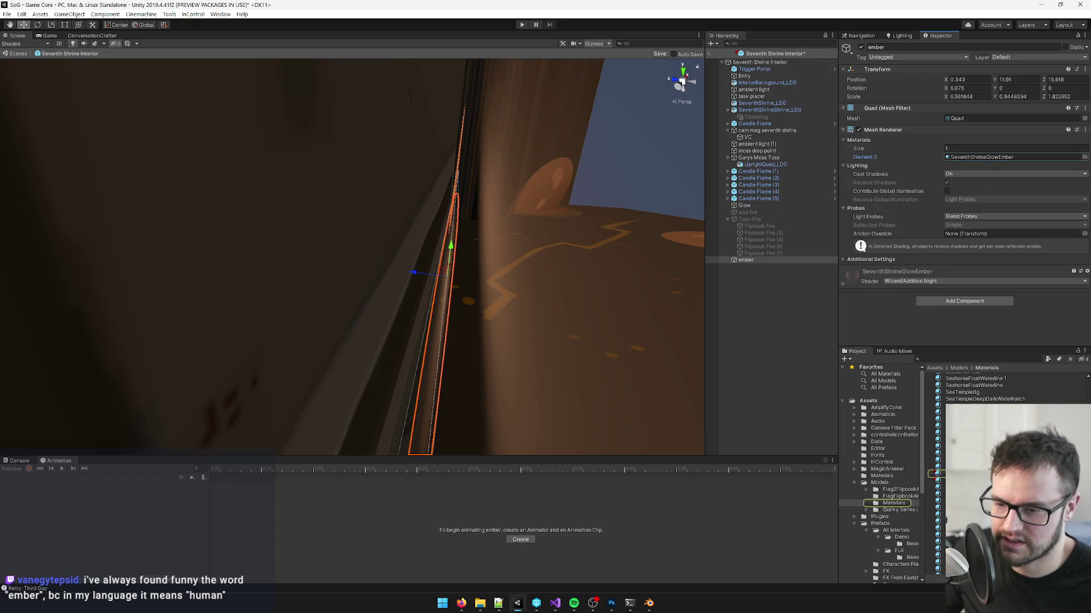
double_click(966, 157)
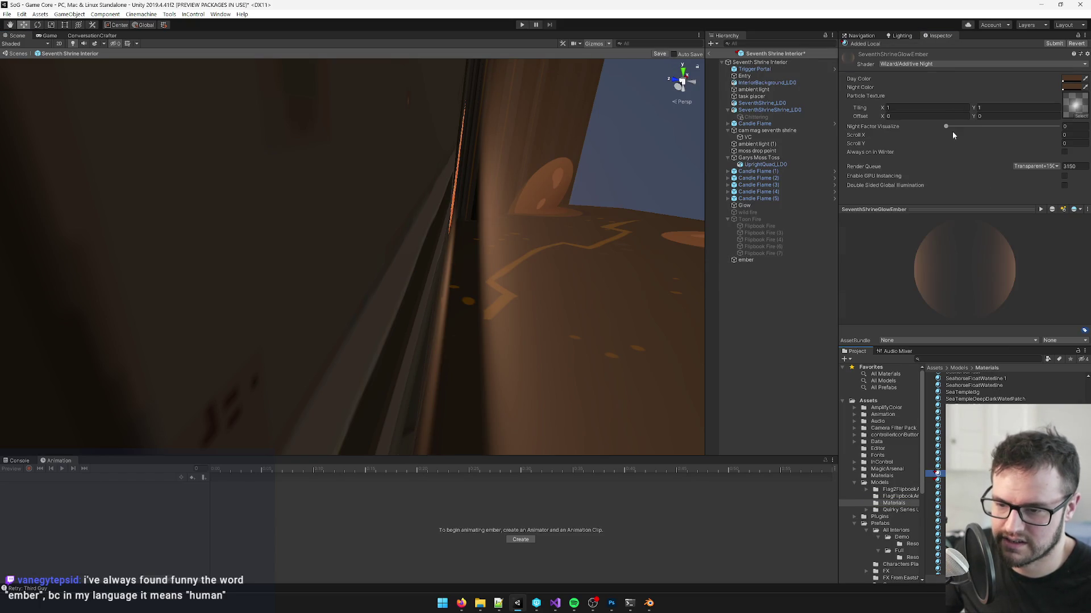
Step: Switch the shader to Wizard/Additive Ambient Surf Particle and paste EmberMist's properties
left_click(952, 63)
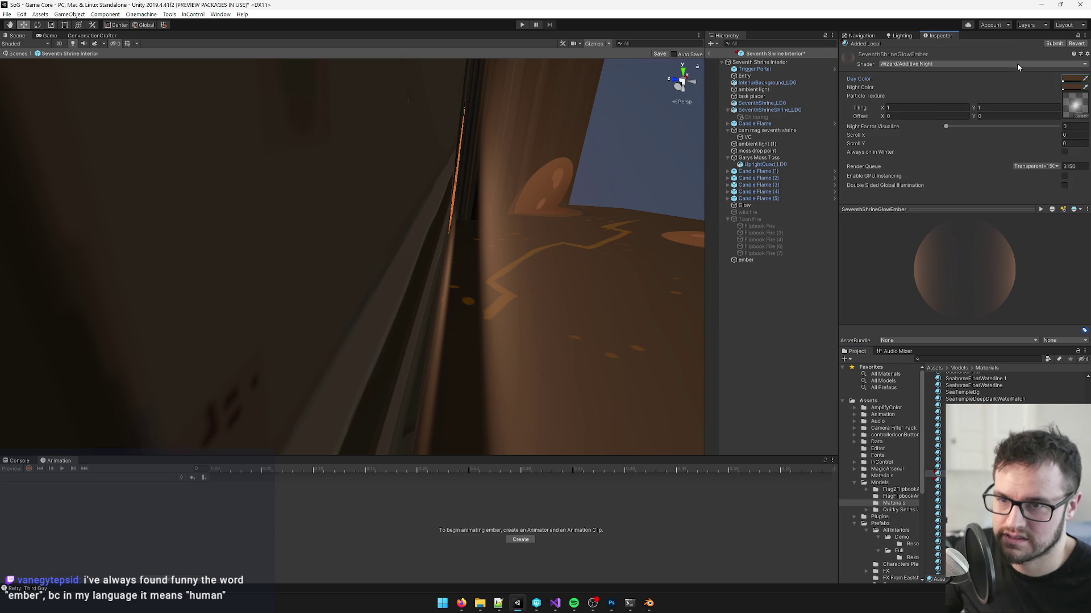
type("additive sur")
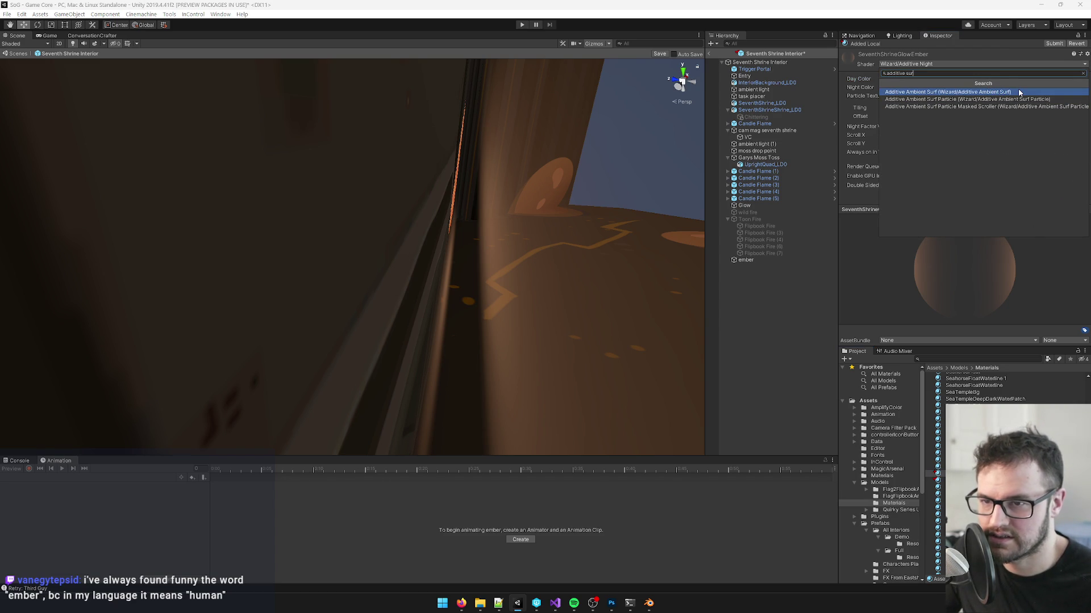
left_click(1019, 93)
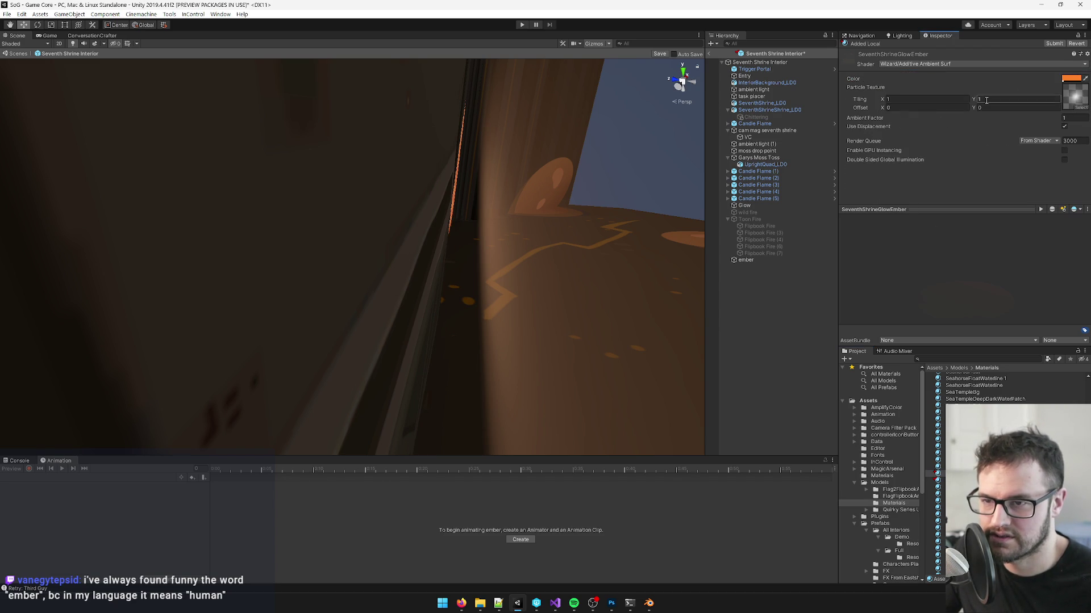
right_click(916, 57)
left_click(960, 116)
Step: Inspect the ember strip edge-on, then reselect and frame the ember
mouse_move(466, 216)
left_mouse_down()
mouse_move(355, 205)
mouse_move(448, 216)
left_mouse_up()
left_click(451, 238)
mouse_move(590, 215)
left_mouse_down()
mouse_move(489, 297)
mouse_move(455, 297)
mouse_move(486, 299)
mouse_move(451, 288)
left_mouse_up()
left_click(467, 305)
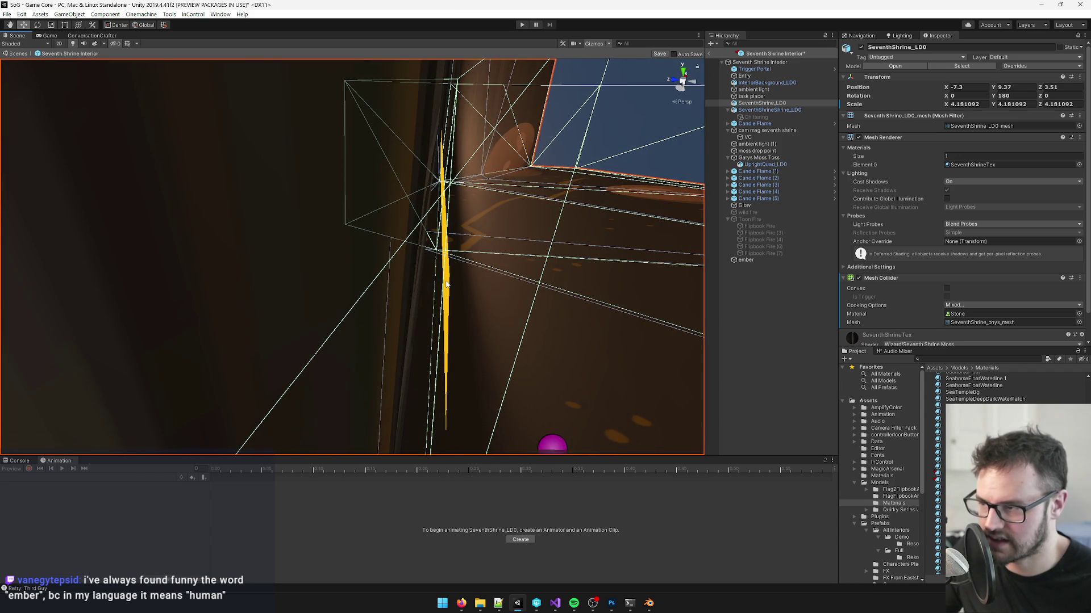
left_click(746, 259)
key("f")
mouse_move(499, 221)
left_mouse_down()
mouse_move(460, 213)
mouse_move(491, 217)
left_mouse_up()
Step: Reapply the Wizard/Additive Ambient Surf Particle shader to SeventhShrineGlowEmber
left_click(988, 157)
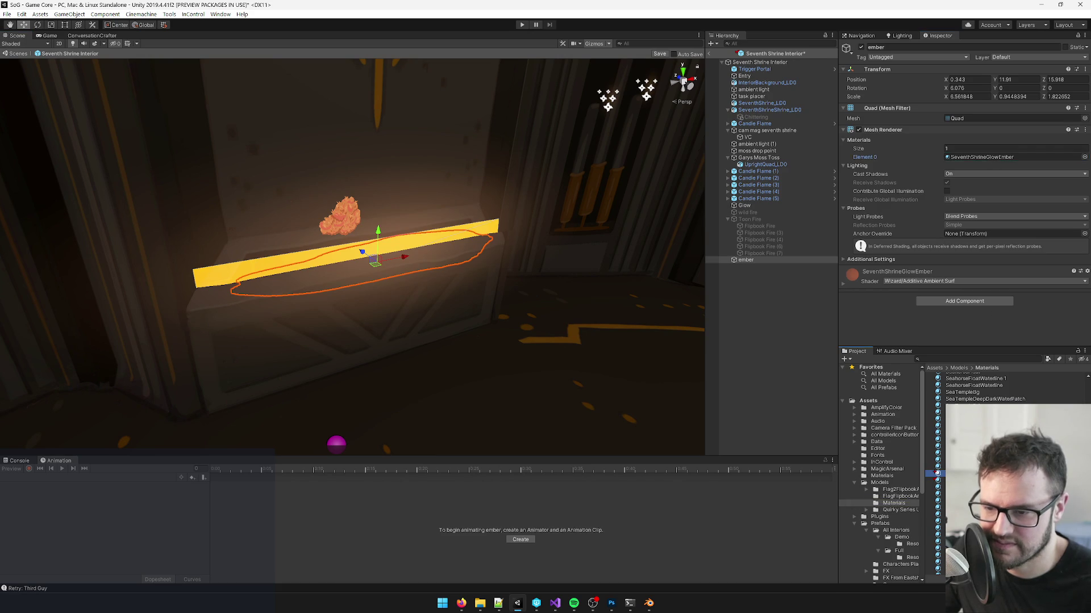
double_click(989, 156)
left_click(959, 64)
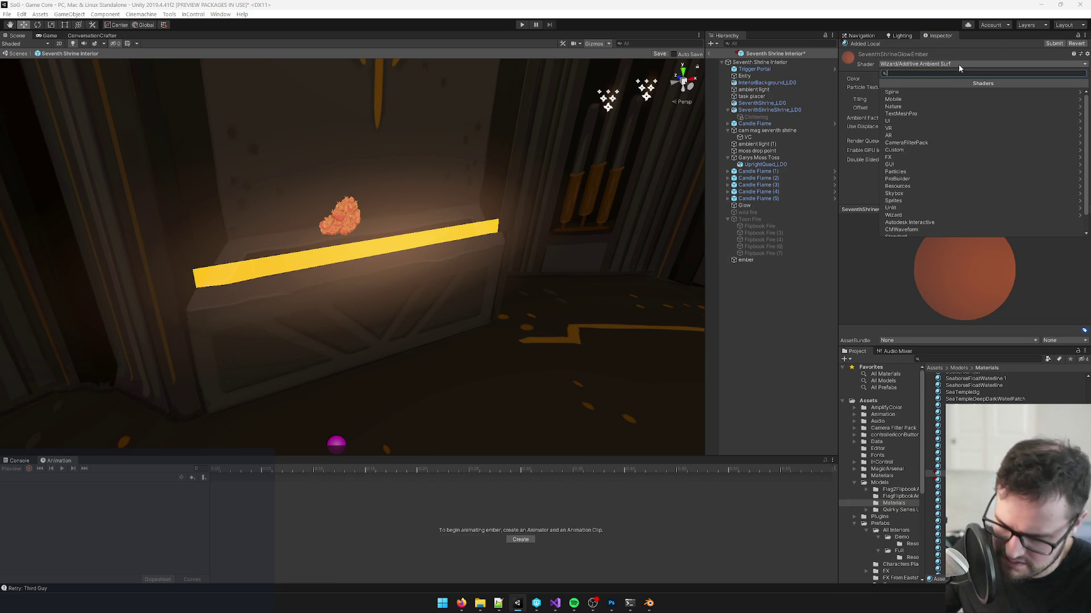
type("additi")
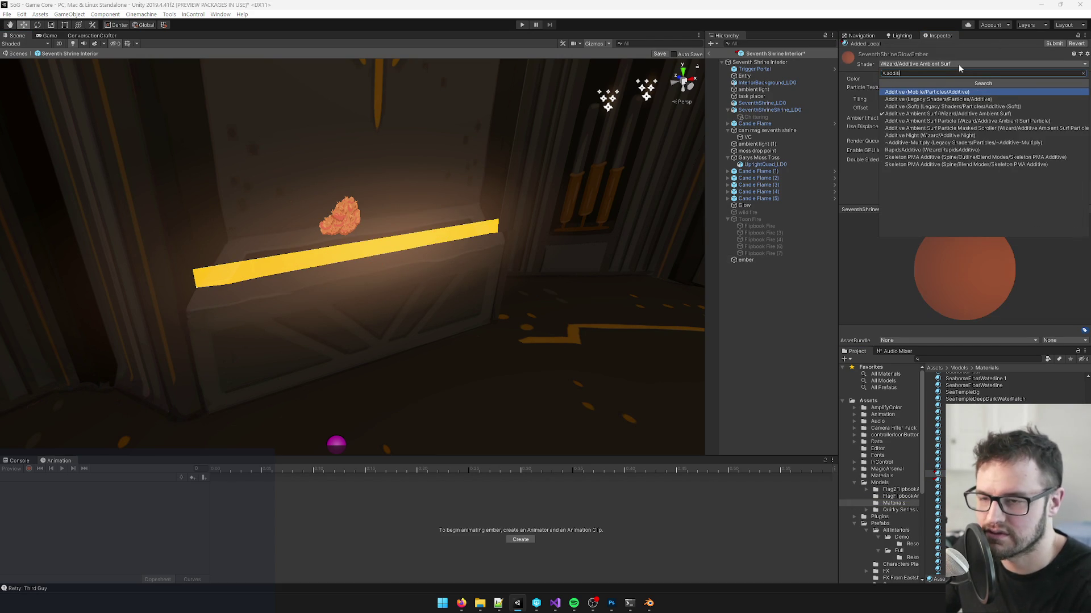
type("ve su")
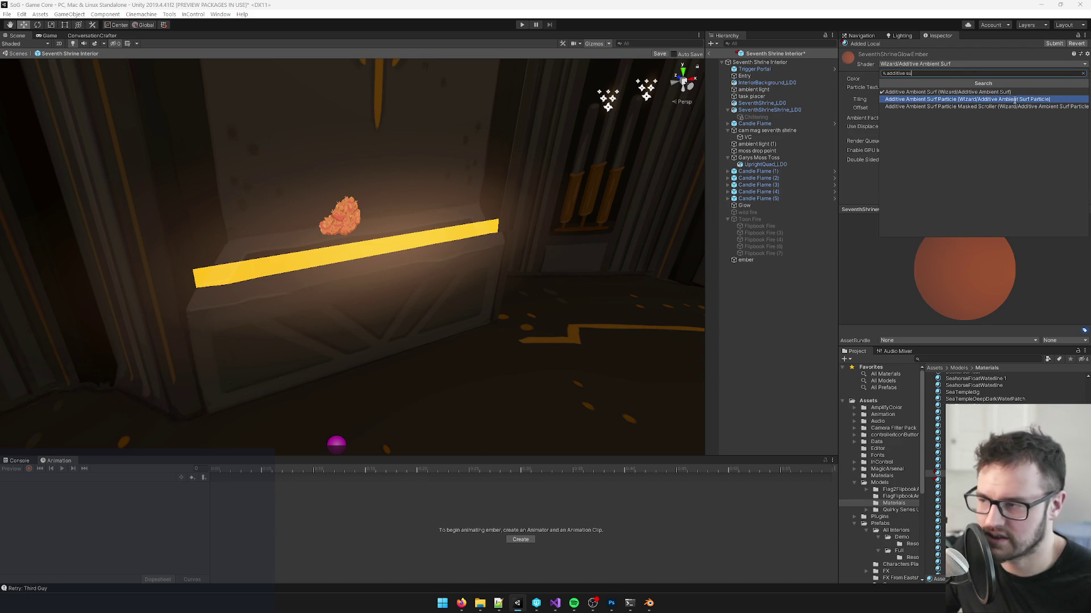
left_click(1014, 100)
left_click_drag(471, 170, 415, 162)
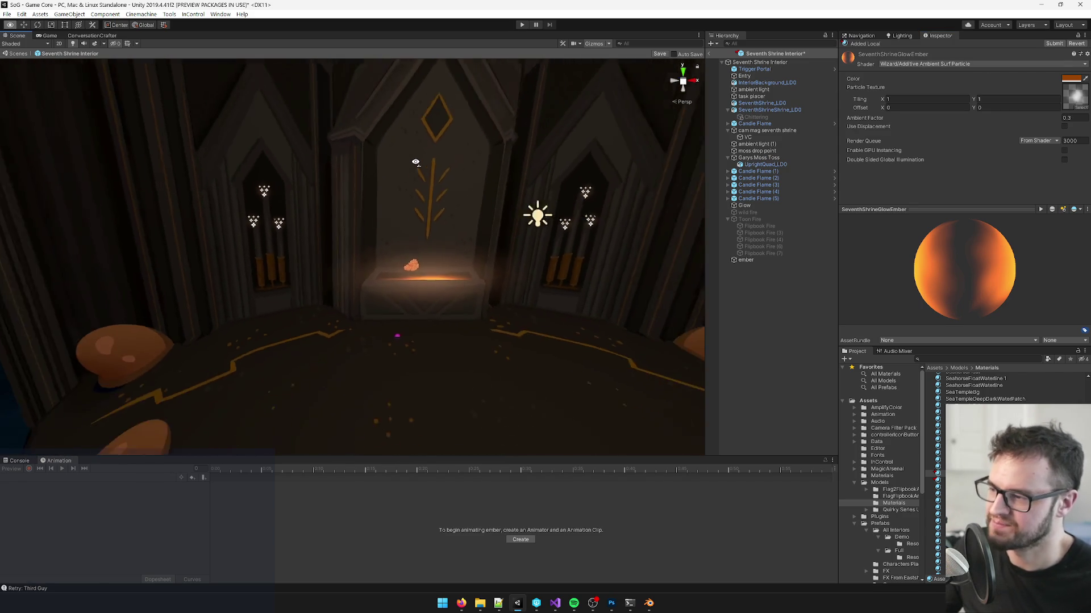
Step: Raise the ember strip slightly along Y so it sits just above the altar top
scroll(418, 163, "down", 5)
scroll(419, 165, "up", 10)
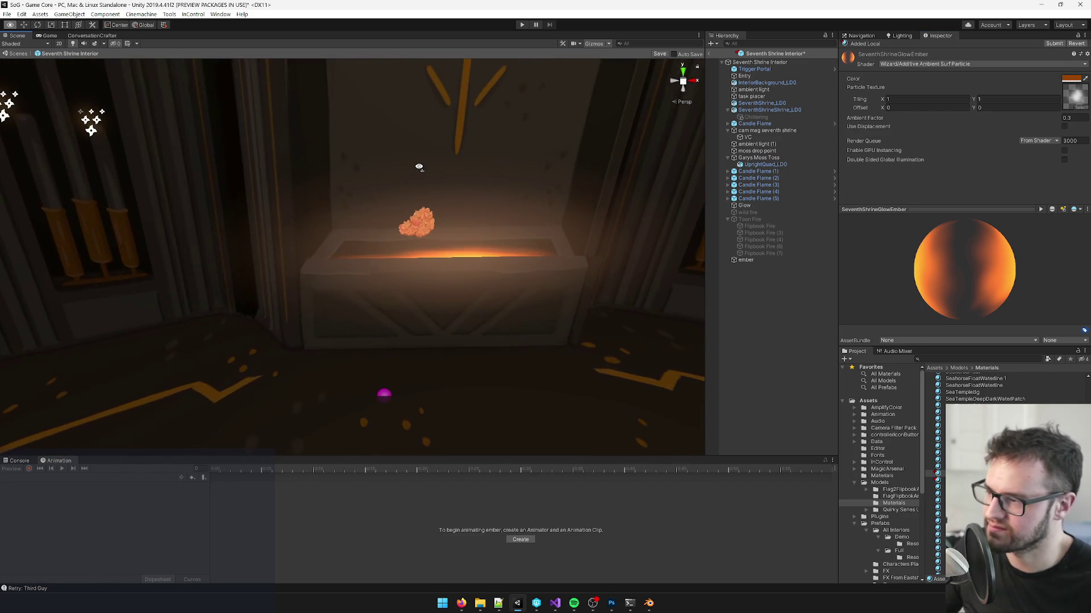
scroll(418, 166, "up", 3)
left_click(760, 253)
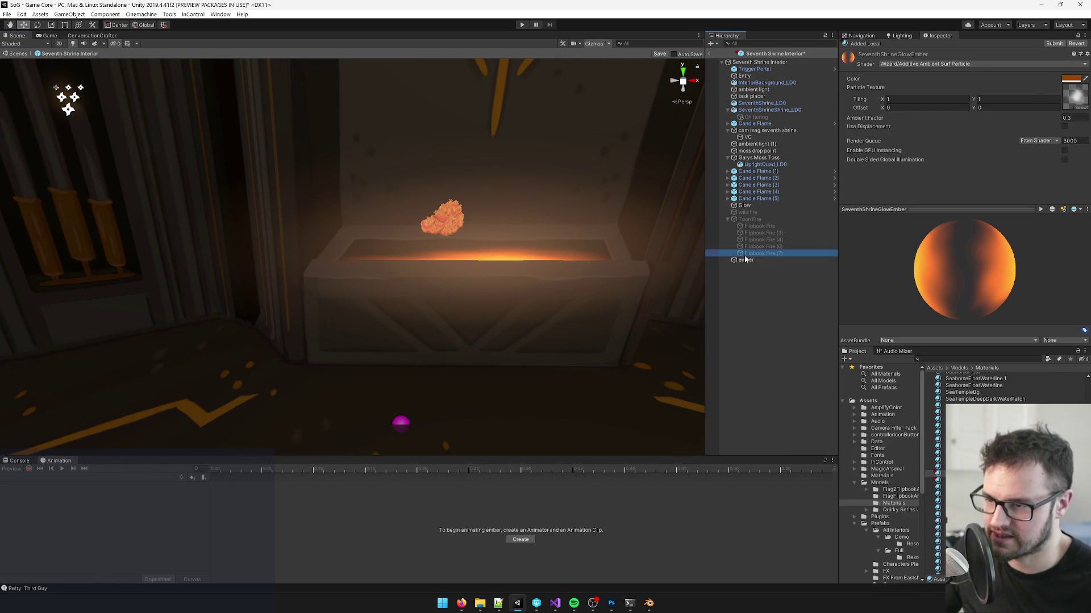
left_click(749, 261)
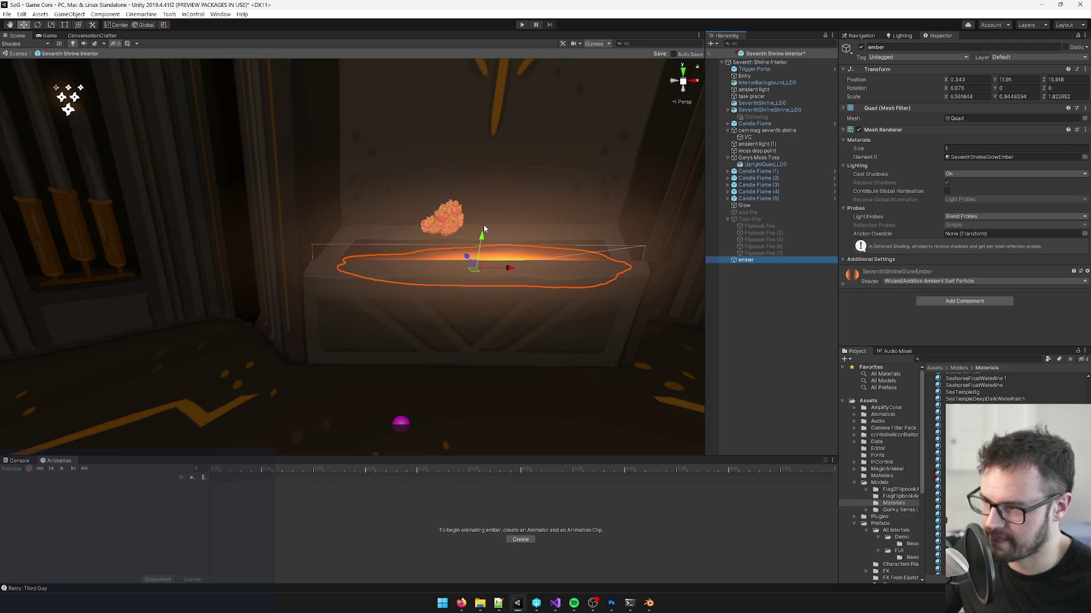
left_click_drag(482, 237, 482, 235)
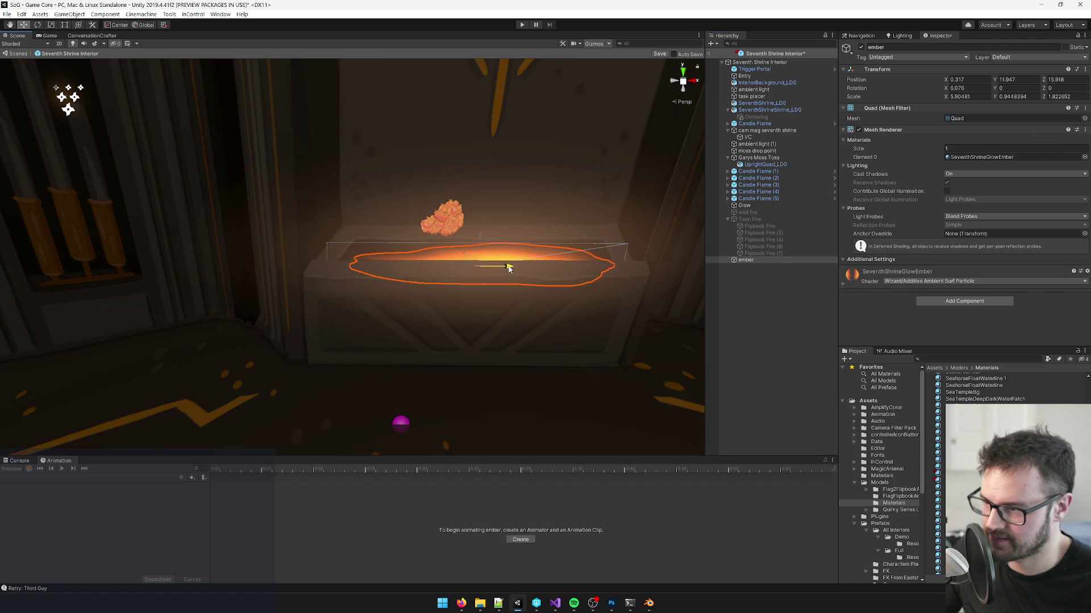
left_click_drag(483, 240, 482, 240)
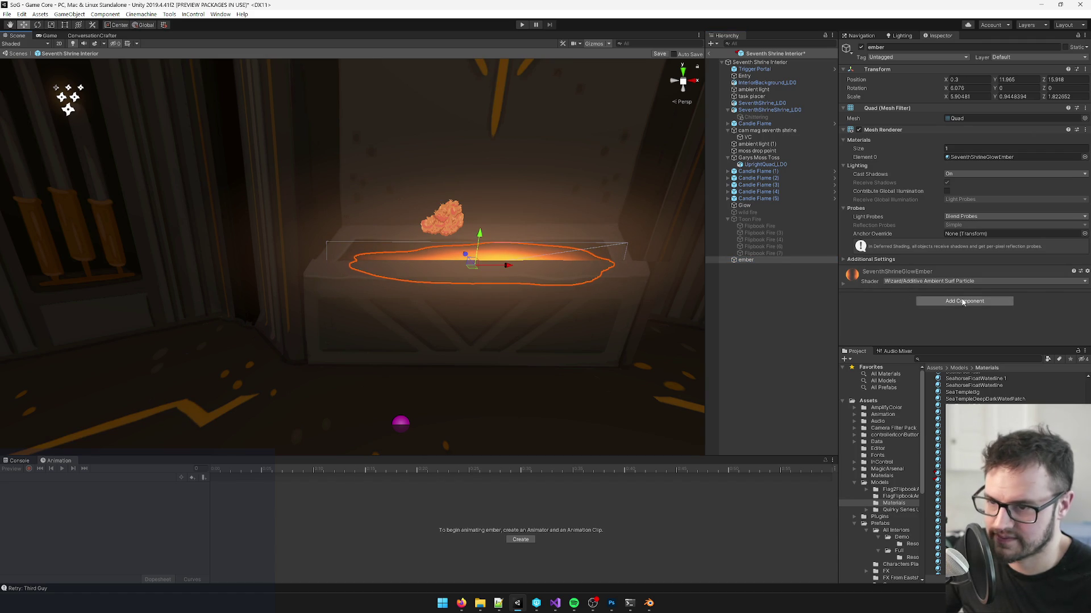
Step: Expand the ember's material properties, then deselect it and pull back to view the shrine
left_click(843, 284)
scroll(966, 250, "down", 3)
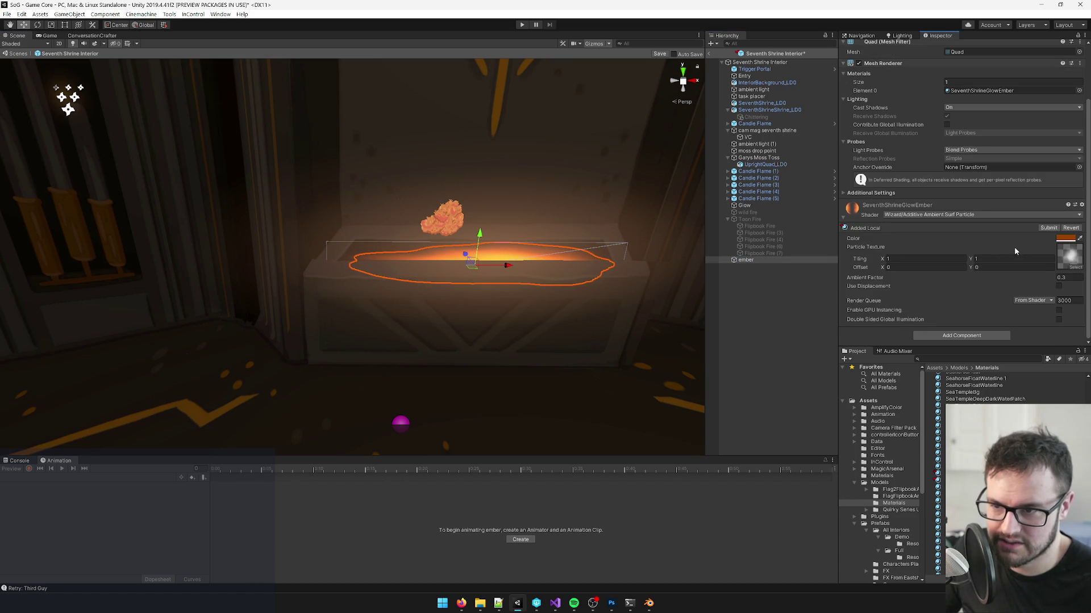
left_click_drag(536, 213, 536, 211)
left_click(796, 315)
mouse_move(426, 244)
left_mouse_down()
mouse_move(418, 258)
mouse_move(430, 243)
mouse_move(384, 176)
mouse_move(440, 219)
mouse_move(389, 267)
mouse_move(387, 284)
left_mouse_up()
Step: Activate the Toon Fire flames over the altar
left_click(750, 220)
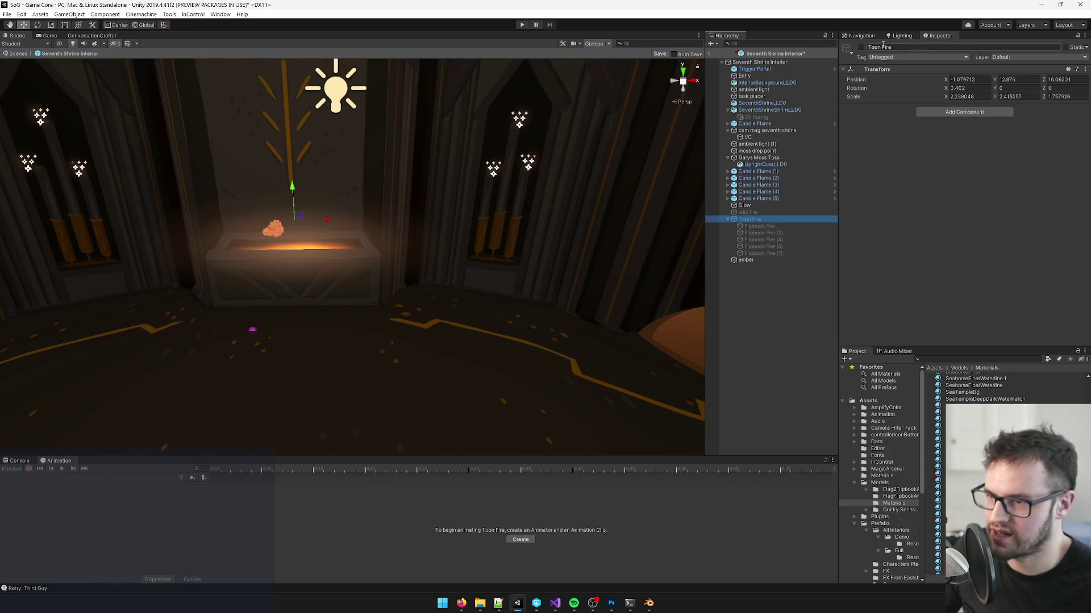
left_click(861, 47)
left_click_drag(467, 197, 469, 199)
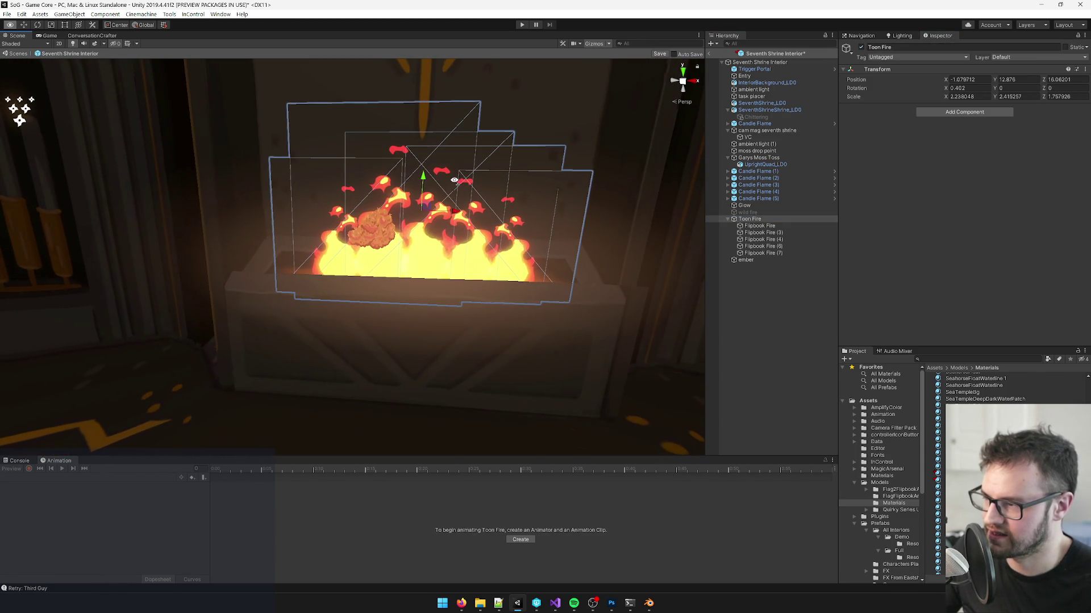
Step: Enlarge Flipbook Fire (6) and raise it
left_click(761, 239)
left_click(768, 247)
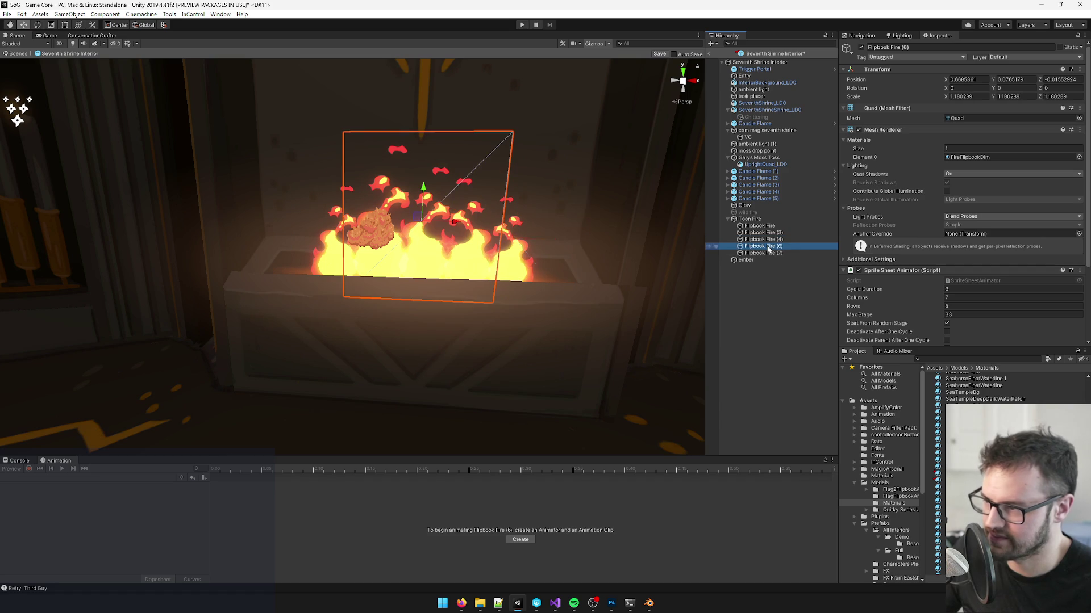
left_click_drag(430, 227, 427, 179)
key("r")
key("w")
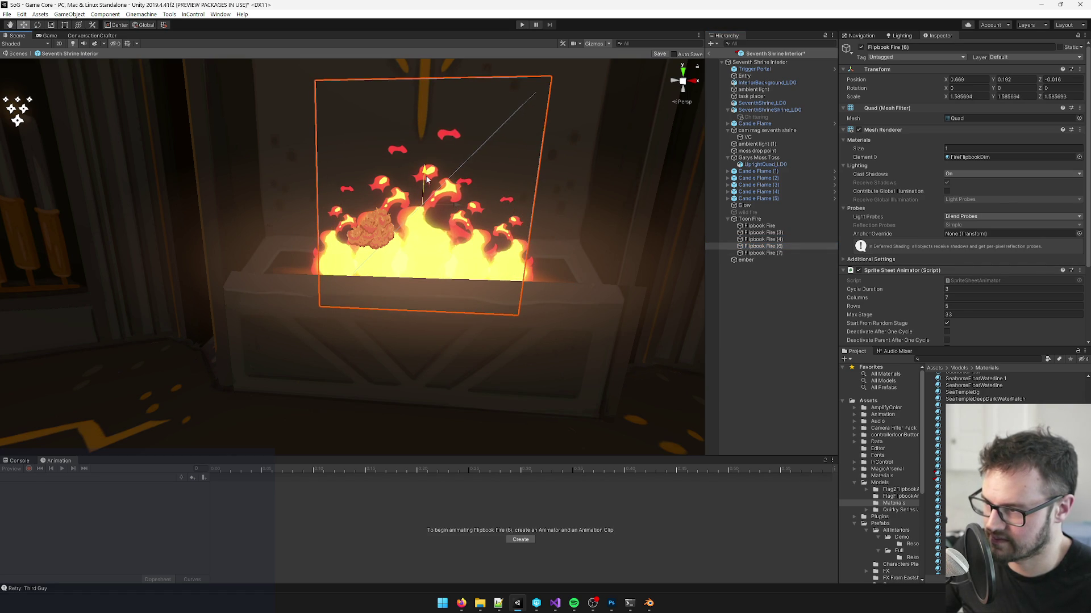
scroll(454, 188, "down", 5)
scroll(511, 193, "up", 3)
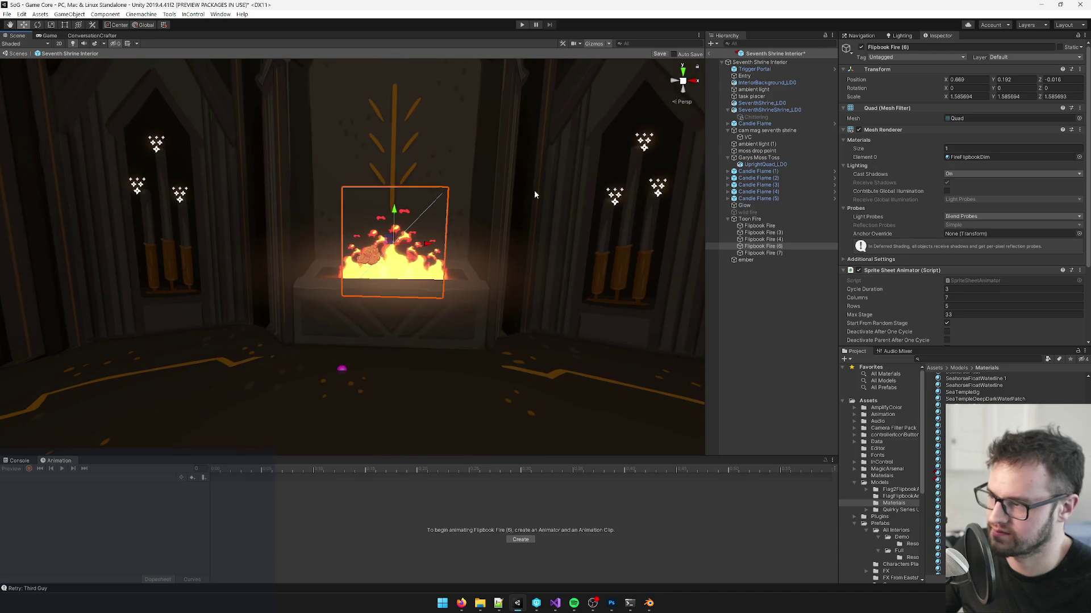
Step: Shift Flipbook Fire (4) right to X 1.379 and check Flipbook Fire (7)
left_click(769, 252)
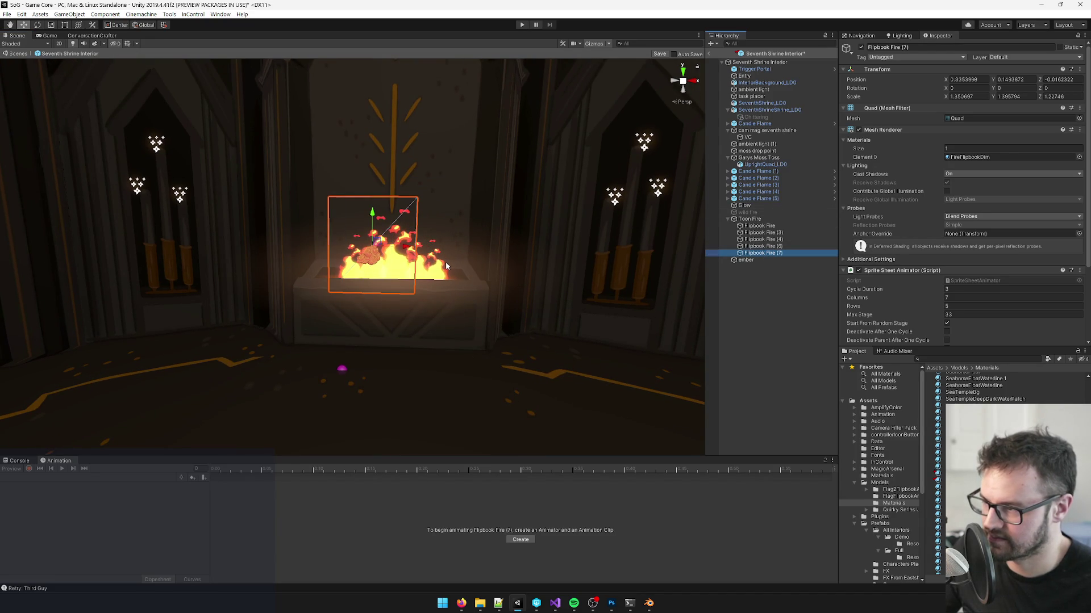
left_click(769, 240)
left_click_drag(466, 265, 475, 263)
left_click(763, 254)
scroll(443, 266, "down", 5)
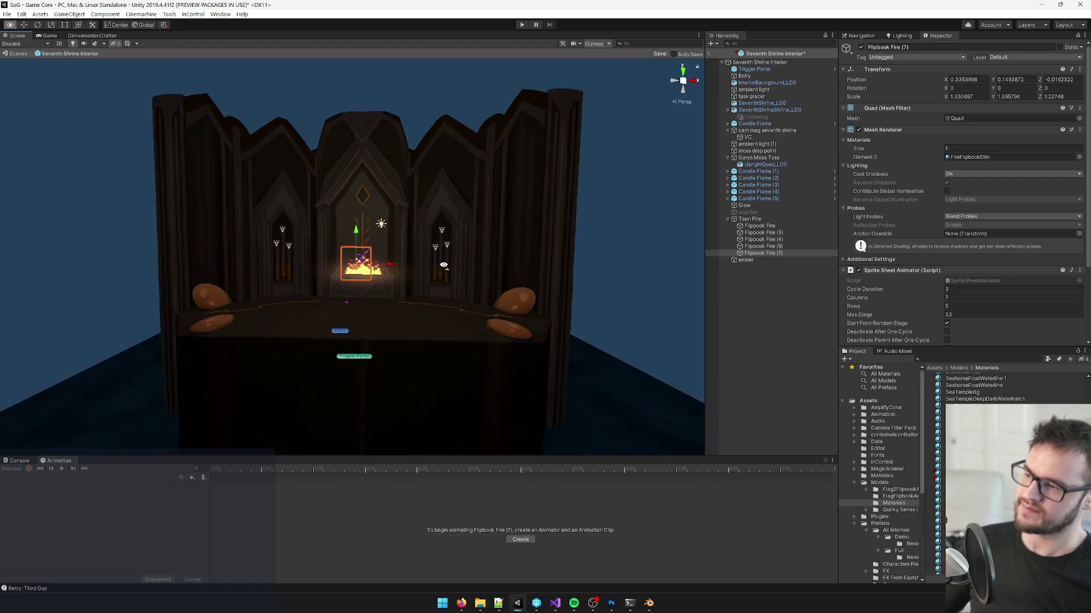
scroll(444, 265, "up", 10)
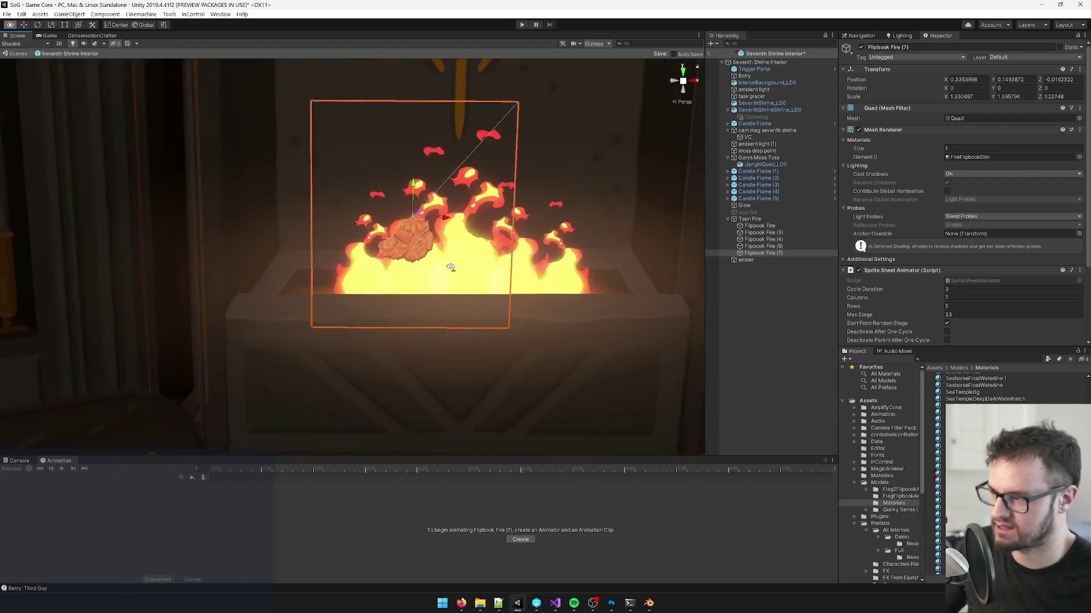
scroll(450, 267, "down", 3)
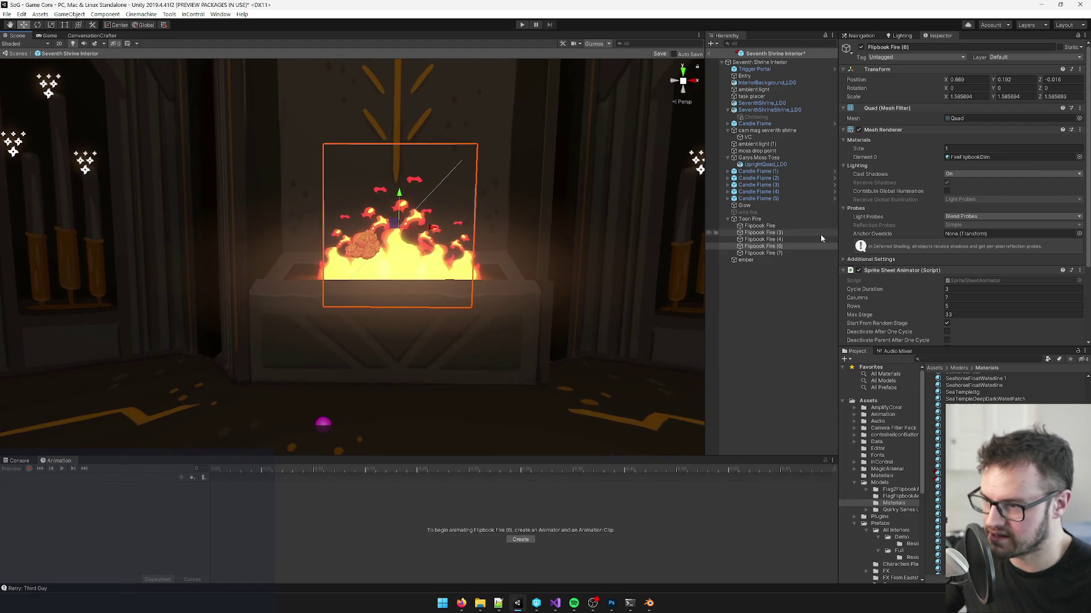
left_click(783, 253)
left_click(379, 239)
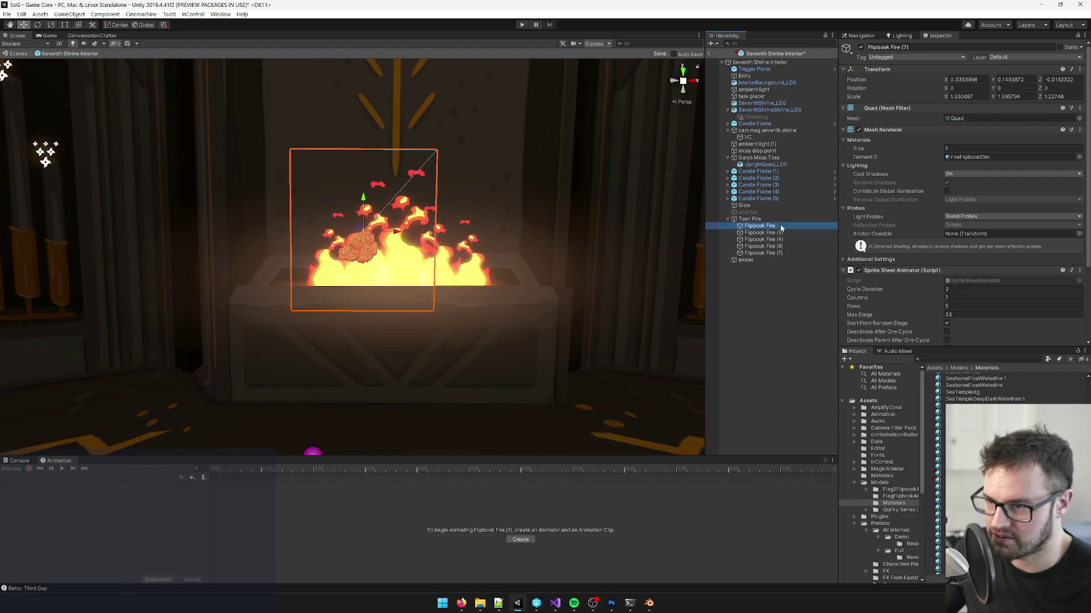
key("e")
mouse_move(313, 224)
left_mouse_down()
mouse_move(302, 231)
mouse_move(352, 248)
left_mouse_up()
key("w")
scroll(352, 248, "down", 5)
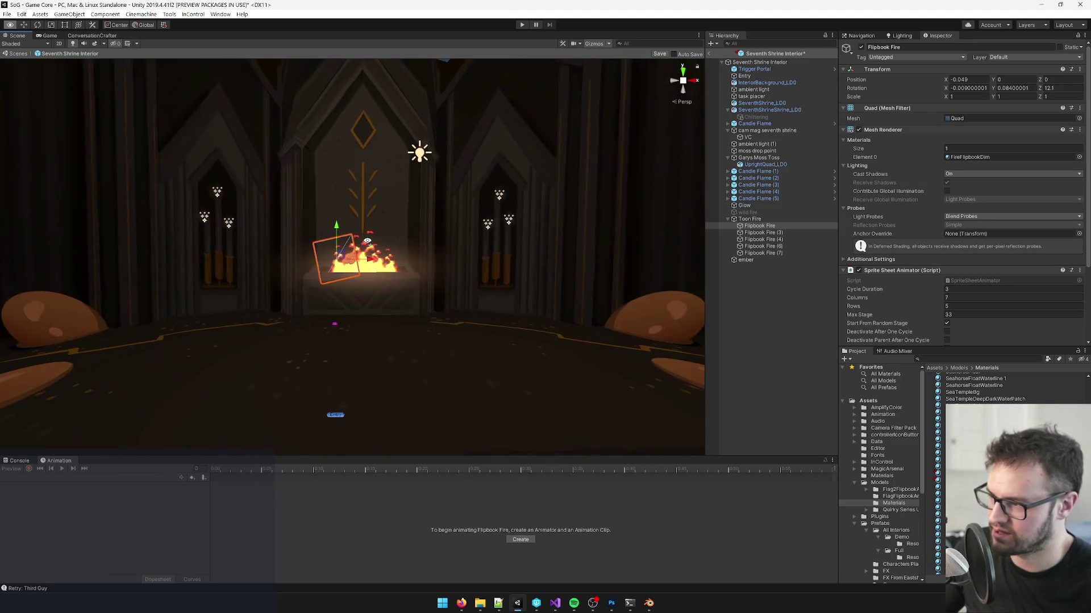
scroll(368, 241, "up", 2)
scroll(368, 242, "up", 1)
scroll(368, 241, "down", 2)
scroll(367, 243, "up", 4)
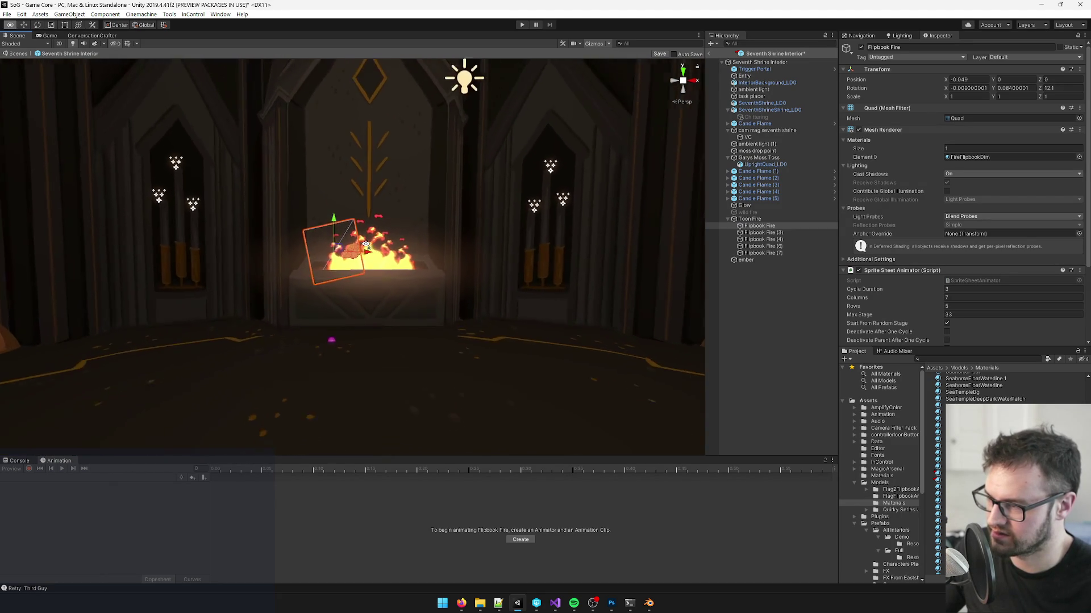
left_click_drag(366, 244, 370, 247)
key("ctrl+z")
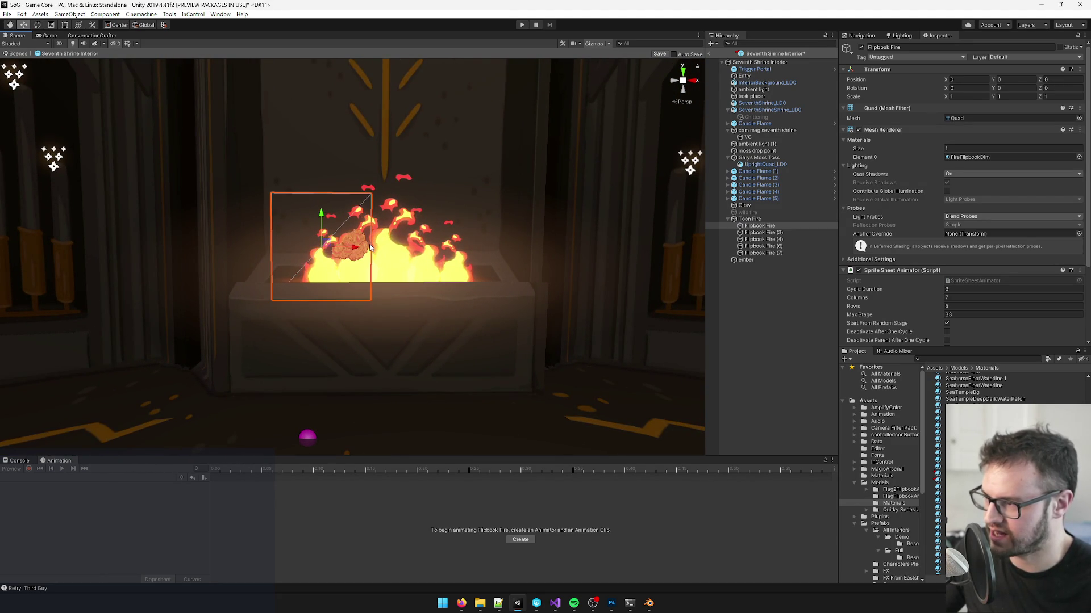
left_click(750, 219)
left_click_drag(386, 296, 389, 330)
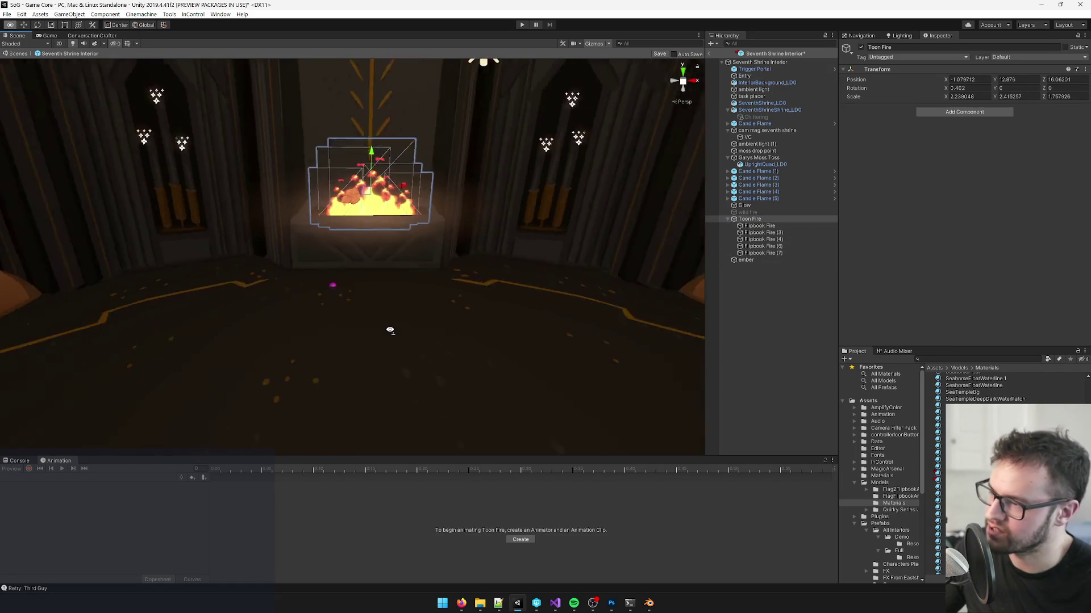
scroll(390, 330, "down", 5)
left_click(365, 215)
left_click_drag(427, 262, 441, 233)
scroll(440, 233, "up", 3)
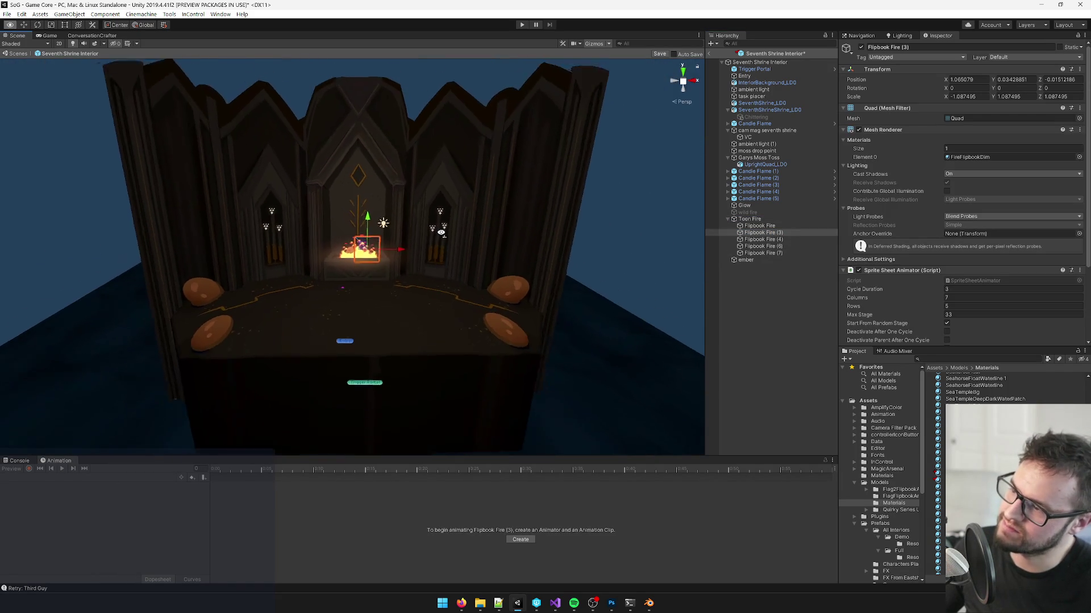
scroll(441, 233, "up", 8)
left_click(750, 219)
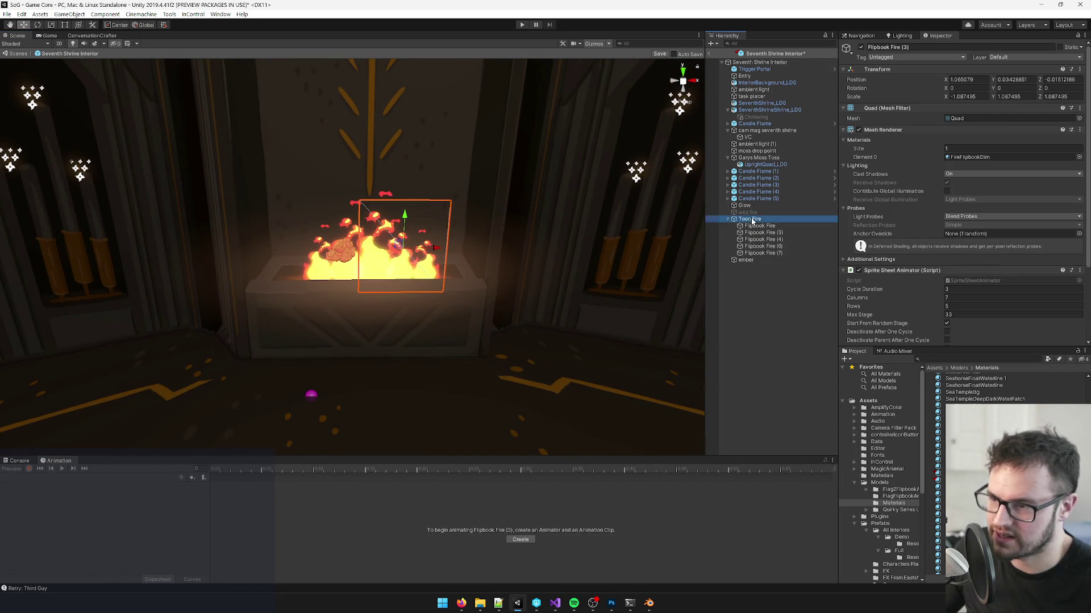
key("f")
left_click(760, 226)
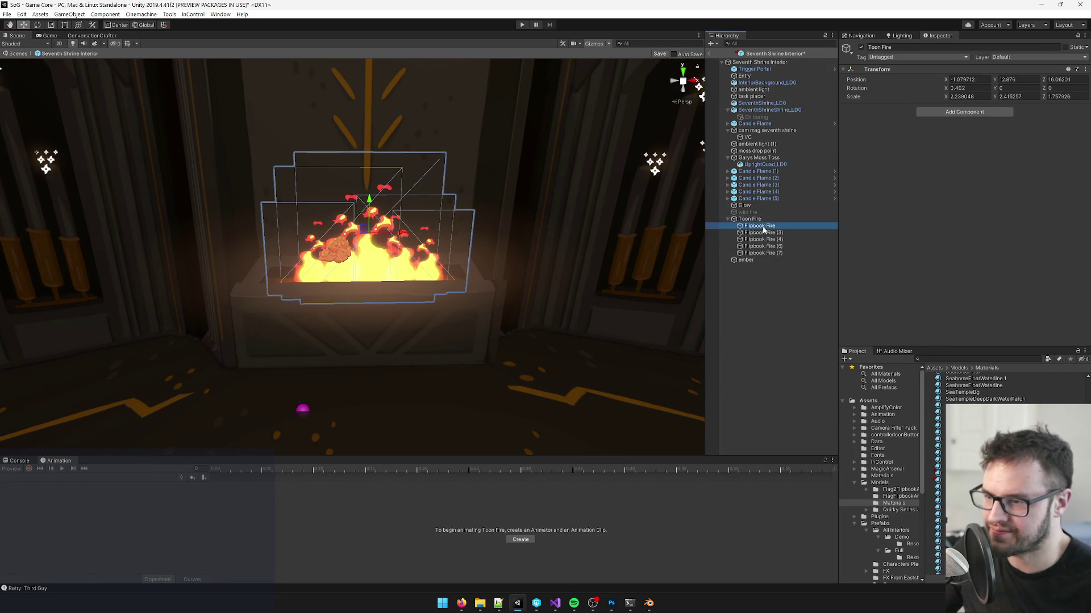
left_click(765, 253, "shift")
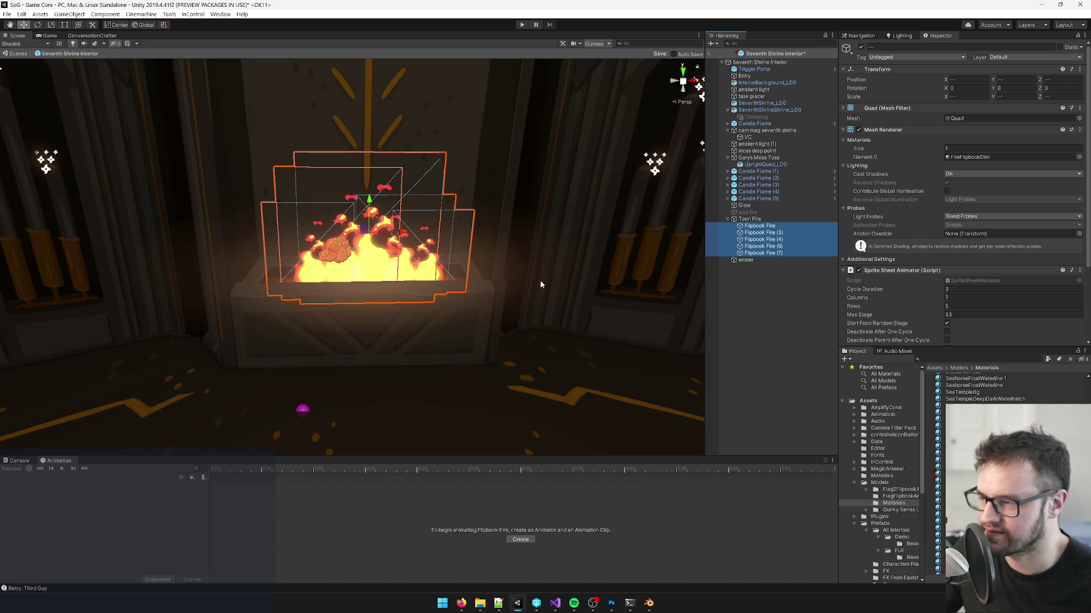
key("f")
left_click(750, 219)
mouse_move(397, 256)
left_mouse_down()
mouse_move(439, 261)
mouse_move(384, 268)
mouse_move(449, 285)
left_mouse_up()
scroll(384, 267, "down", 3)
Step: Add an Audio Source to the ember with its Output set to Interior Ambient (Main)
left_click(746, 259)
scroll(933, 226, "down", 3)
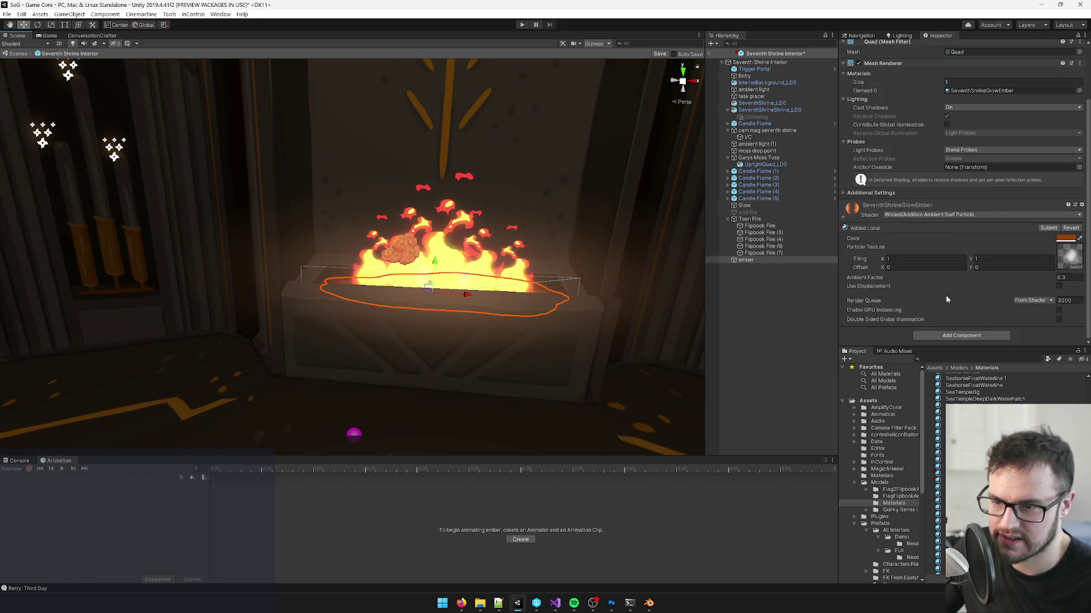
left_click(955, 339)
type("au")
type(" s")
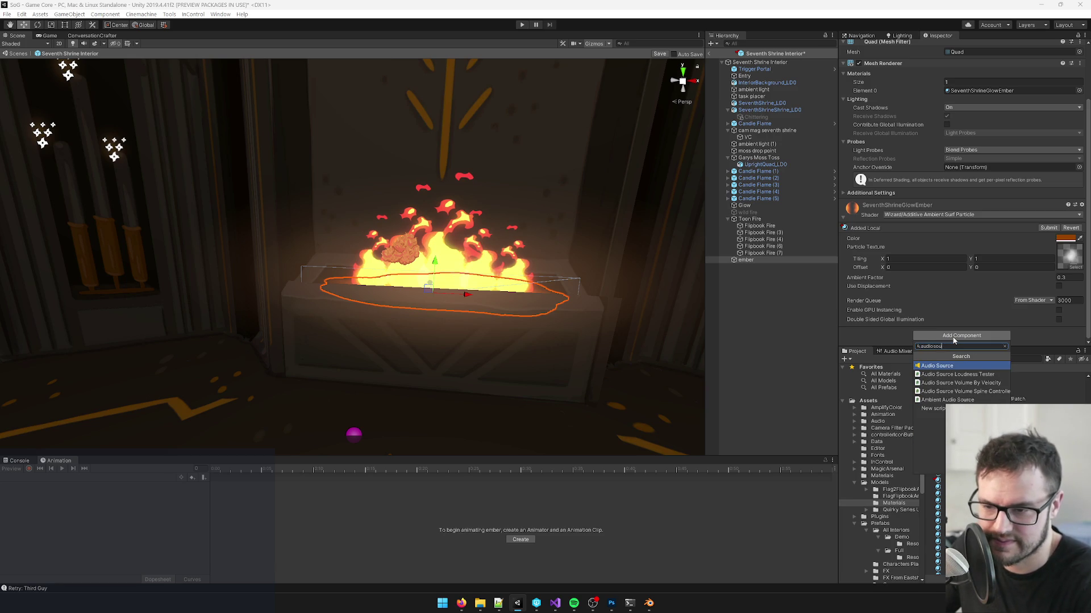
key("Return")
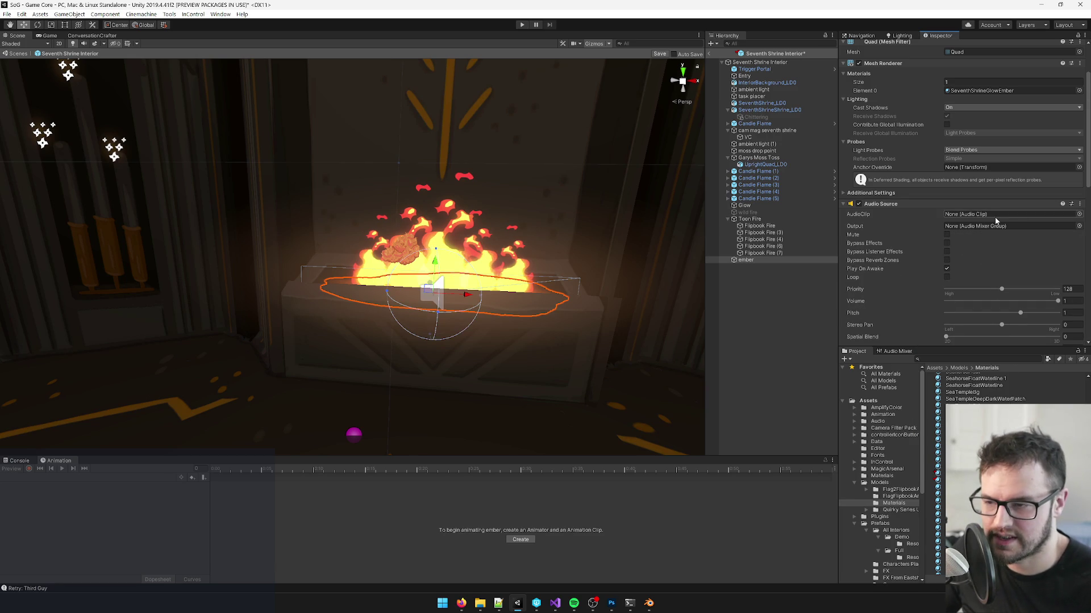
left_click(1078, 226)
type("interio")
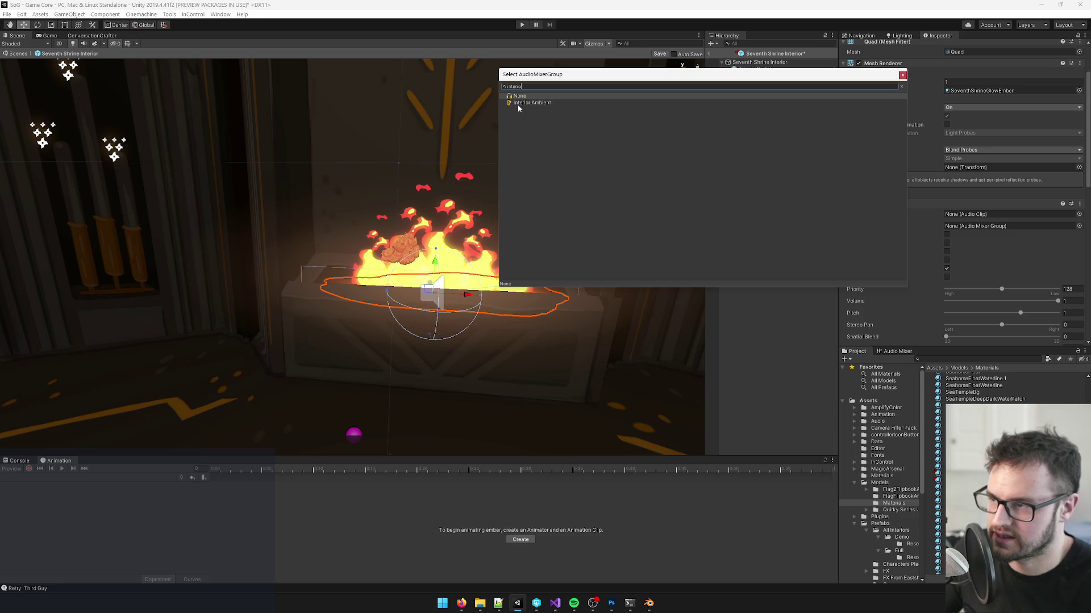
double_click(519, 103)
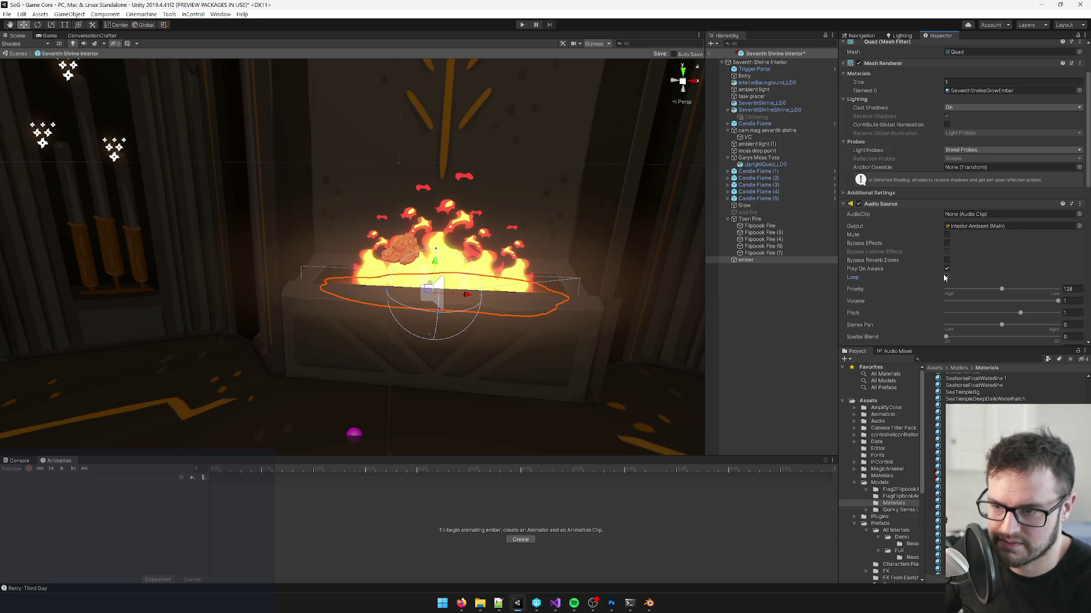
Step: Set the ember audio's Spread to 180 and Volume Rolloff to Linear Rolloff
scroll(994, 267, "down", 3)
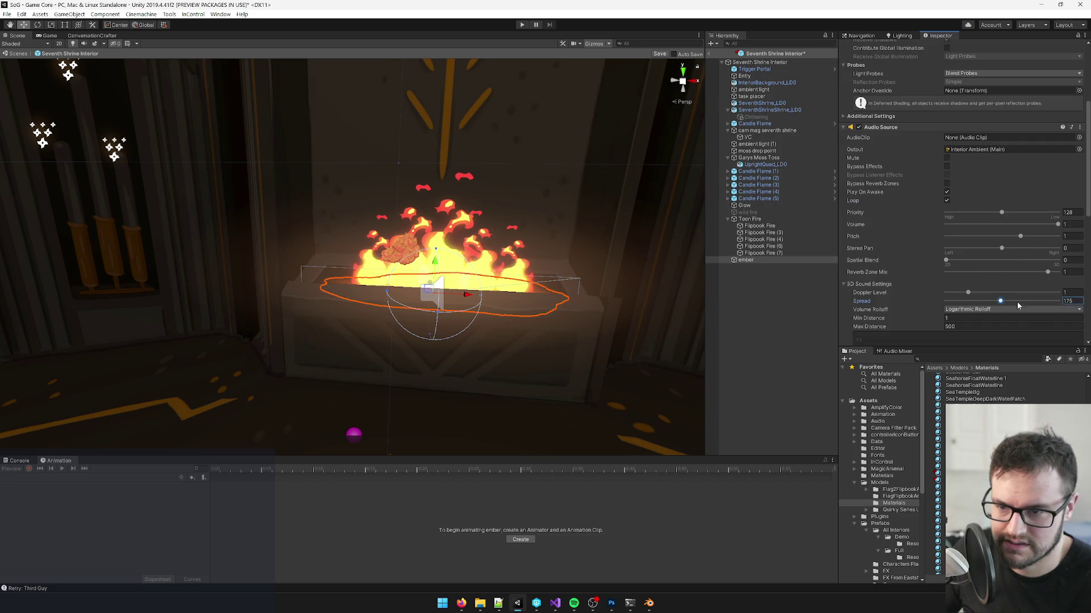
type("180")
key("Return")
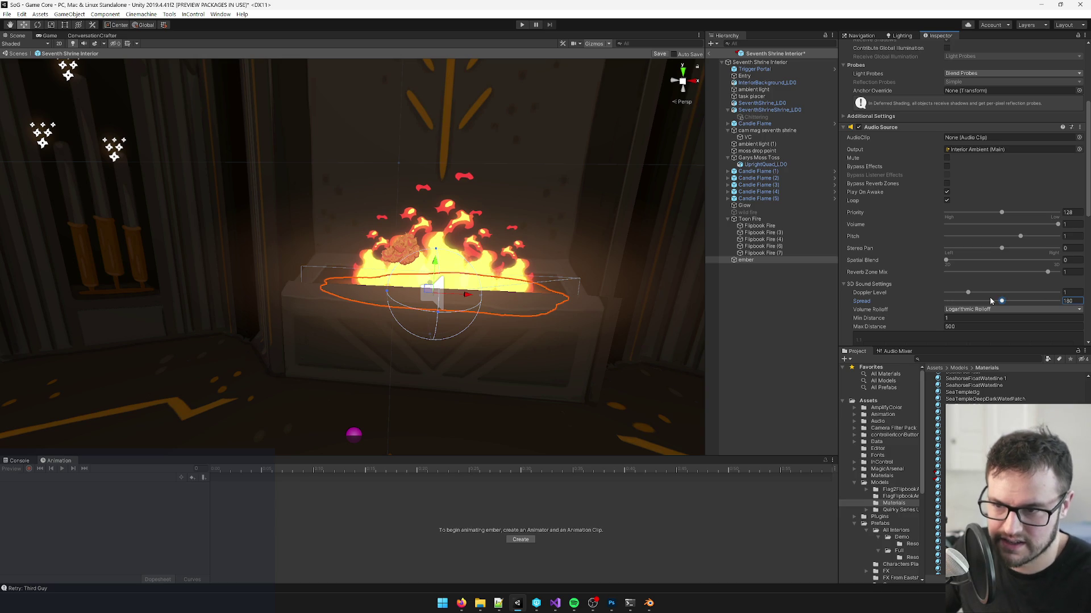
scroll(475, 290, "down", 10)
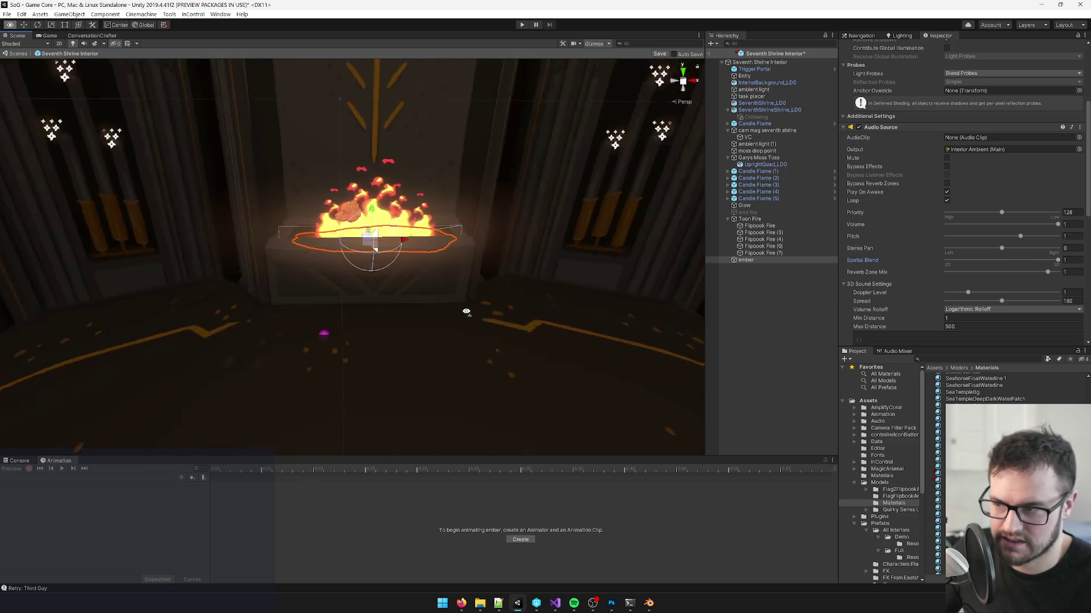
left_click(993, 329)
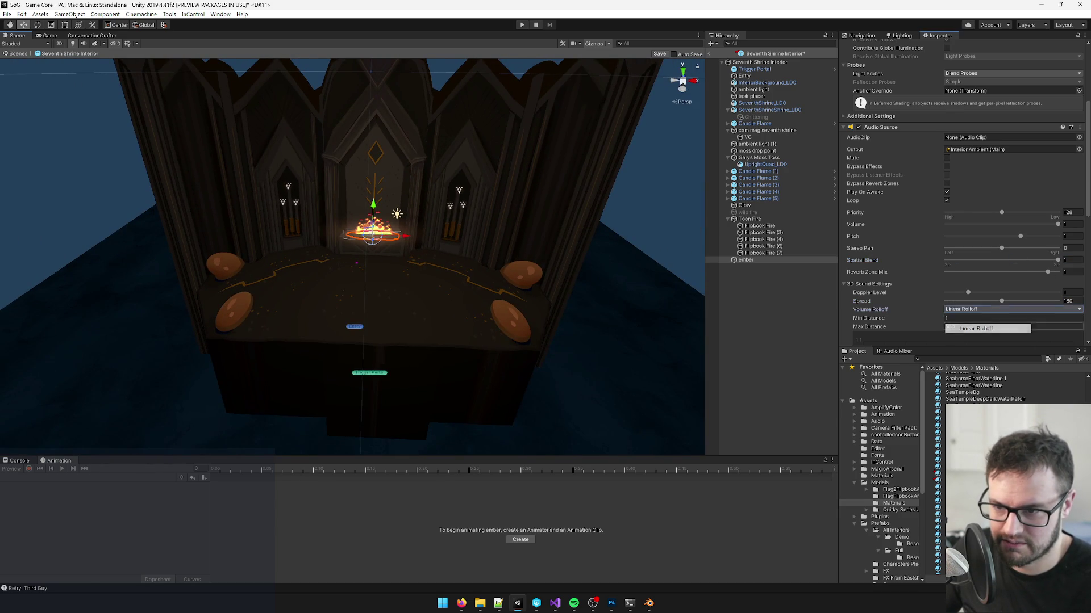
scroll(971, 273, "down", 3)
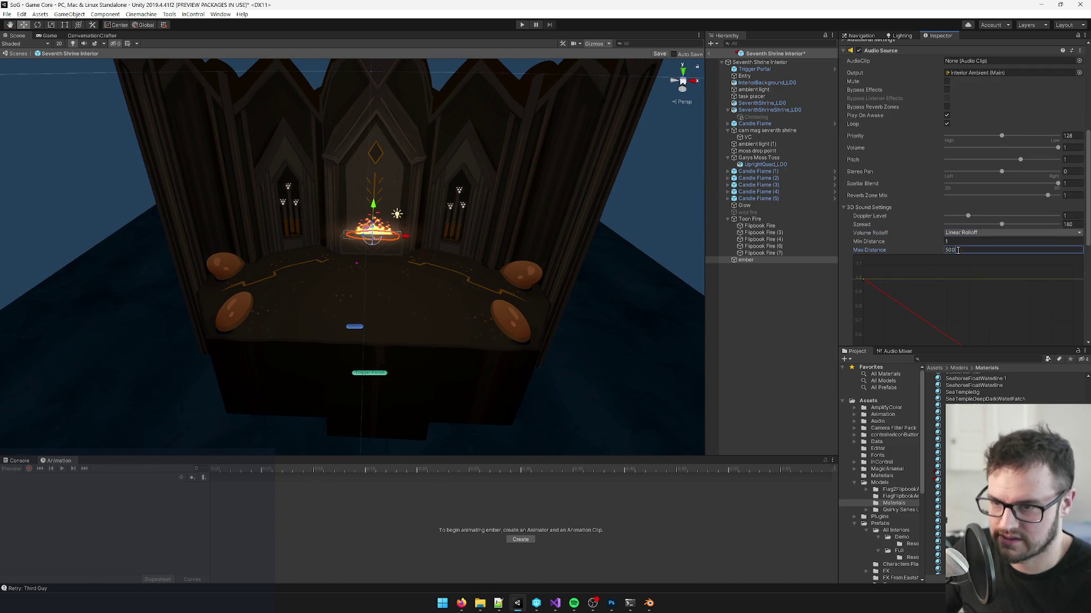
Step: Set the rolloff Min Distance to 6 and Max Distance to 30
type("10")
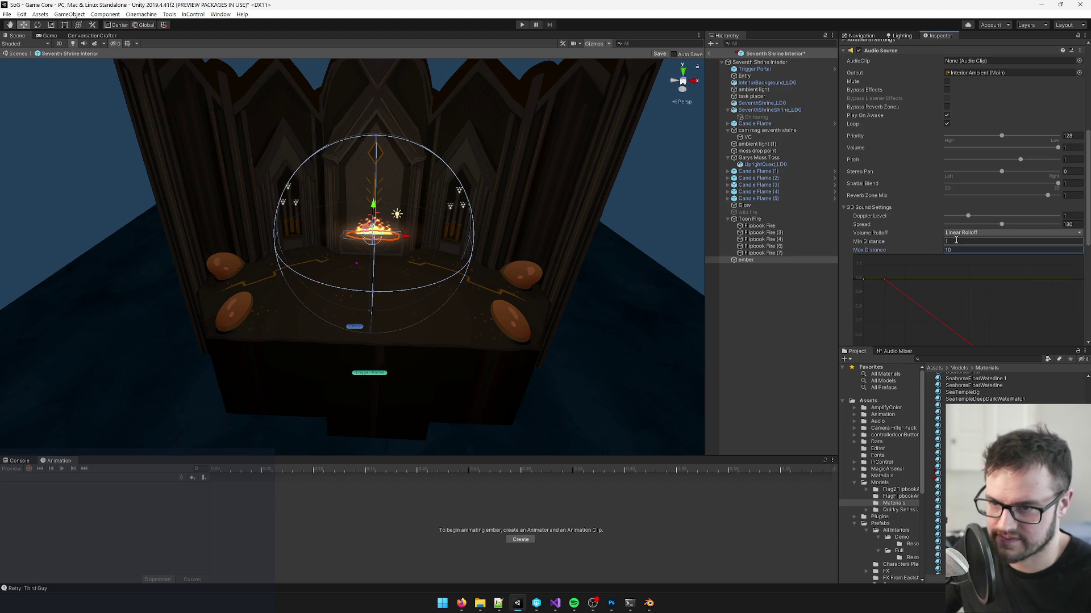
type("3")
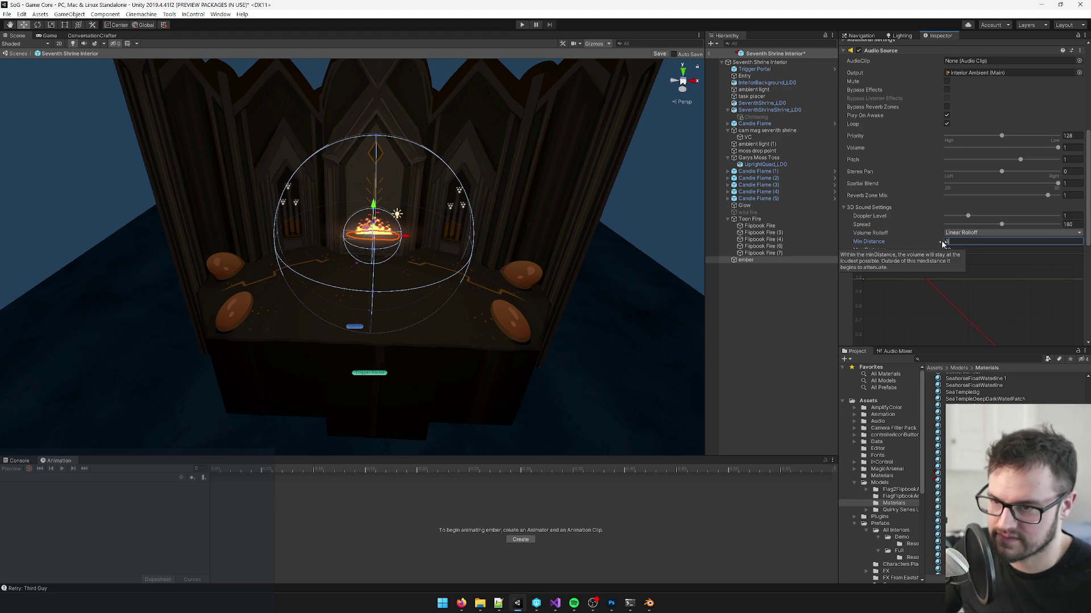
type("5")
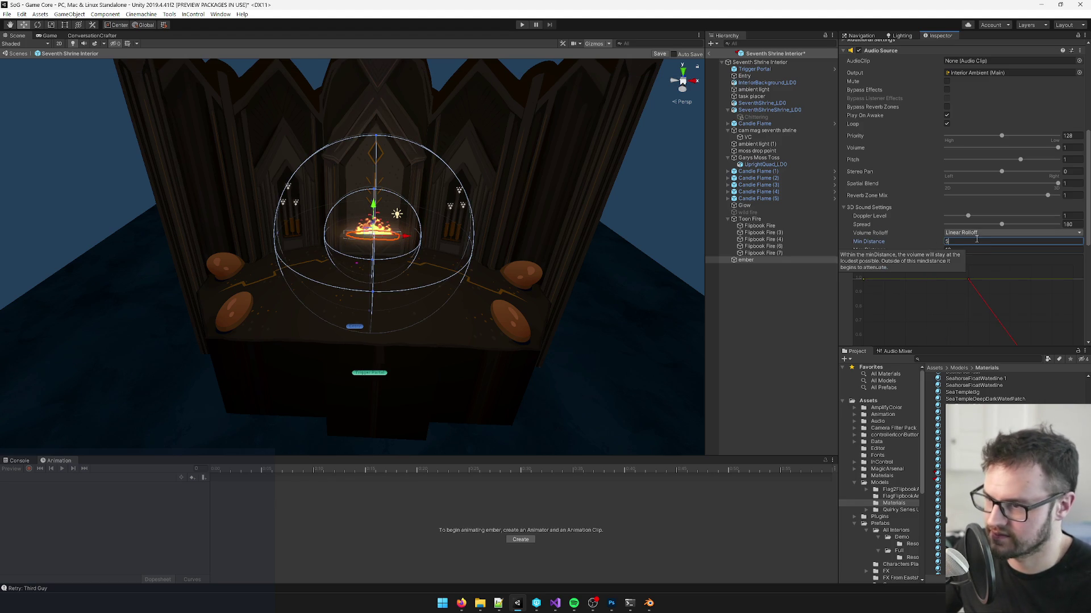
type("7")
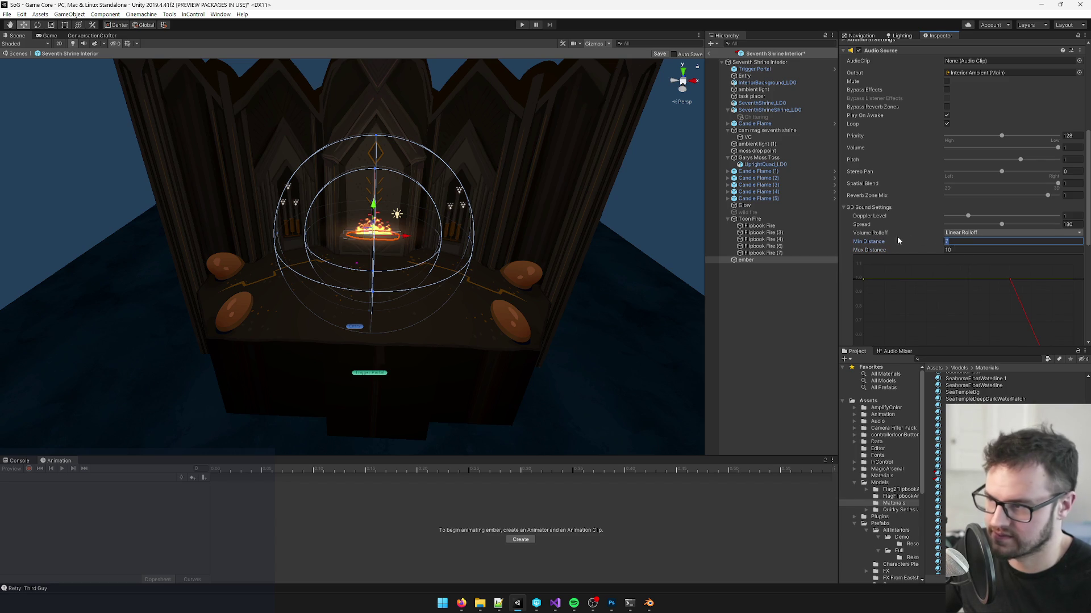
left_click(956, 249)
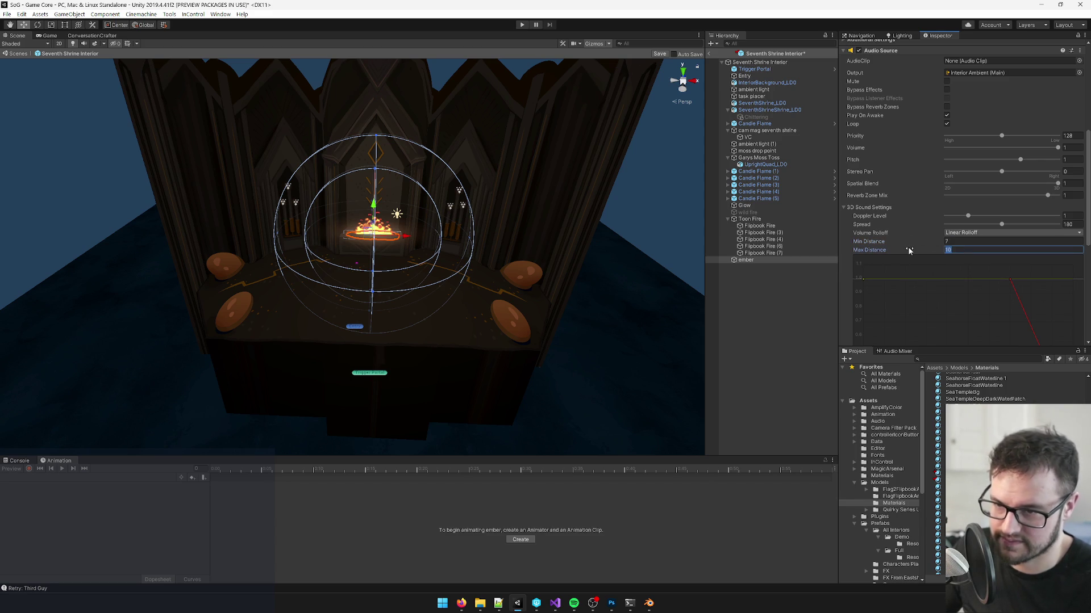
type("1525")
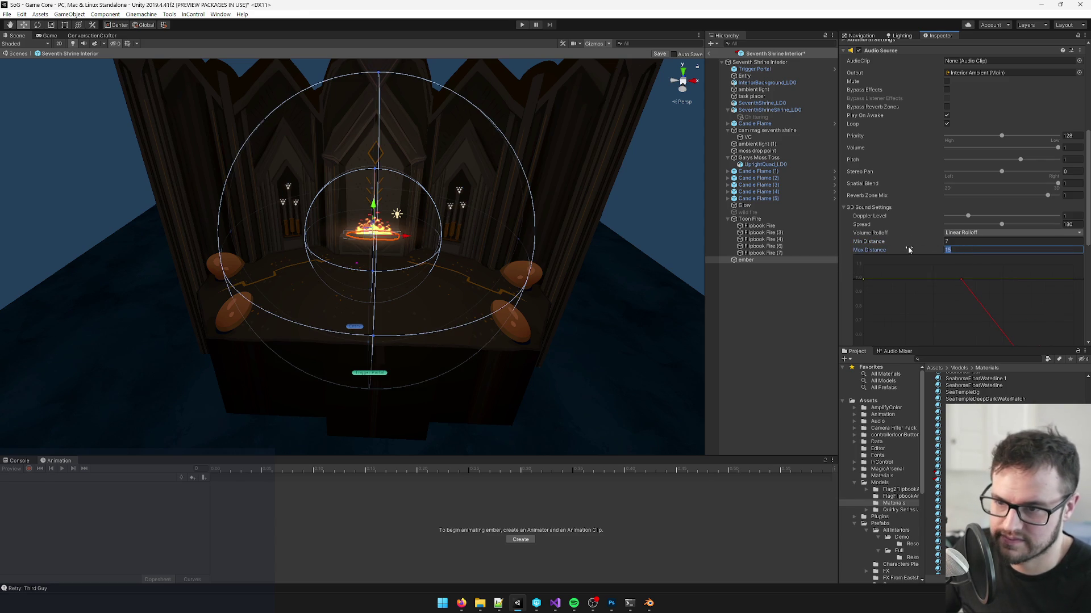
left_click_drag(368, 306, 267, 392)
left_click_drag(862, 245, 869, 245)
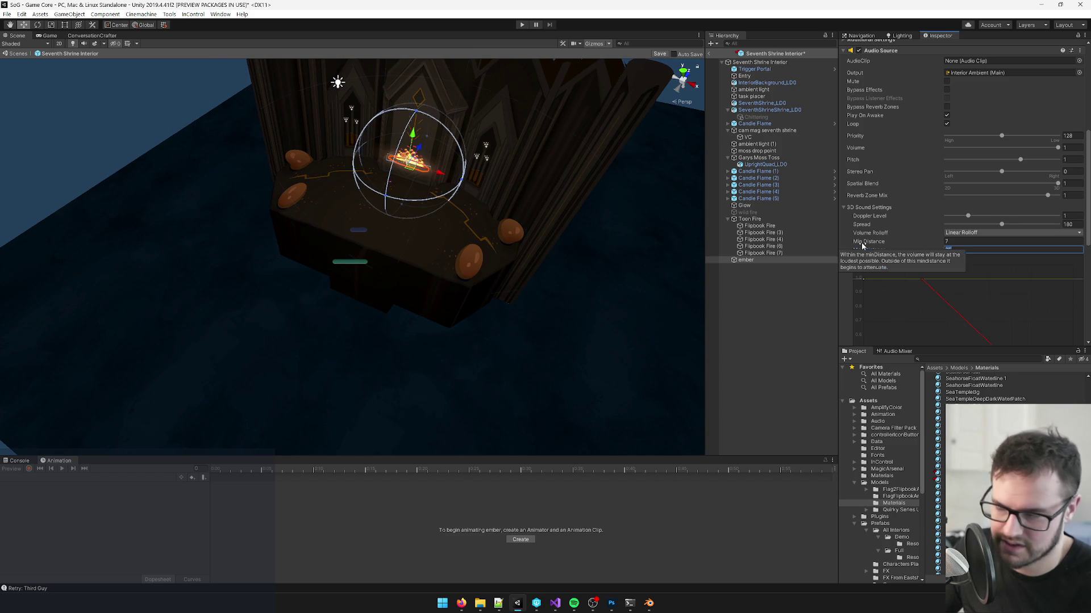
mouse_move(599, 268)
left_mouse_down()
mouse_move(365, 255)
mouse_move(344, 249)
mouse_move(433, 227)
mouse_move(310, 206)
left_mouse_up()
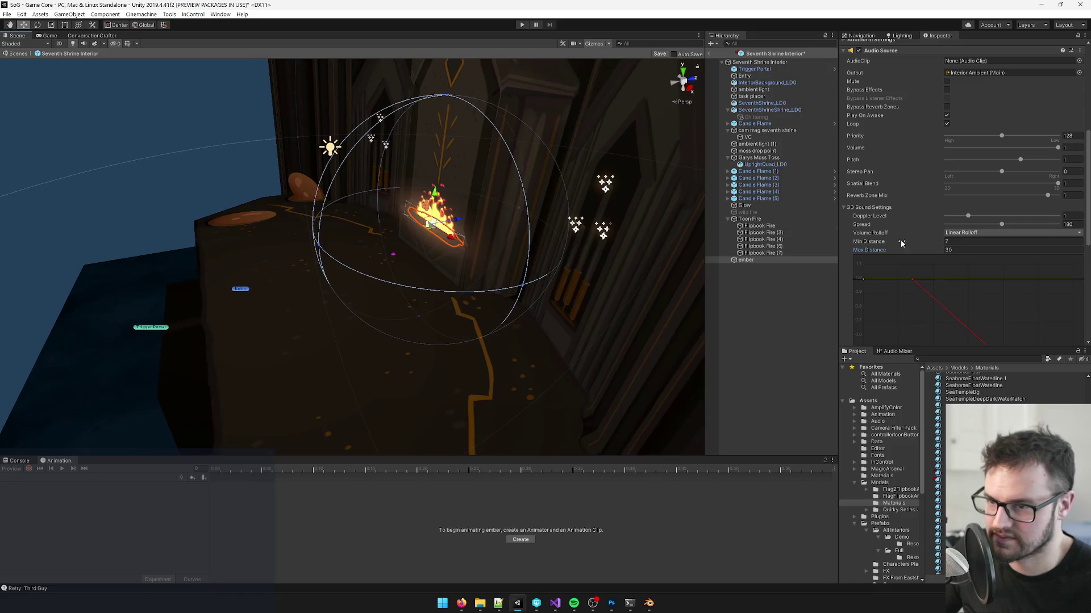
left_click_drag(895, 240, 892, 241)
left_click_drag(440, 255, 397, 253)
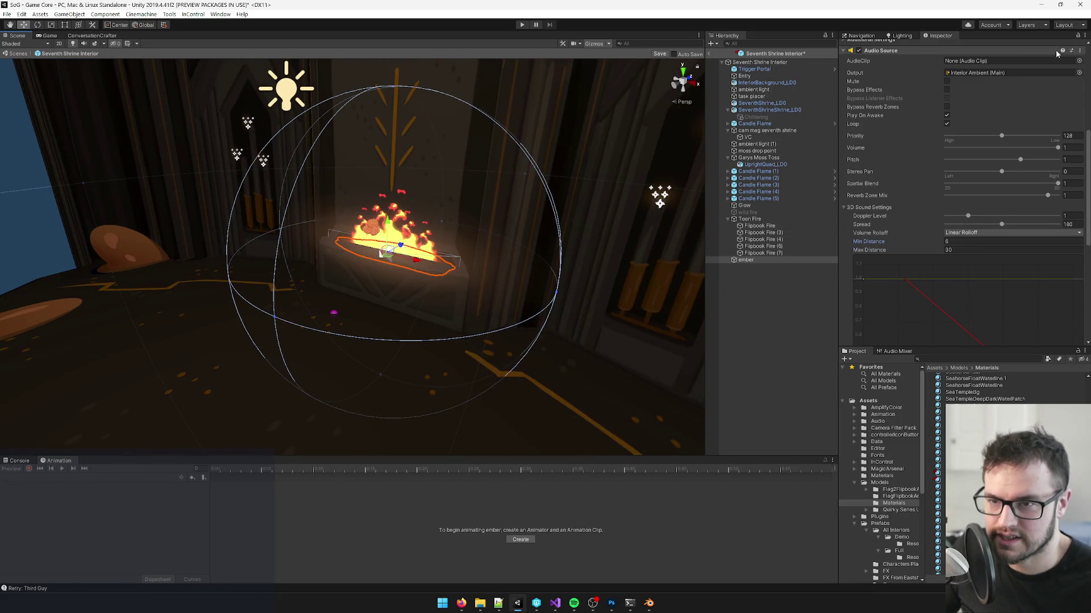
left_click(1079, 61)
Step: Assign the Fire01 clip to the ember's Audio Source and play its preview
type("fire")
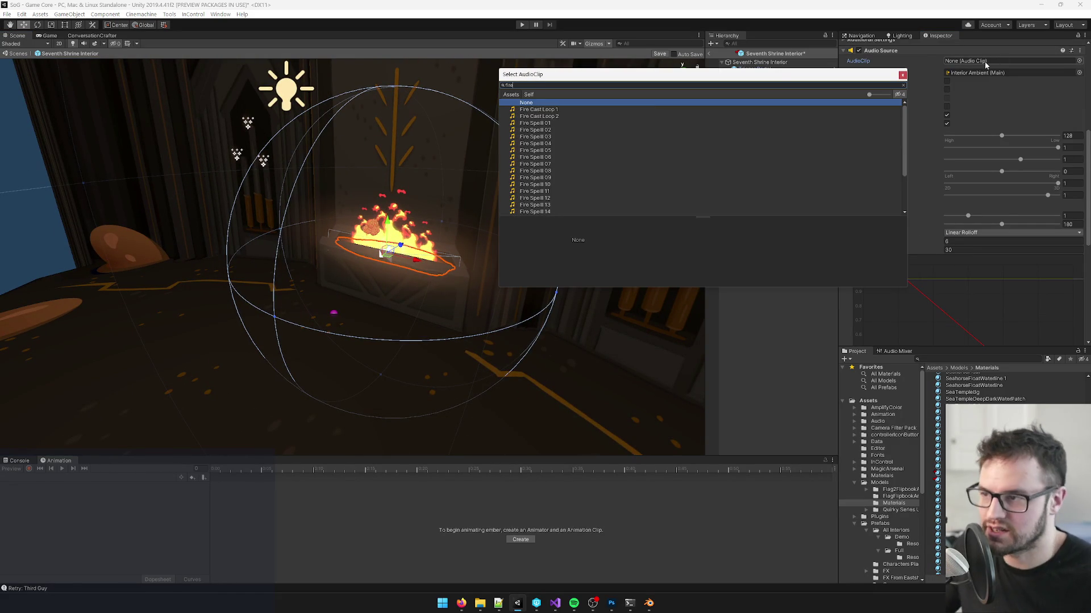
scroll(572, 144, "down", 3)
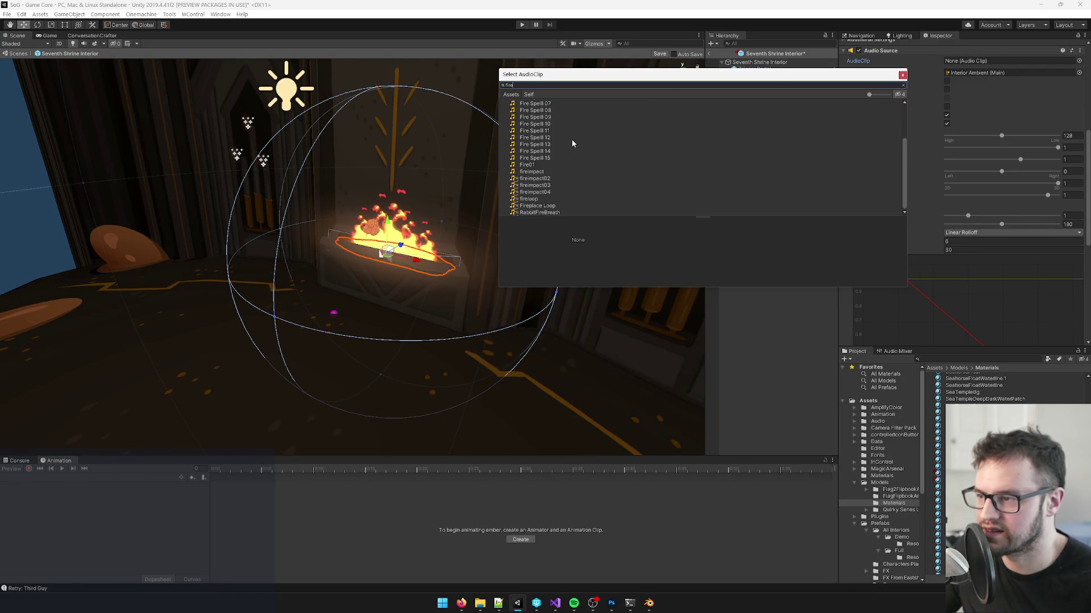
left_click(536, 165)
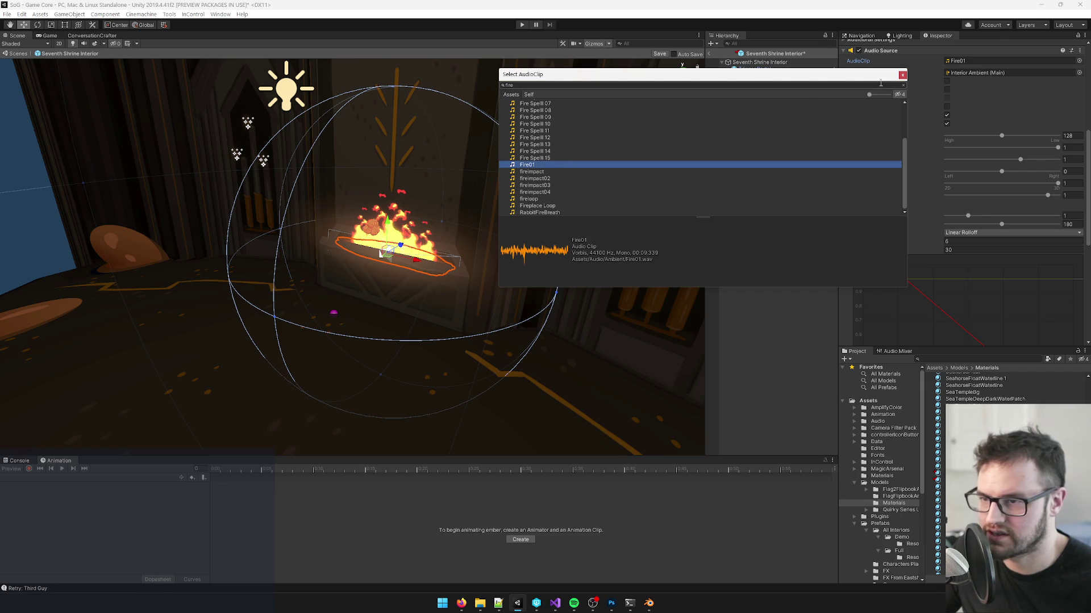
left_click(963, 59)
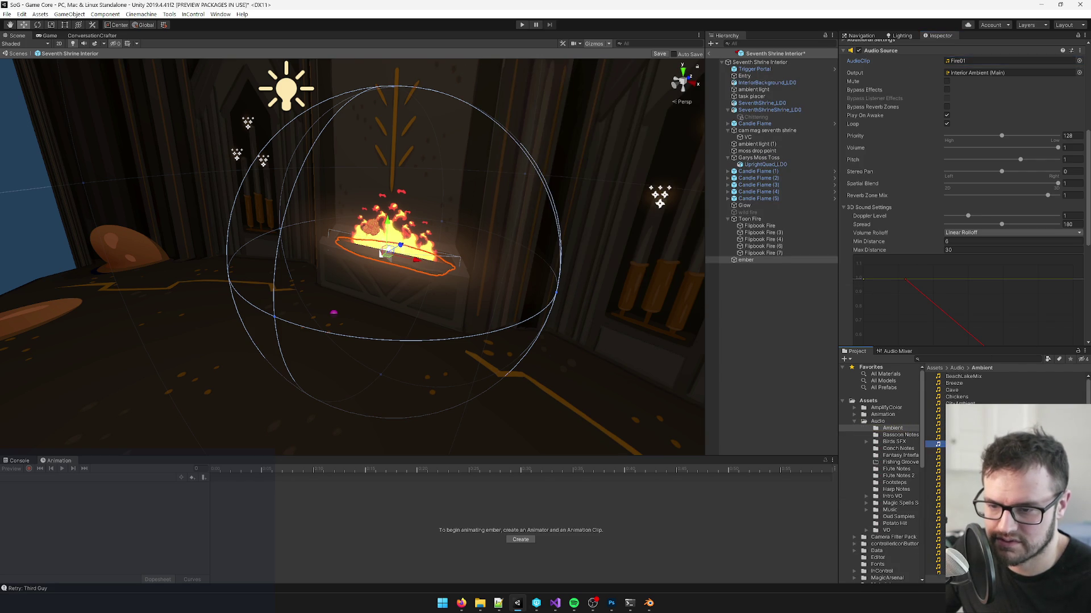
double_click(960, 60)
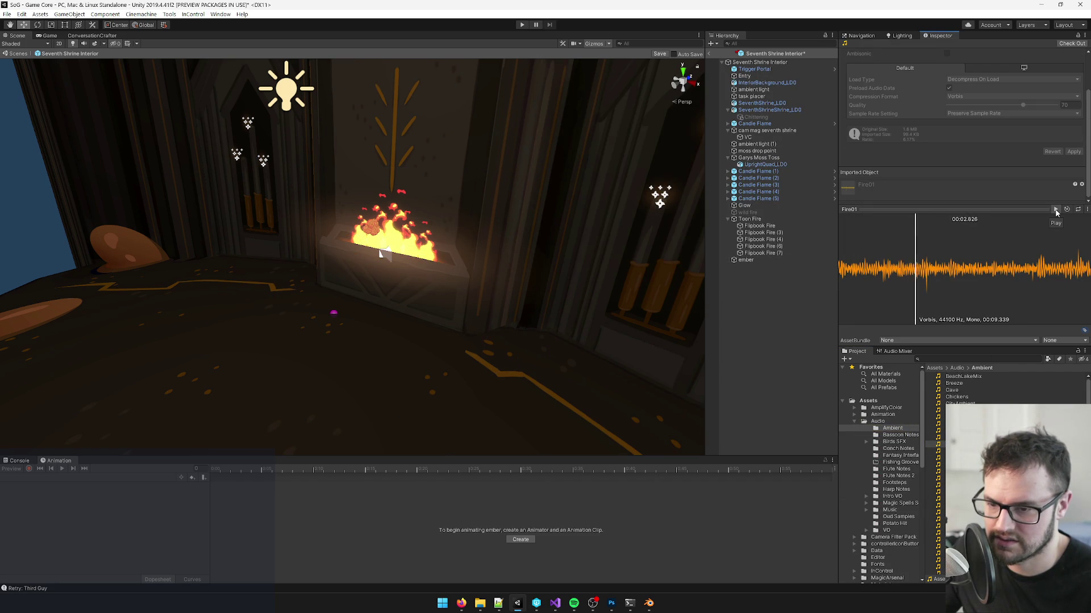
left_click(749, 263)
scroll(394, 268, "up", 5)
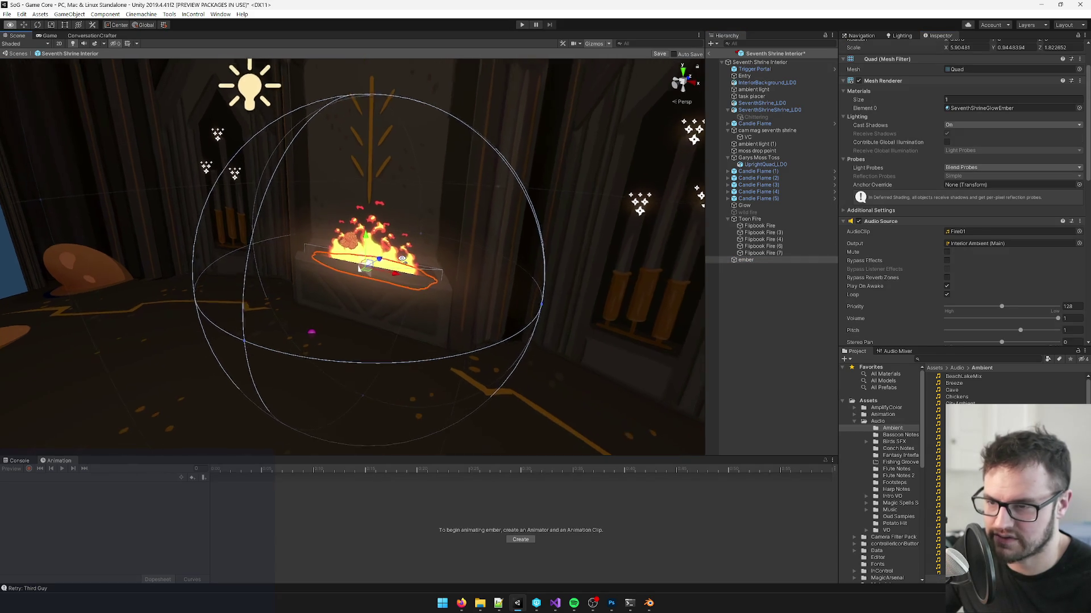
left_click(750, 219)
mouse_move(375, 256)
left_mouse_down()
mouse_move(352, 256)
mouse_move(392, 255)
left_mouse_up()
Step: Create a new Audio Source object under the Toon Fire group
scroll(392, 256, "up", 2)
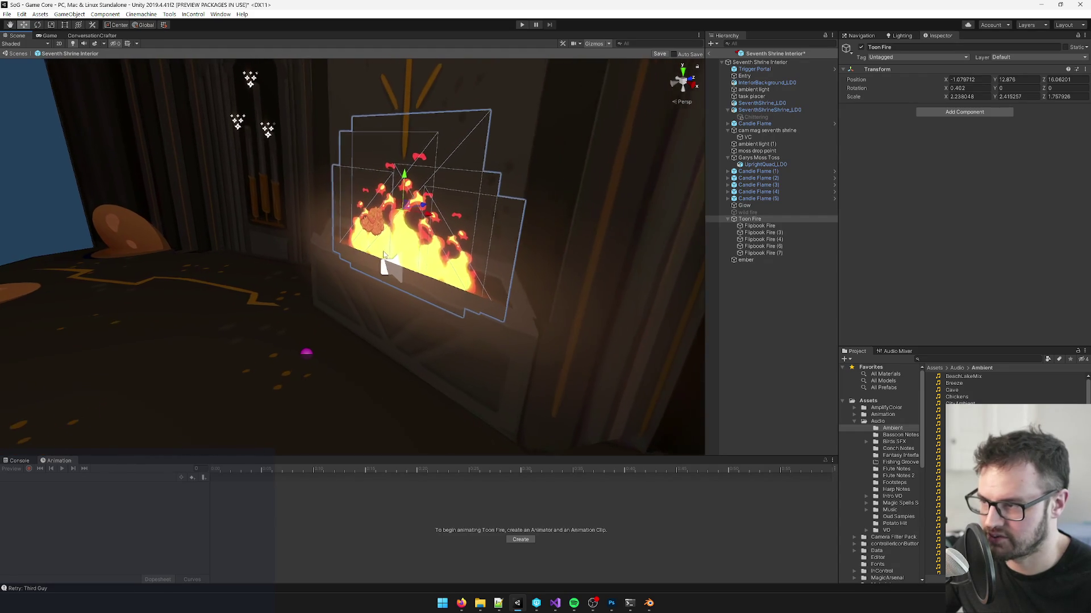
right_click(747, 222)
mouse_move(773, 360)
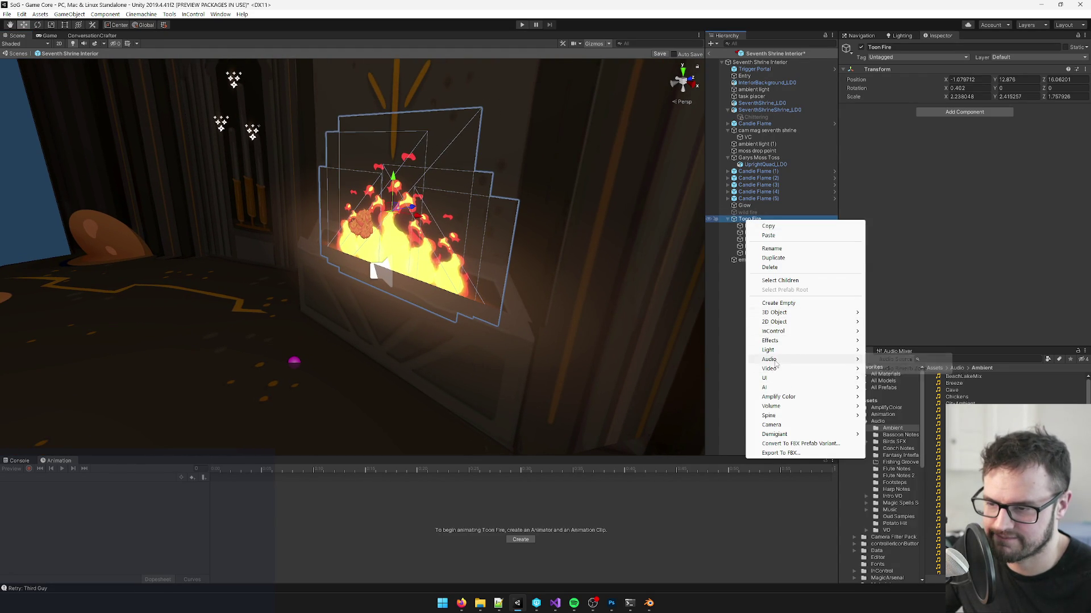
left_click(909, 361)
left_click_drag(464, 289, 511, 291)
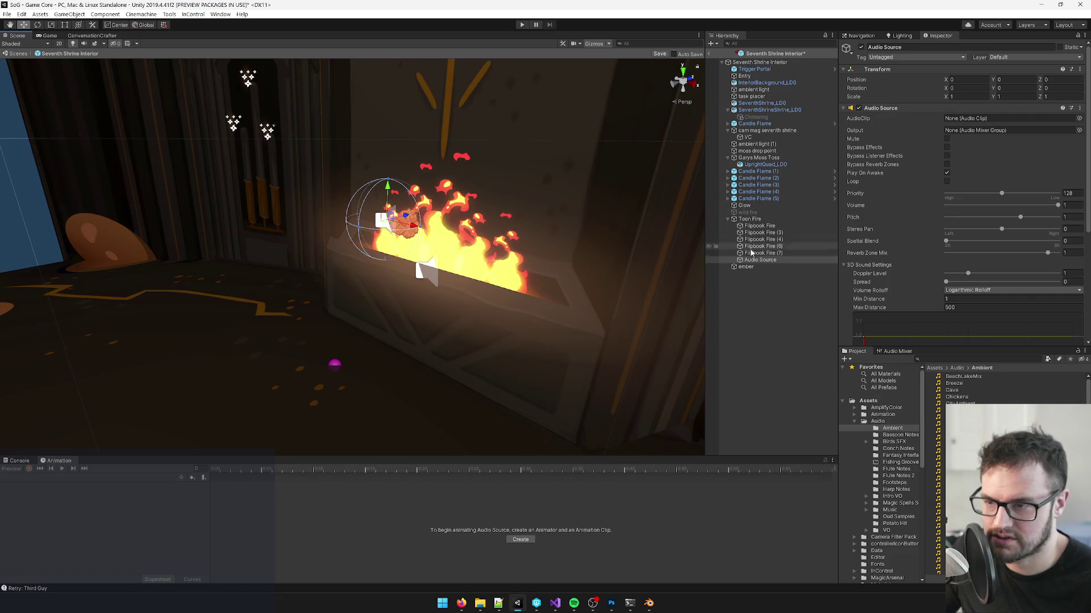
Step: Copy the ember object's Audio Source component
left_click(746, 267)
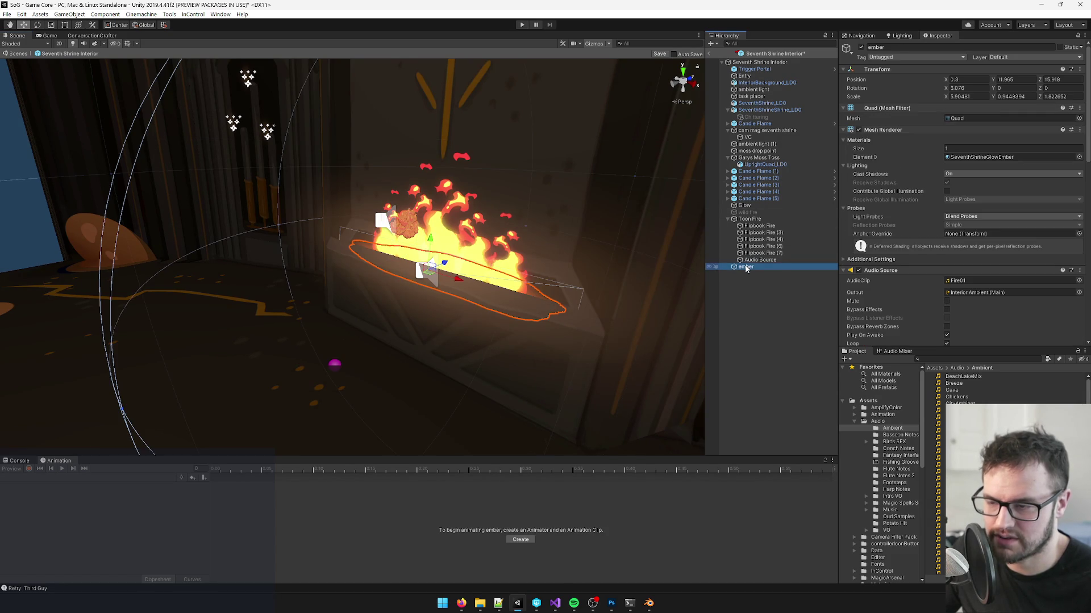
right_click(884, 275)
left_click(912, 338)
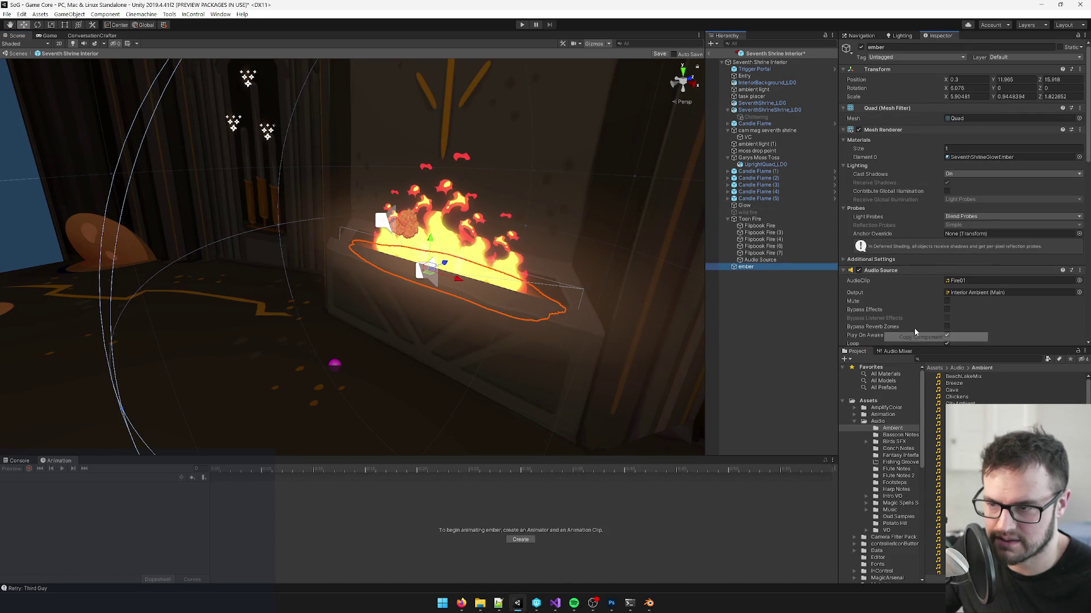
scroll(920, 273, "down", 3)
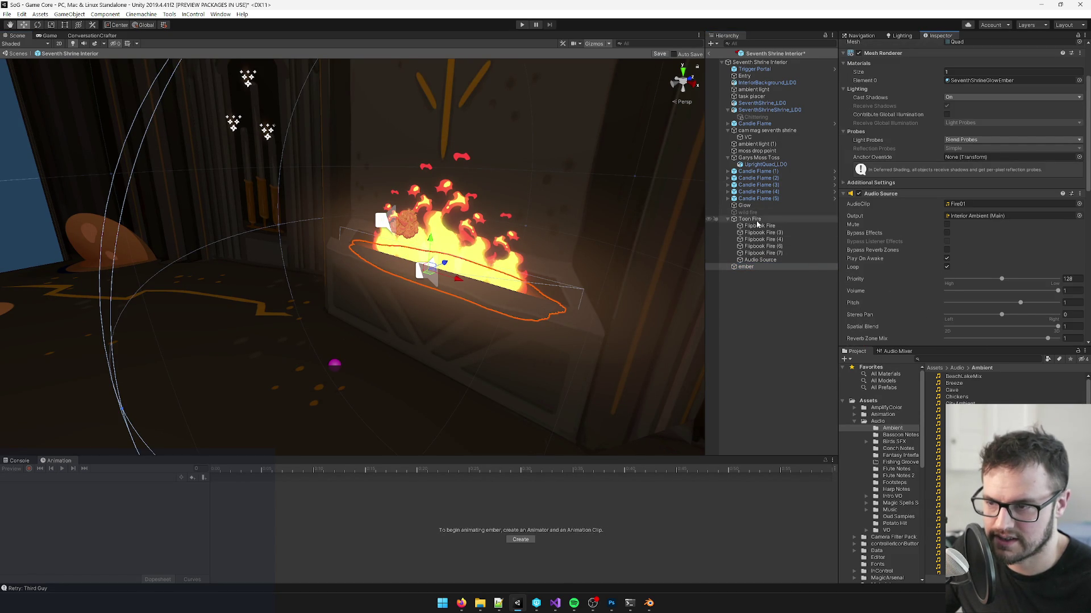
Step: Paste the ember's Fire01 audio source as a new component on the Audio Source object
left_click(764, 261)
scroll(890, 112, "up", 3)
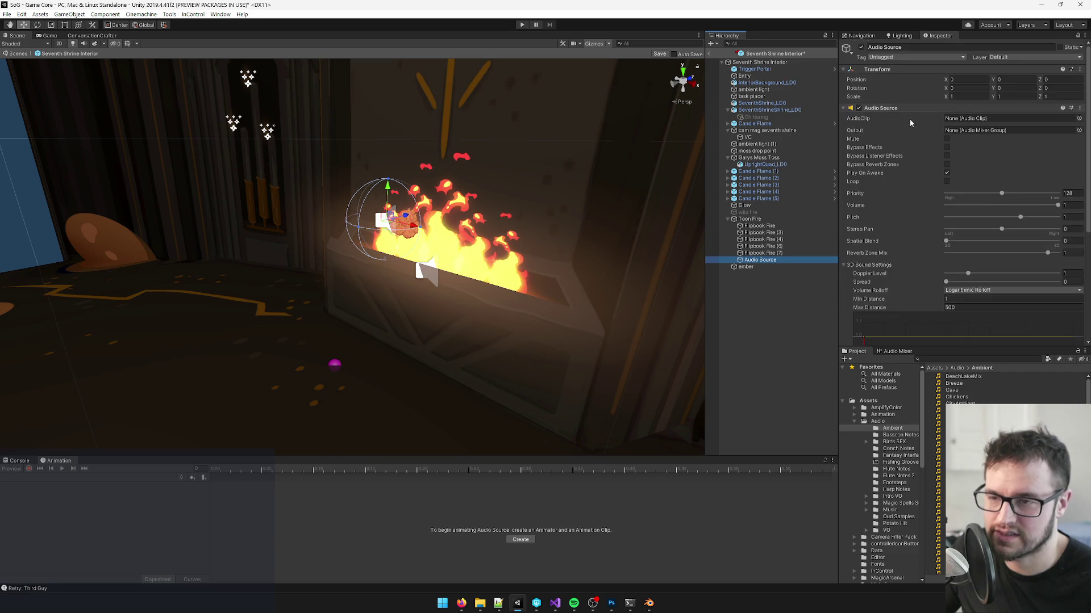
right_click(883, 113)
left_click(954, 138)
left_click(1085, 37)
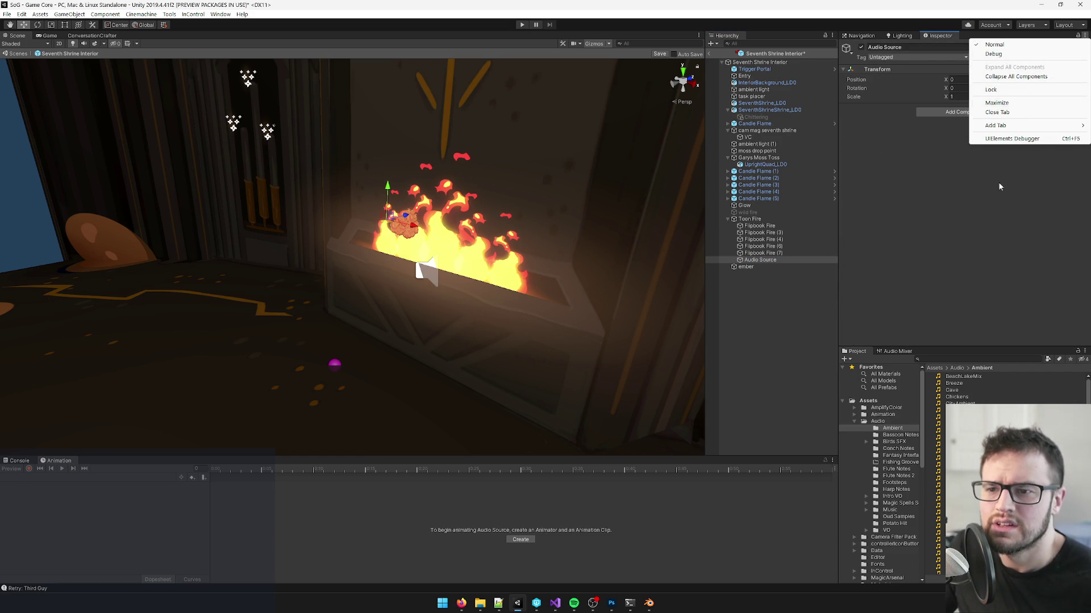
left_click(1001, 158)
right_click(951, 71)
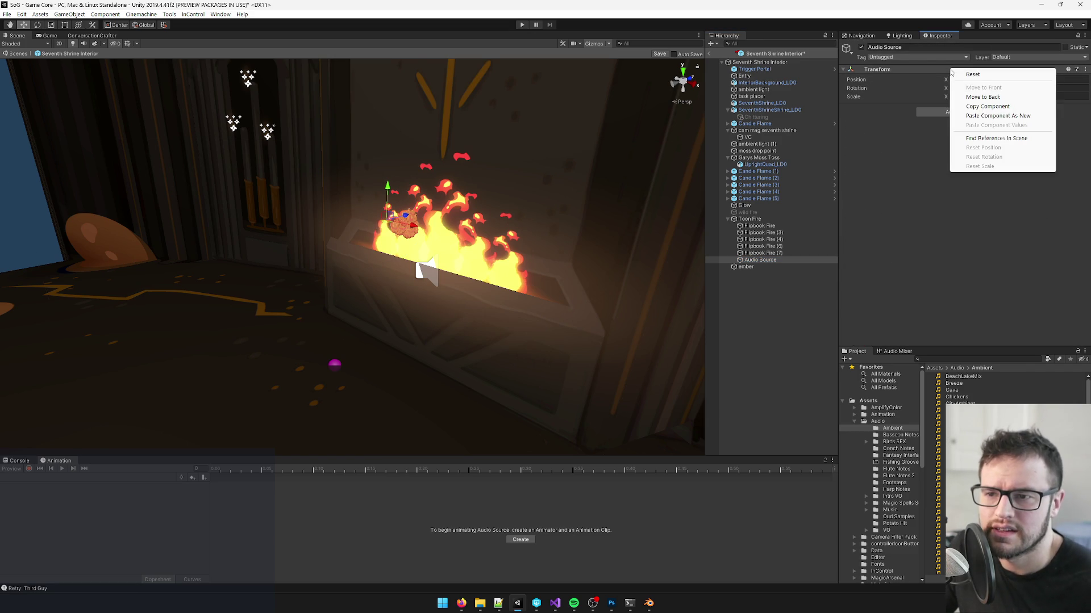
left_click(994, 116)
mouse_move(654, 193)
left_mouse_down()
mouse_move(609, 211)
mouse_move(324, 237)
mouse_move(350, 215)
left_mouse_up()
left_click_drag(364, 256, 318, 266)
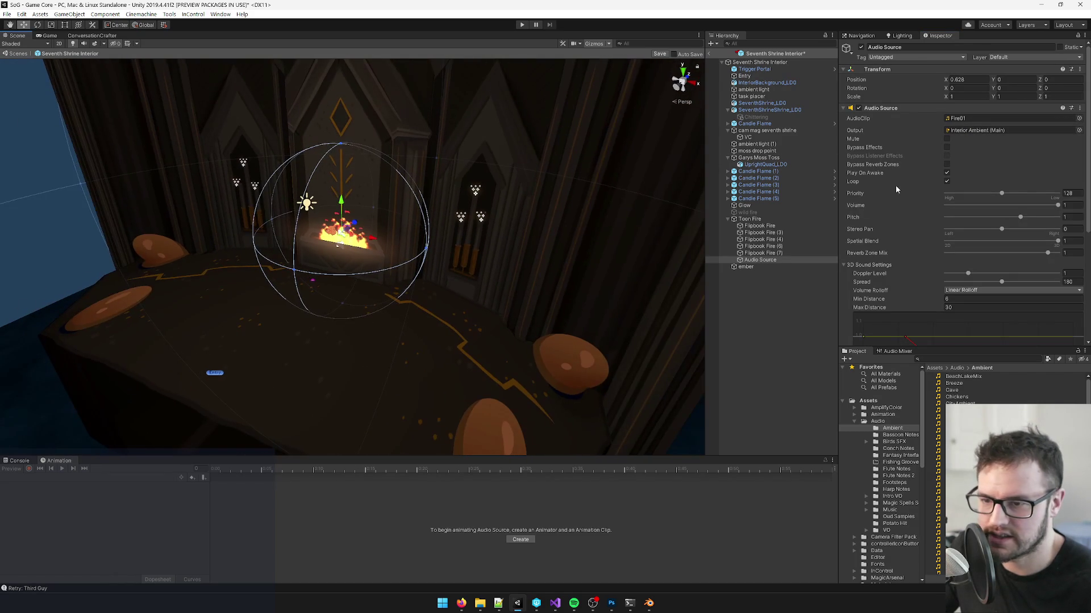
Step: Turn off Loop and rename the audio object to 'fire swell sound'
left_click(946, 182)
mouse_move(398, 238)
left_mouse_down()
mouse_move(330, 216)
mouse_move(360, 204)
mouse_move(397, 228)
left_mouse_up()
scroll(360, 205, "up", 10)
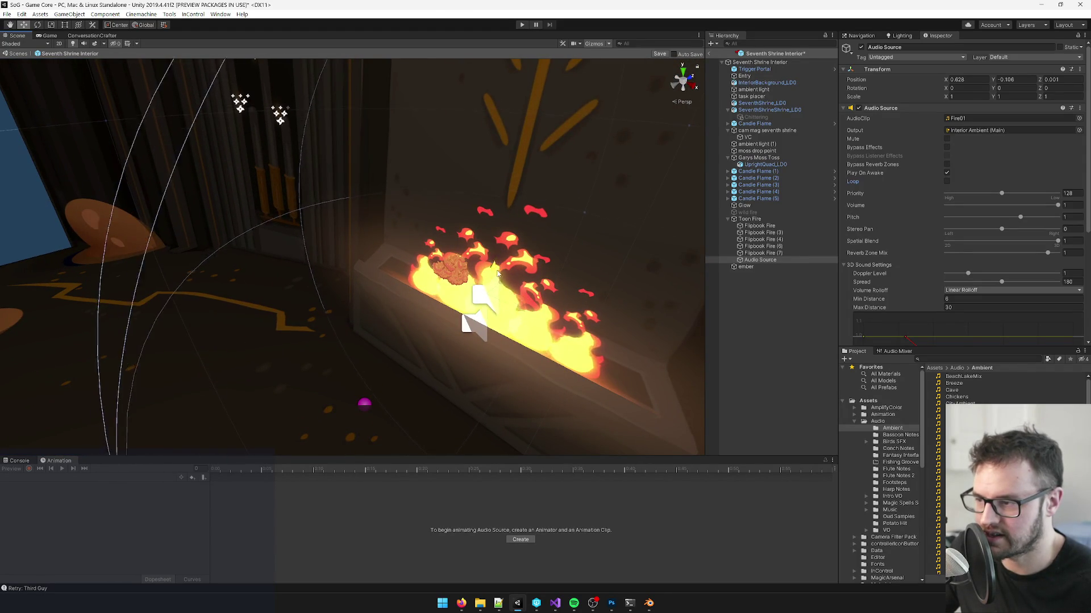
left_click(895, 47)
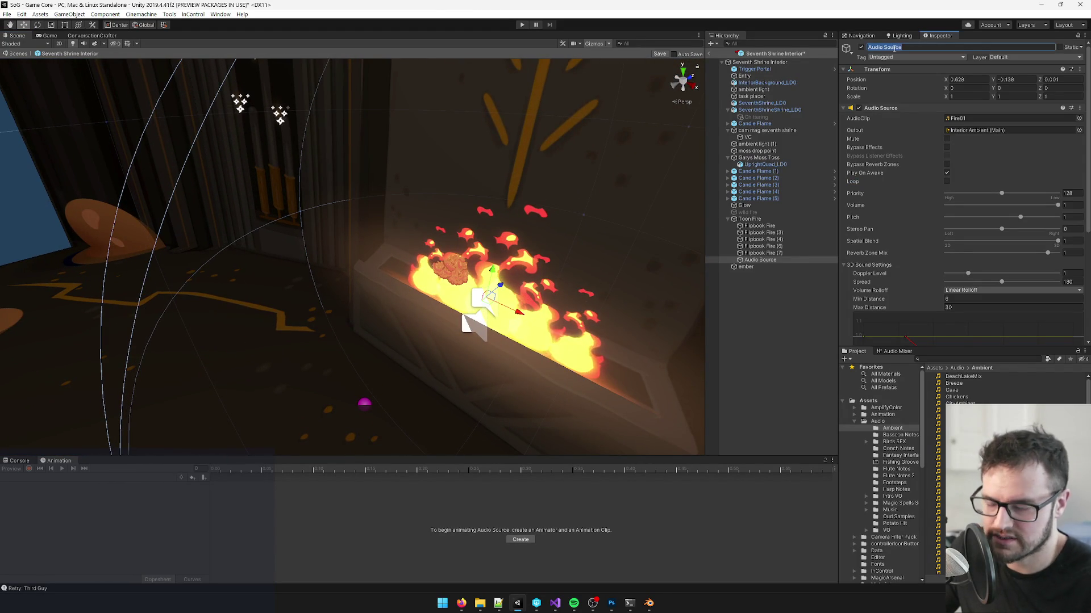
type("fire swell sound")
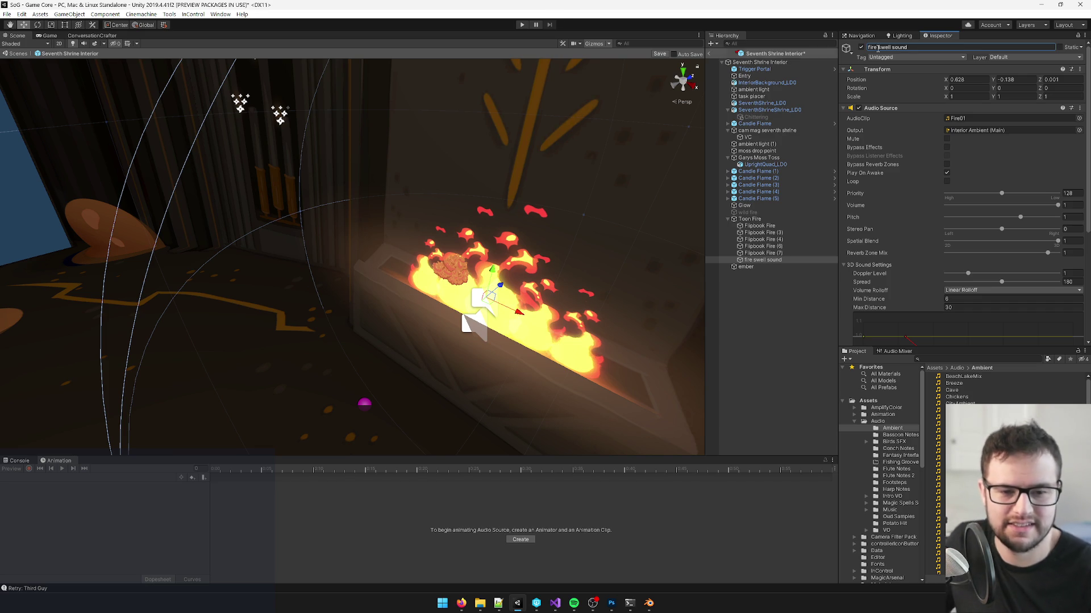
mouse_move(386, 209)
left_mouse_down("alt")
mouse_move(363, 227)
mouse_move(306, 210)
mouse_move(330, 218)
left_mouse_up("alt")
scroll(977, 224, "down", 5)
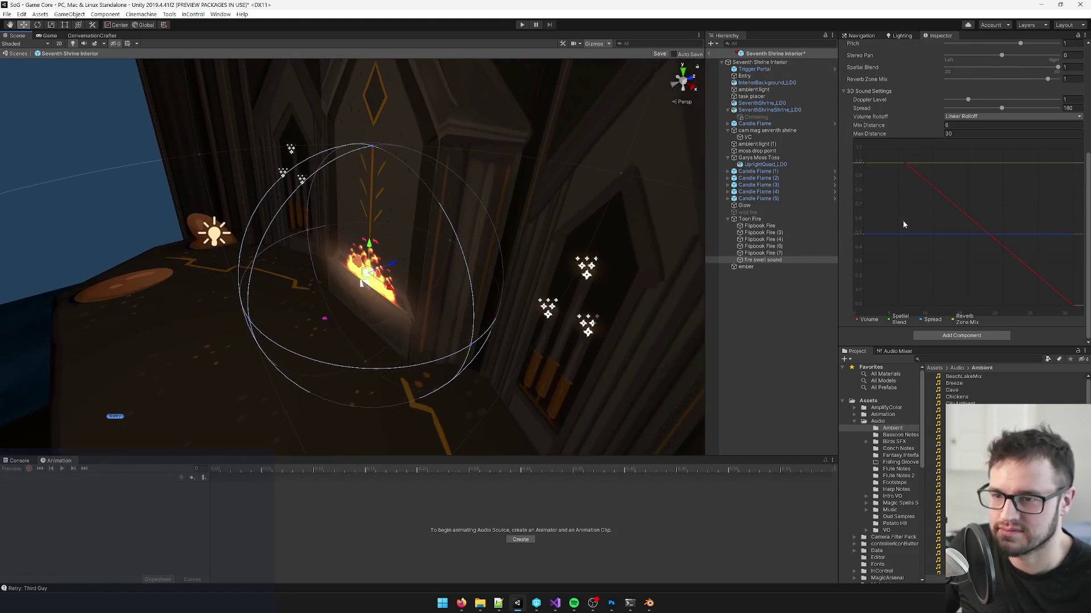
scroll(906, 216, "up", 5)
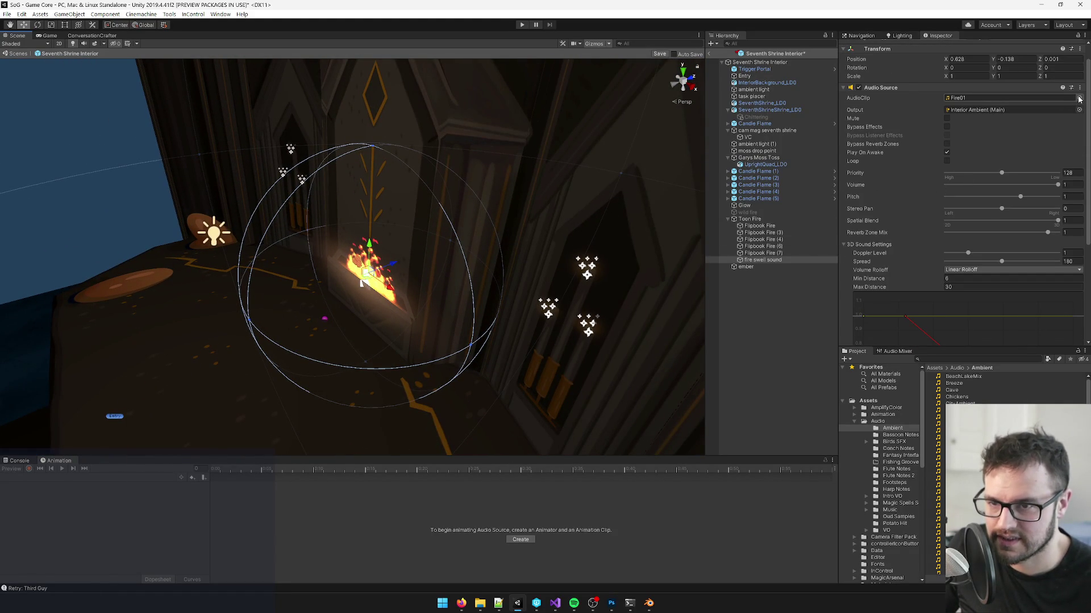
Step: Assign the Fire Spell 01 clip found by searching 'fire', and view its import settings
left_click(1079, 99)
type("fire")
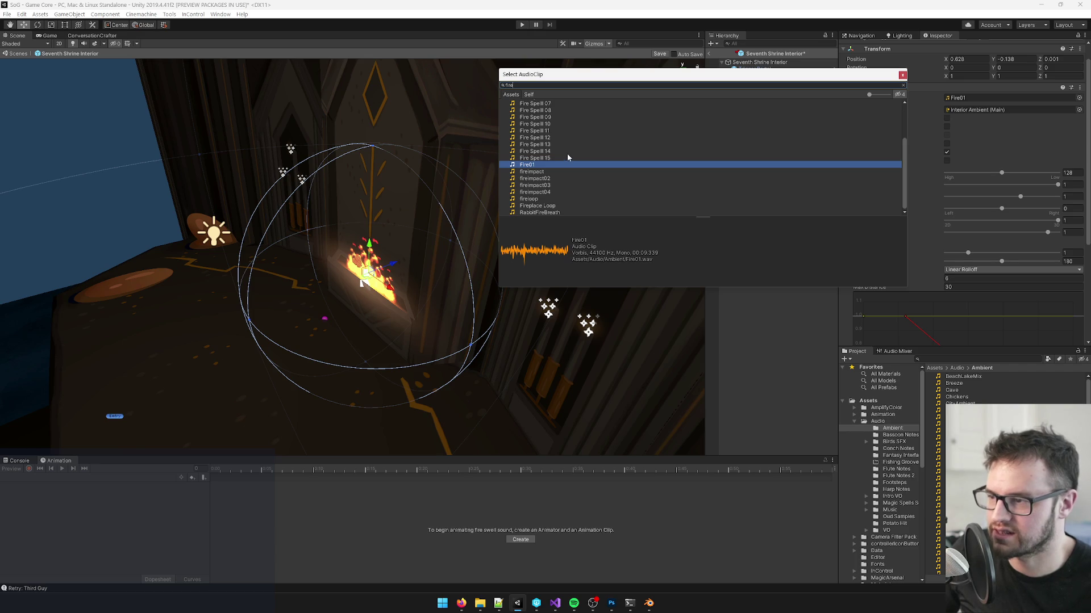
scroll(554, 140, "up", 3)
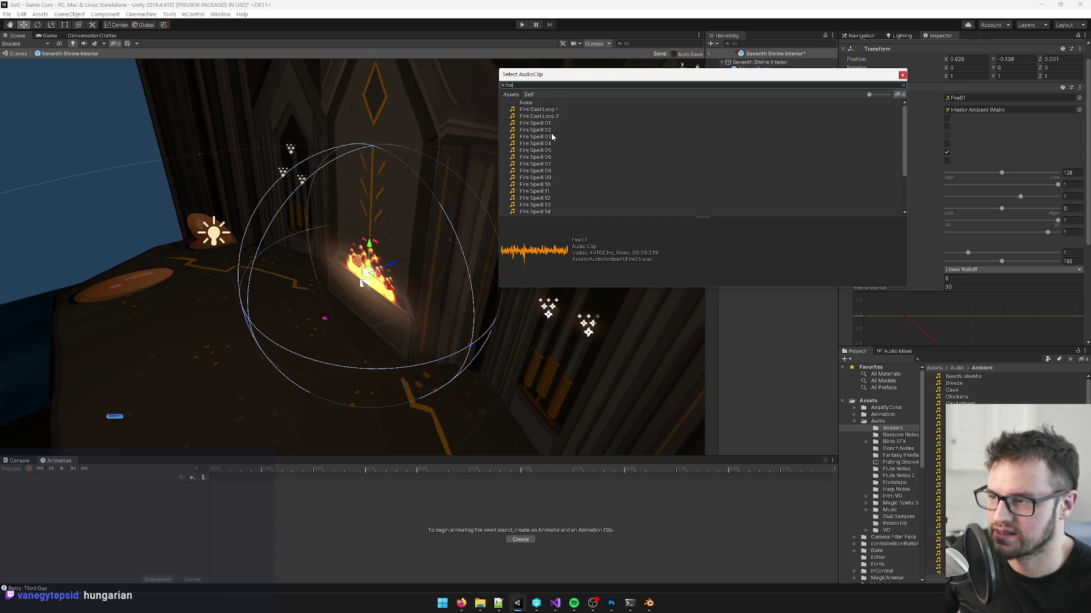
double_click(547, 125)
left_click(1011, 98)
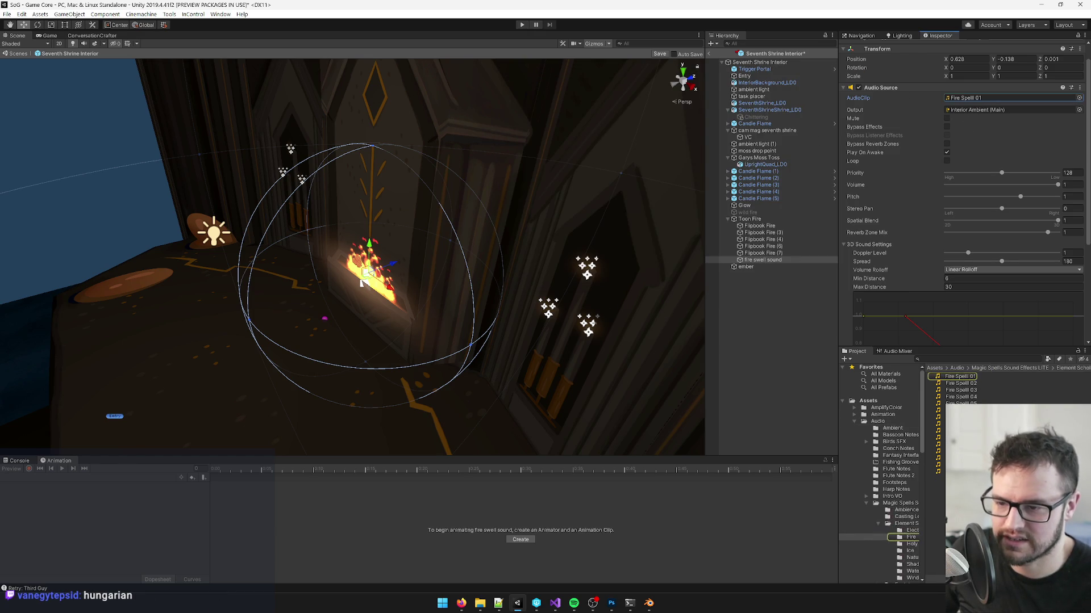
left_click(961, 376)
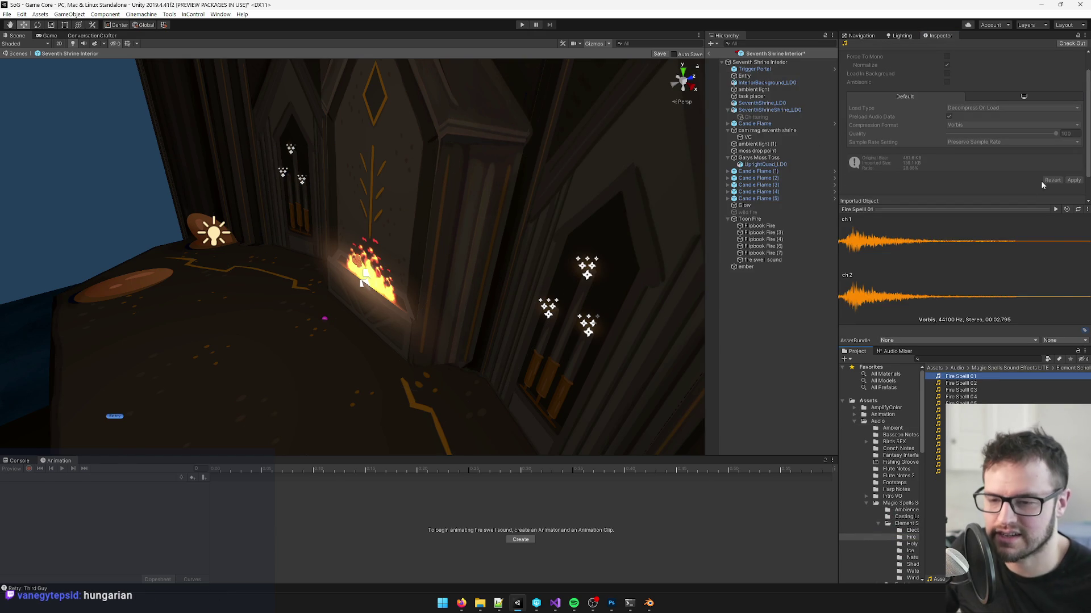
Step: Preview the Fire Spell 01 through 06 clips in the Inspector
left_click(1056, 210)
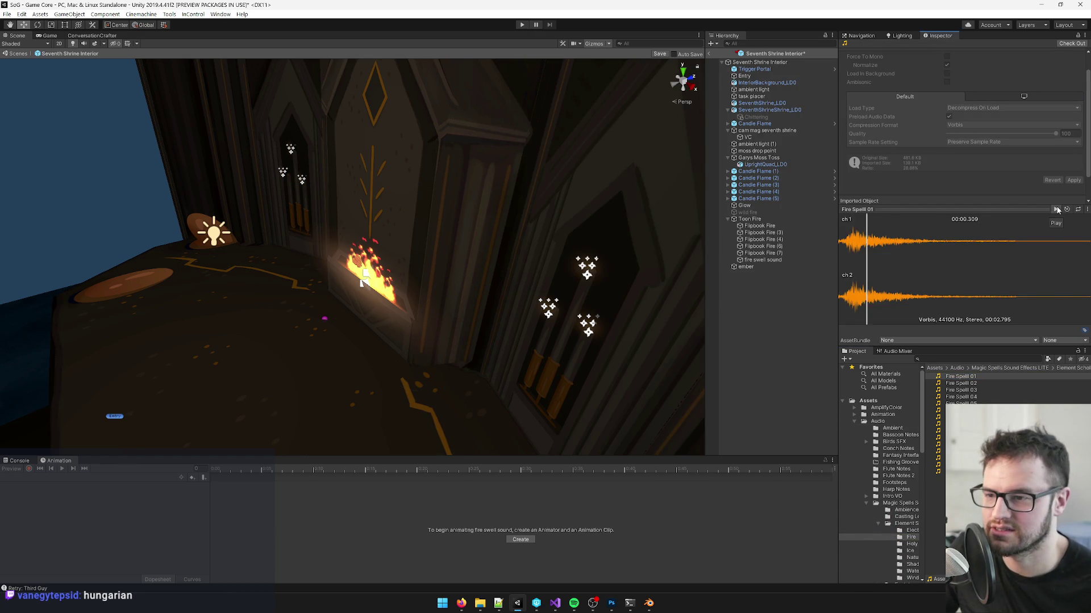
left_click(972, 383)
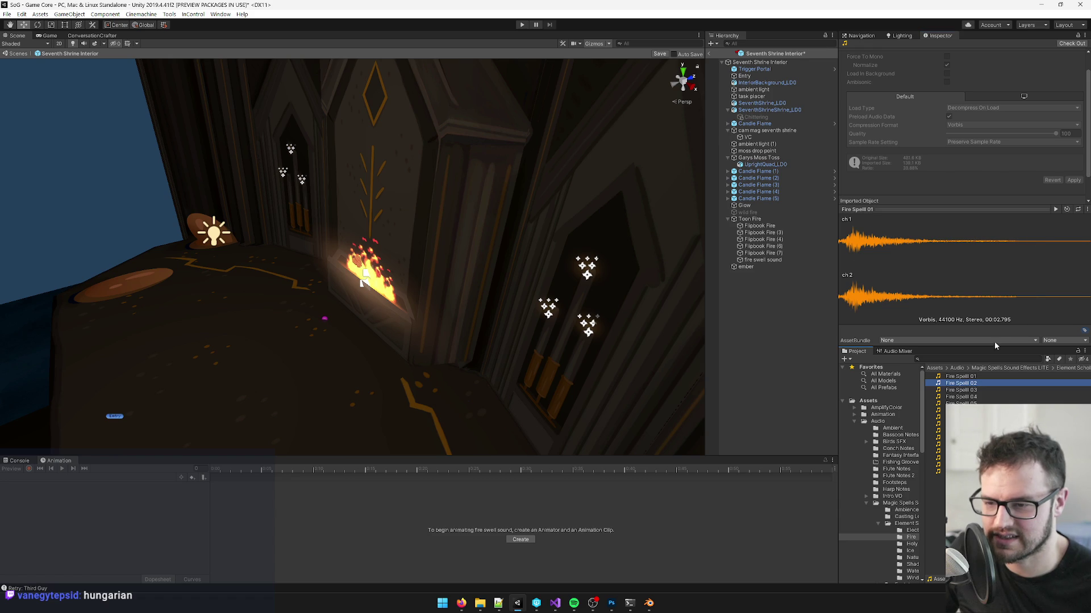
left_click(1055, 210)
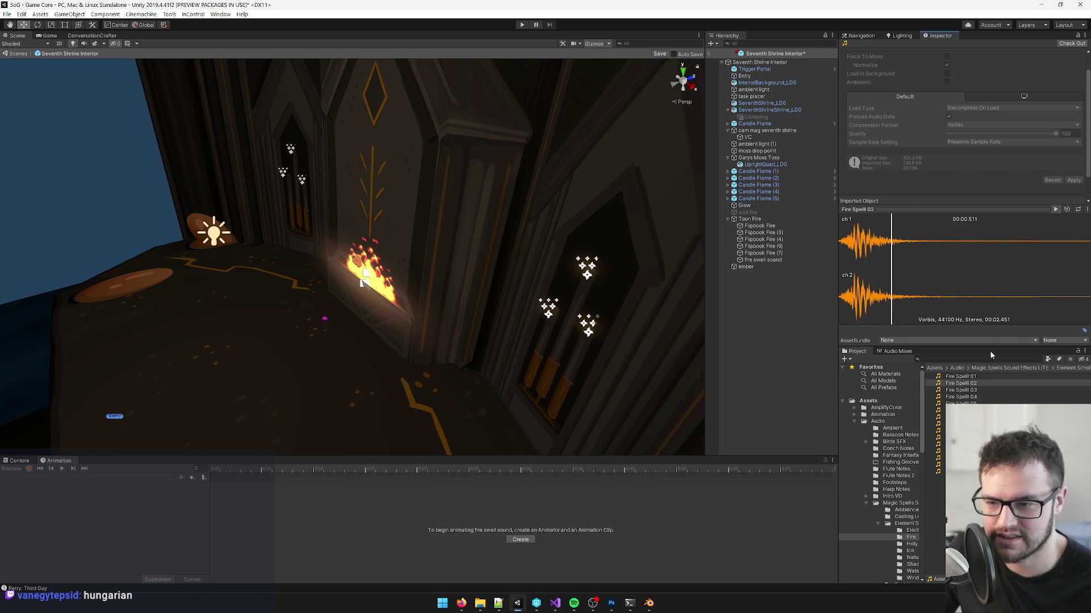
left_click(971, 391)
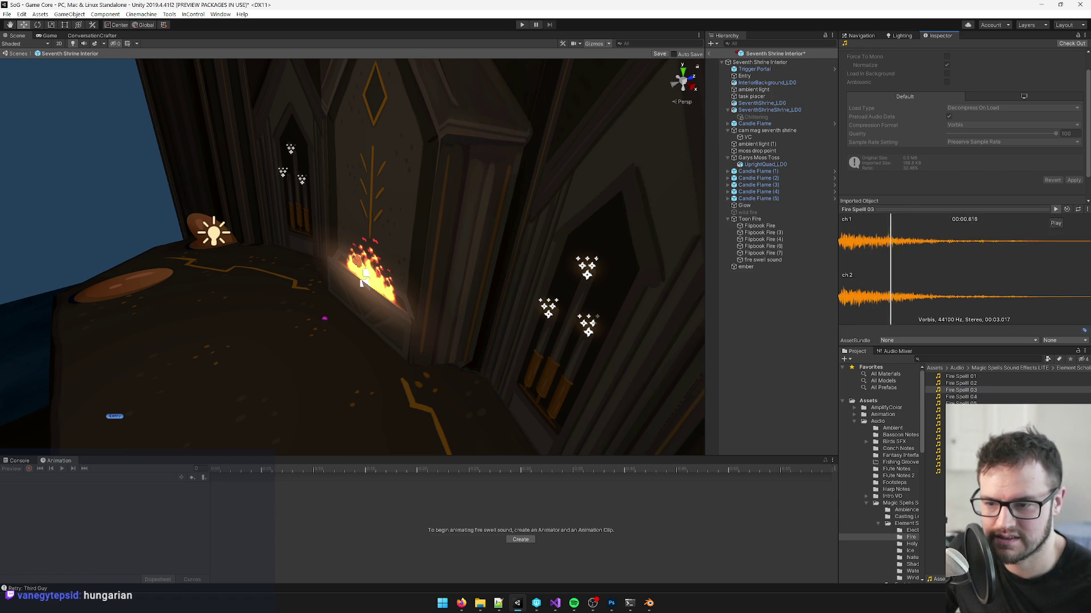
left_click(971, 398)
left_click(1056, 209)
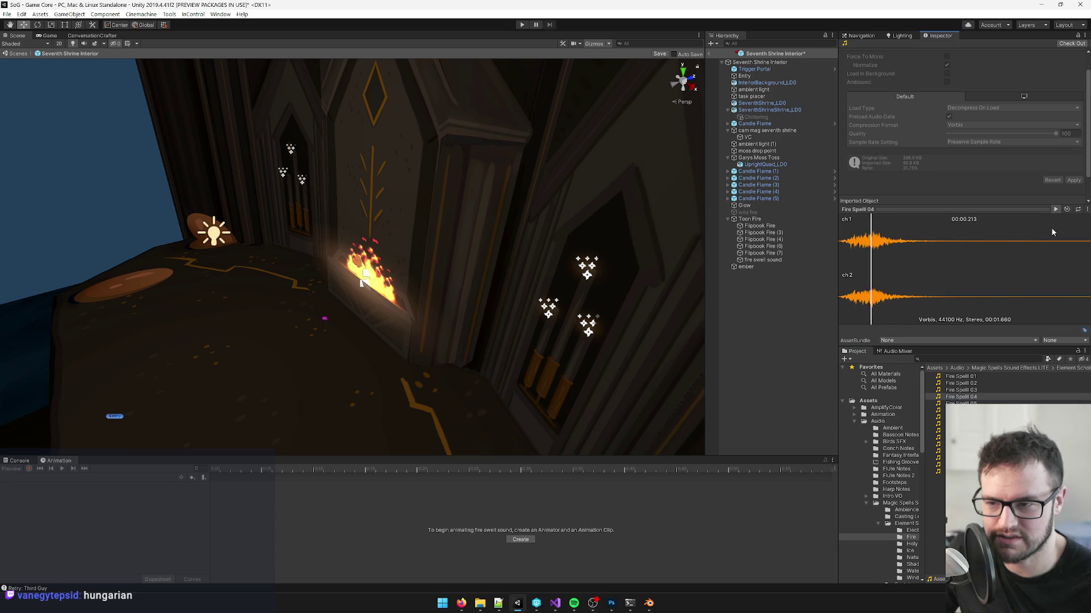
left_click(961, 403)
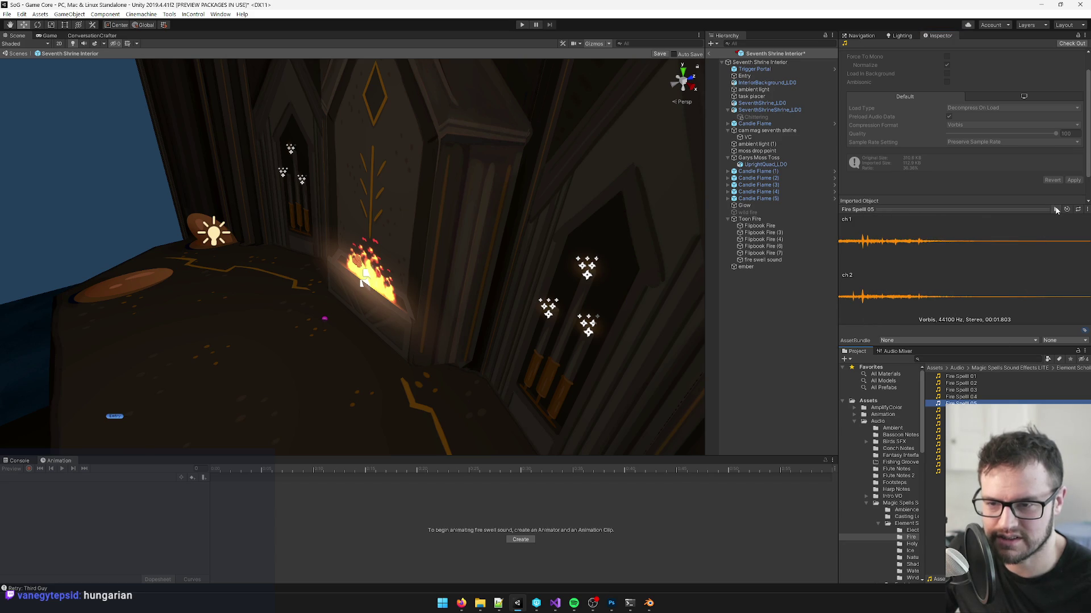
left_click(1055, 209)
key("Down")
left_click(1054, 218)
left_click(1055, 209)
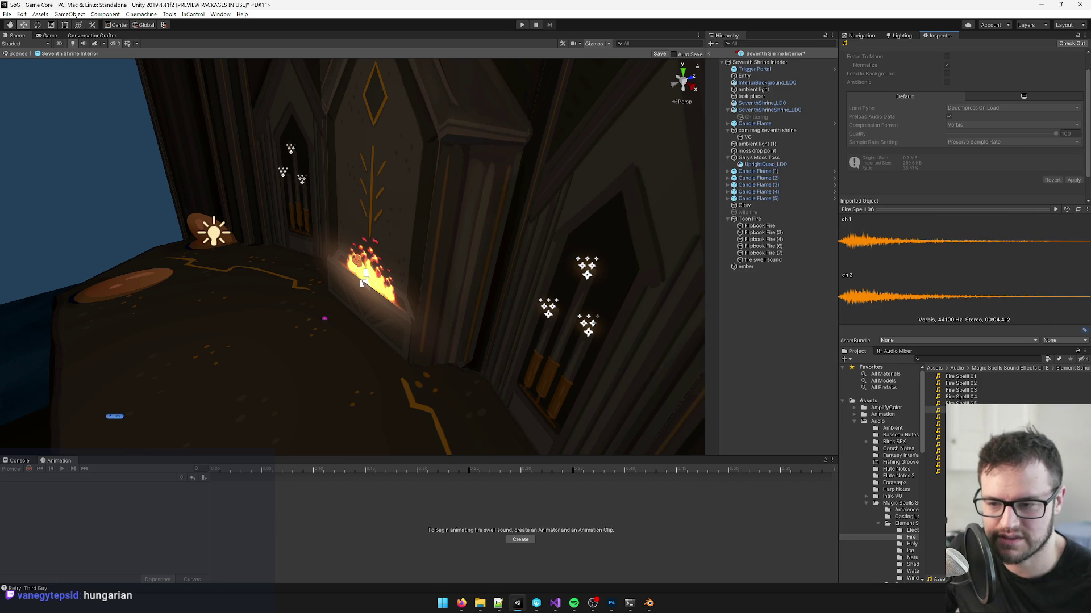
Step: Audition Fire Spell clips 07 through 15 one after another
left_click(965, 403)
key("Down")
key("Down")
left_click(1052, 209)
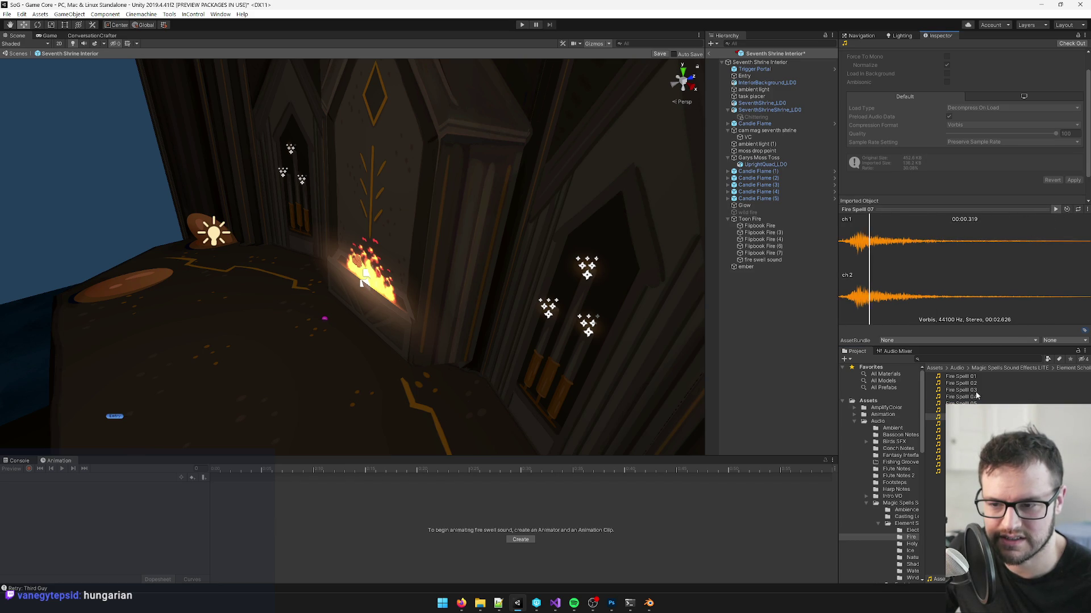
key("Down")
left_click(1055, 209)
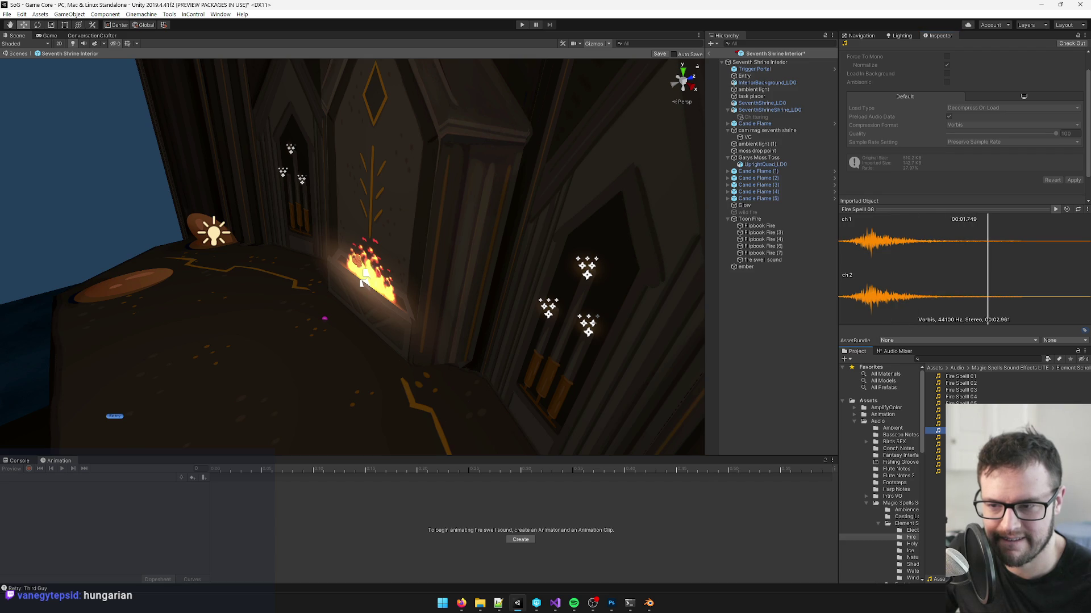
key("Down")
left_click(1055, 210)
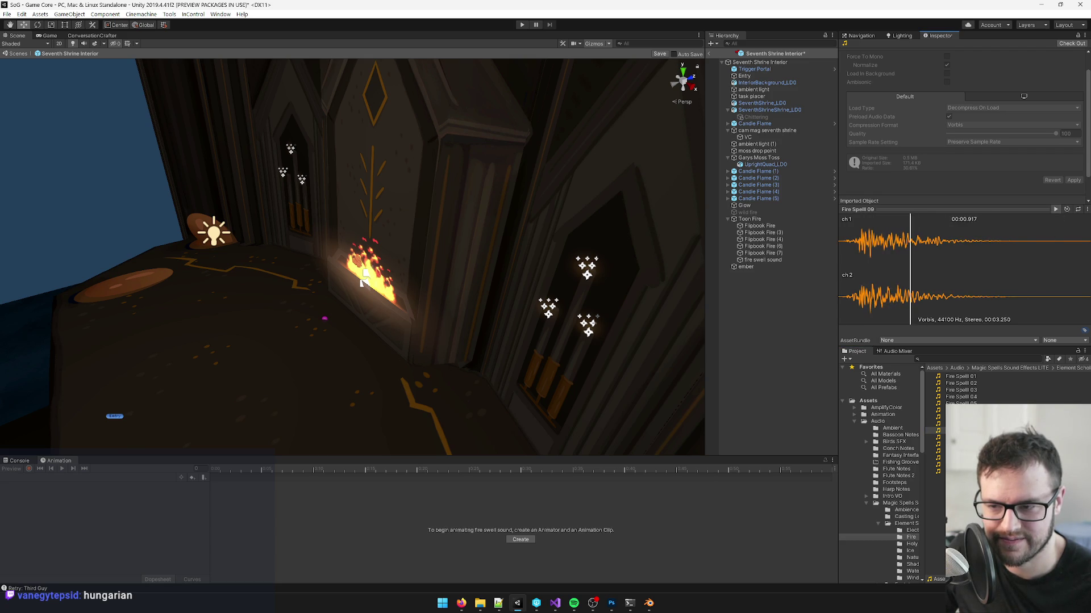
key("Down")
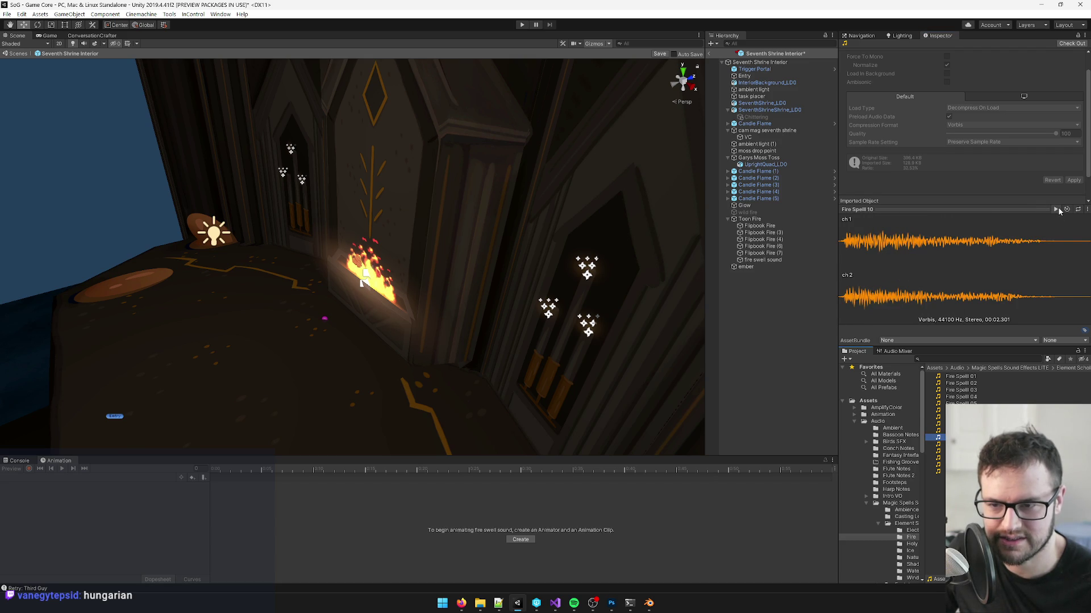
left_click(1056, 210)
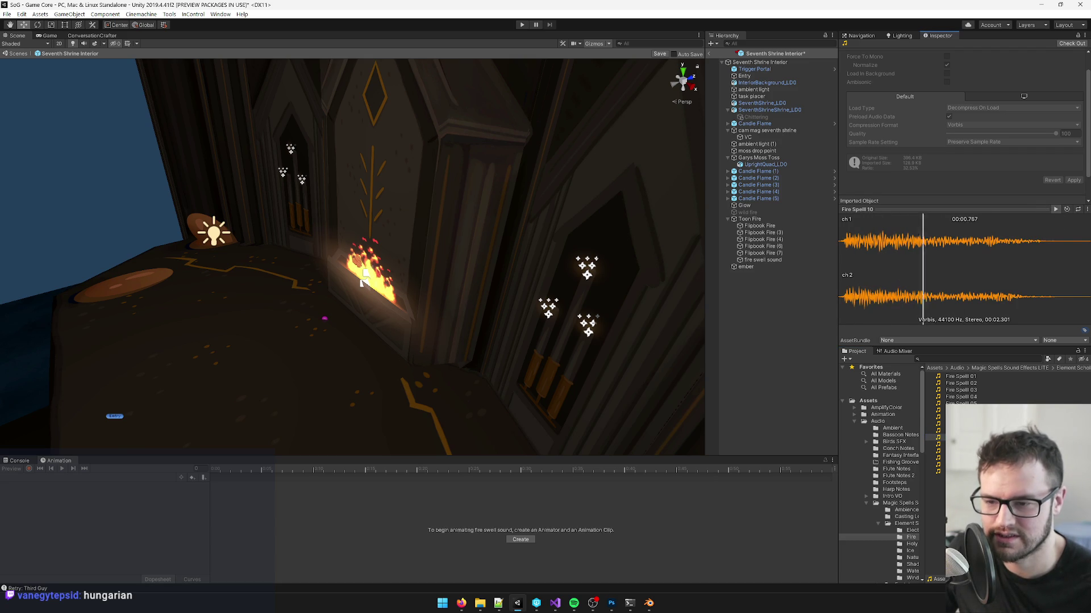
key("Down")
left_click(1056, 210)
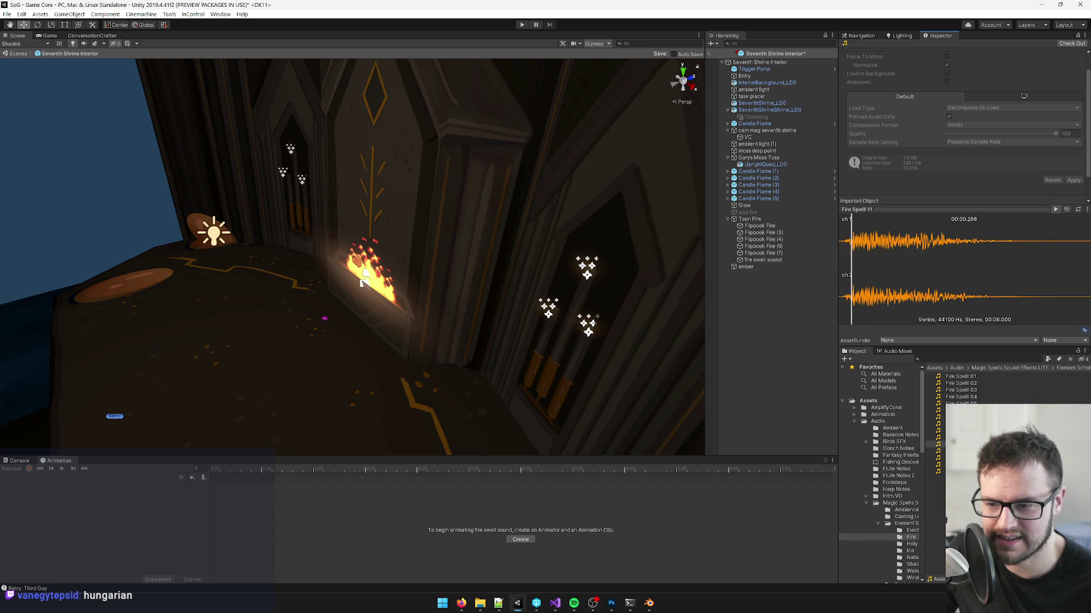
key("Down")
left_click(1055, 209)
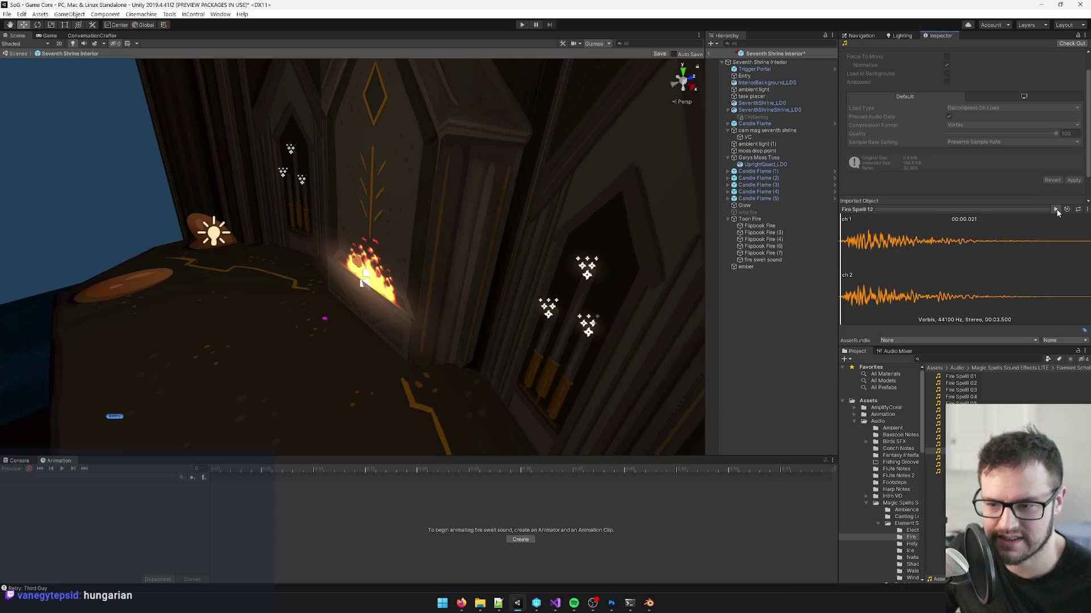
key("Down")
left_click(1055, 209)
key("Down")
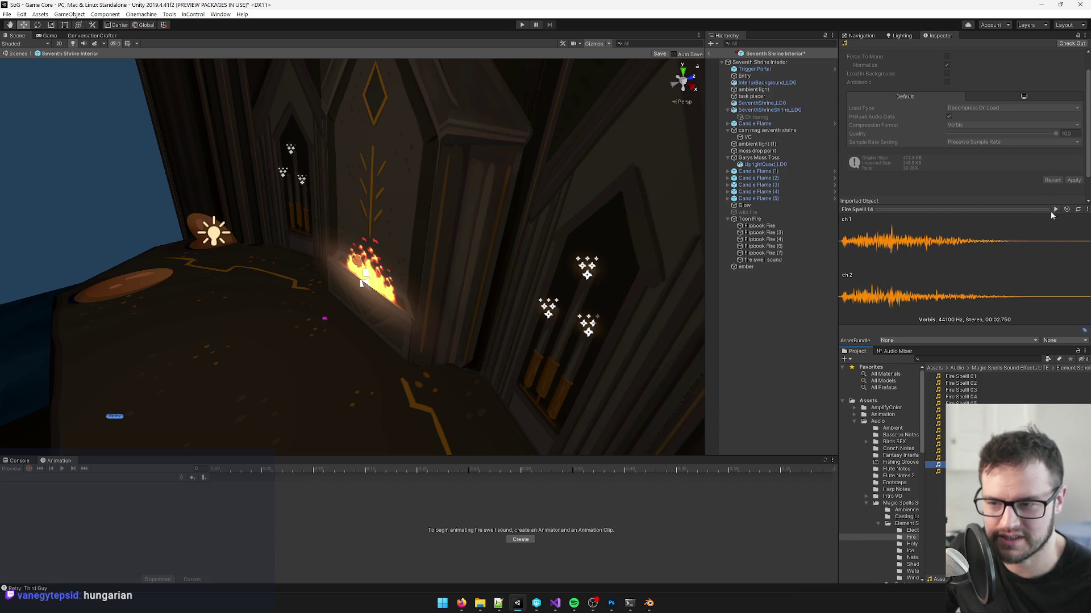
left_click(1056, 209)
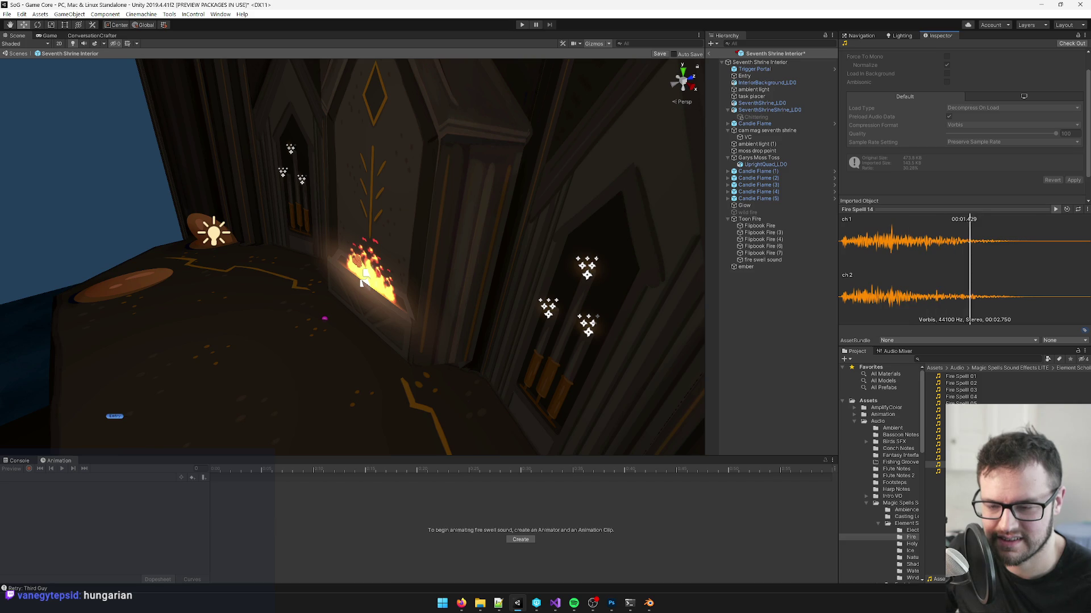
key("Down")
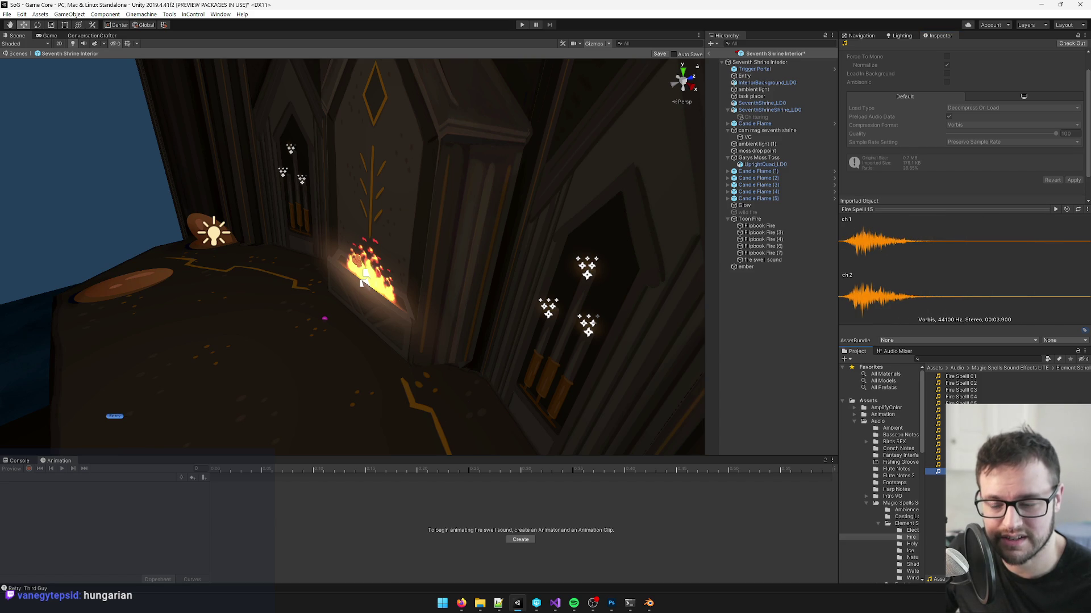
key("Down")
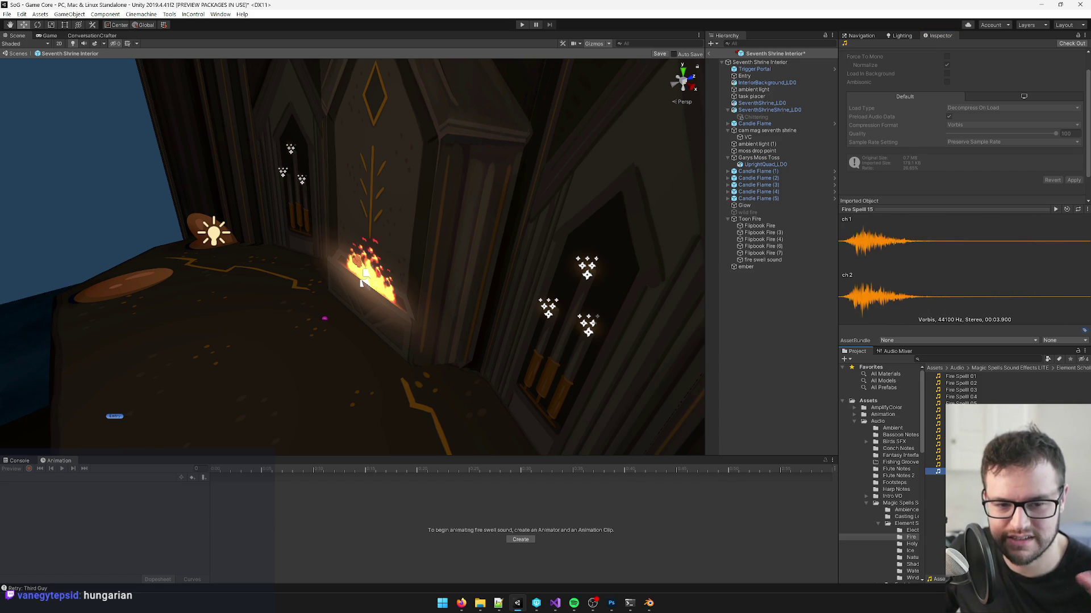
left_click(1056, 210)
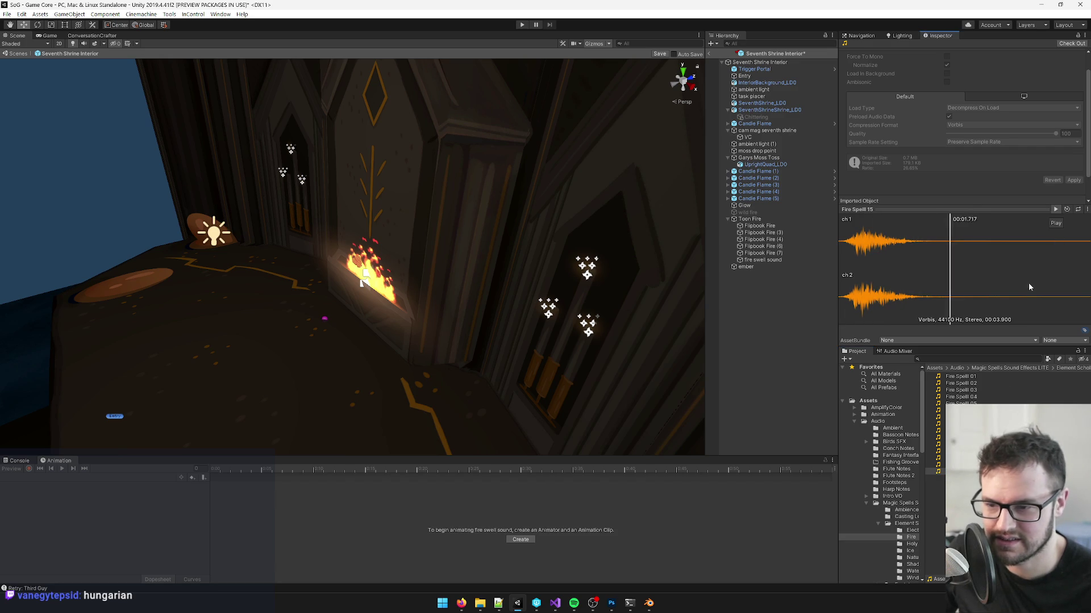
Step: Compare Fire Spell 05, 06 and 07, then assign Fire Spell 06 as the fire swell sound's clip
left_click(994, 417)
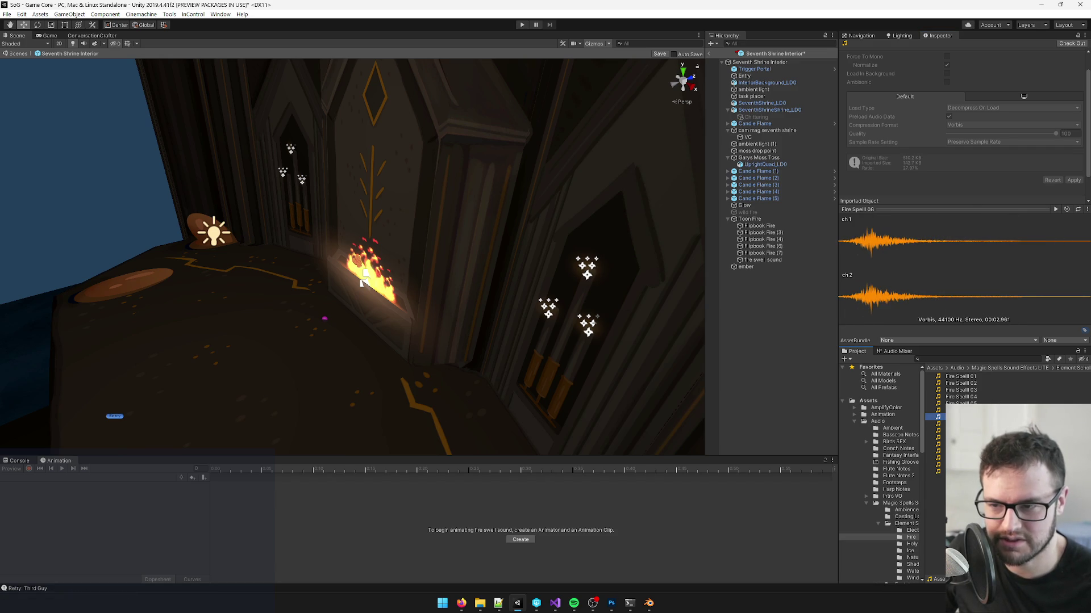
left_click(994, 410)
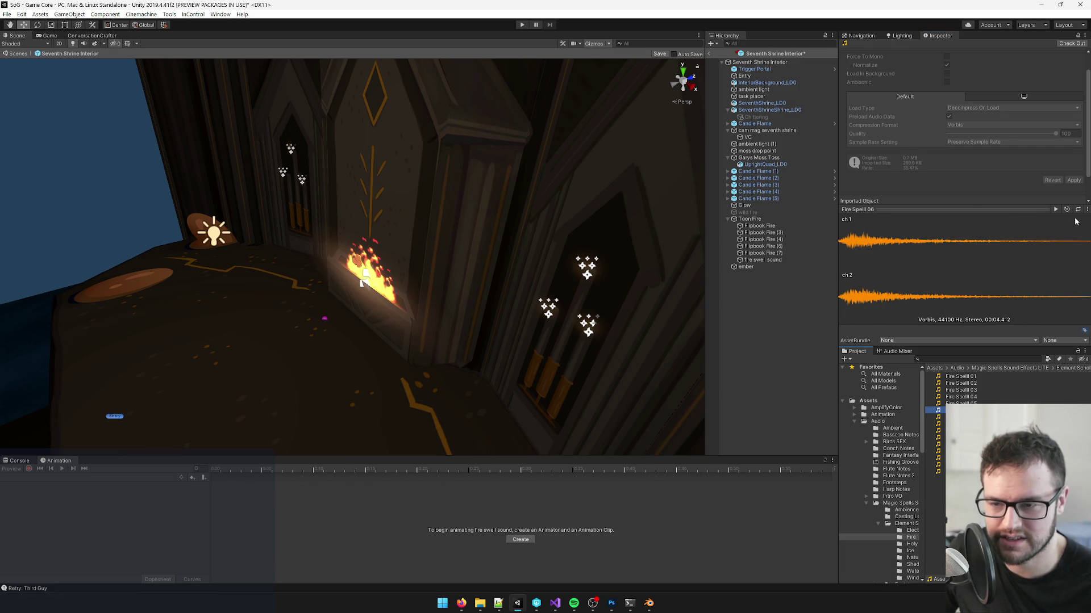
left_click(1055, 209)
key("Up")
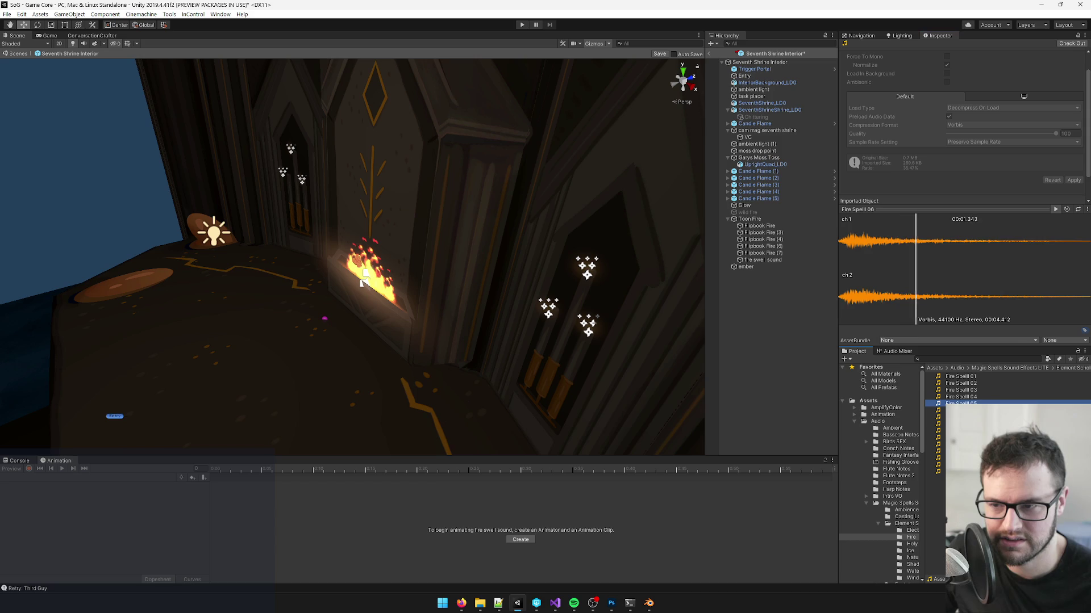
left_click(1057, 209)
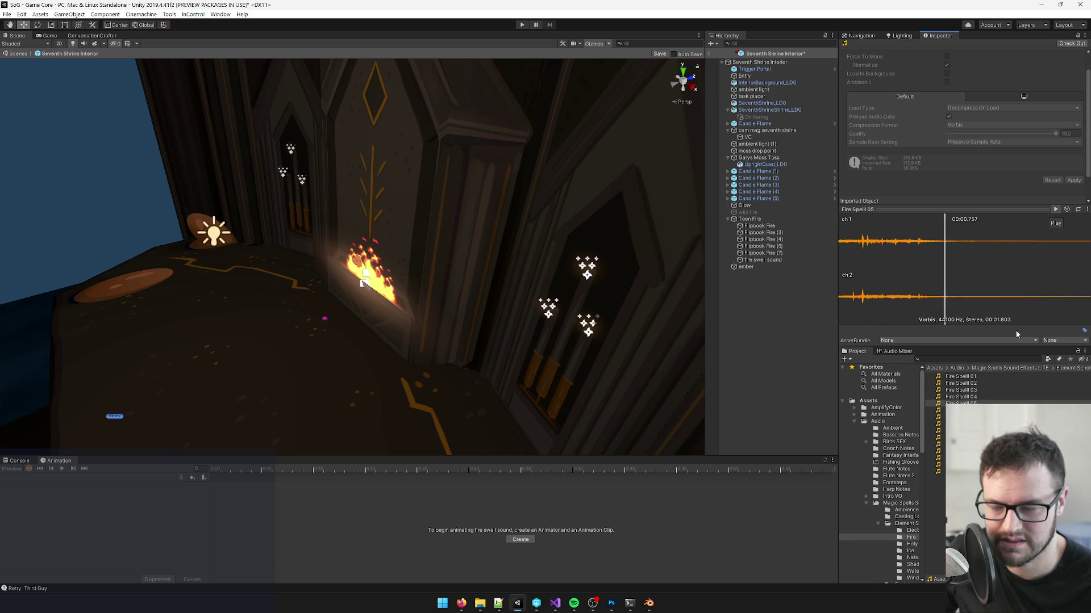
key("Down")
left_click(1056, 210)
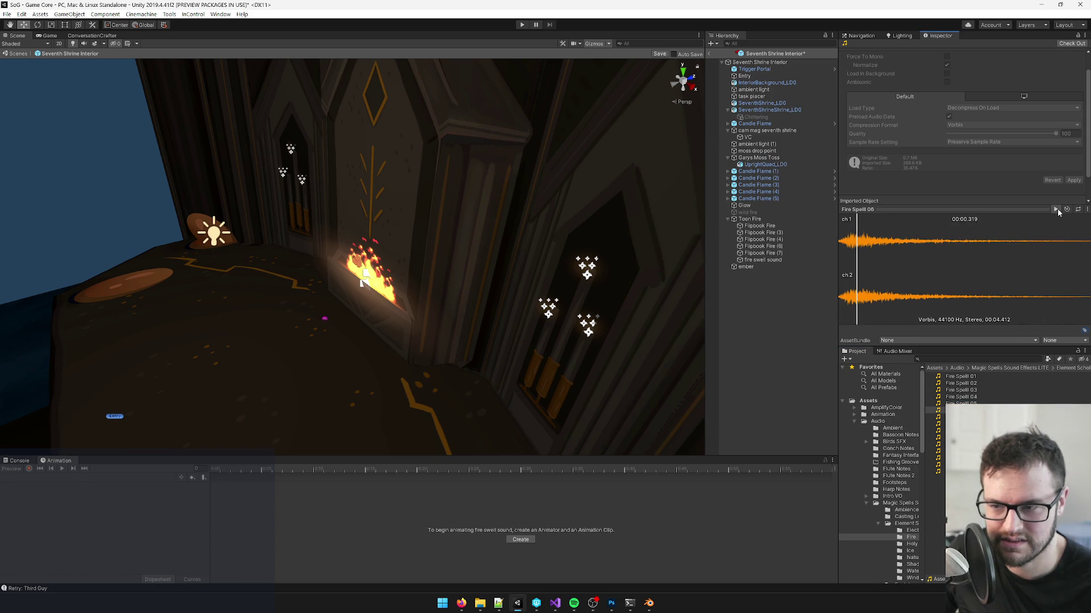
left_click(758, 260)
left_click_drag(938, 410, 972, 99)
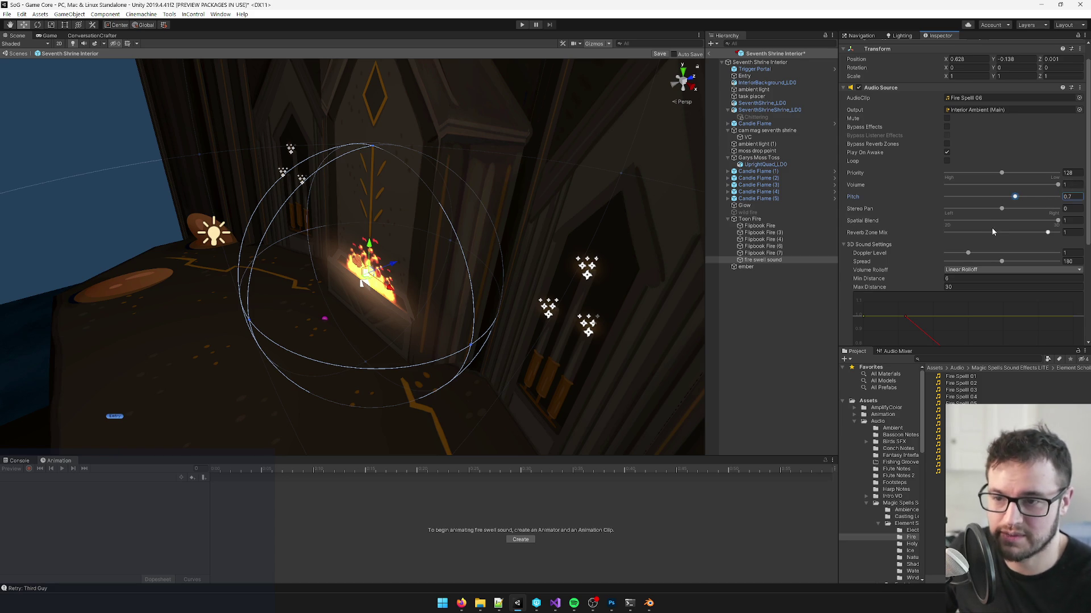
Step: Focus the Scene view on the fire, enable scene audio, and retrigger the swell by toggling the object
scroll(993, 232, "down", 3)
left_click_drag(364, 245, 373, 239)
key("f")
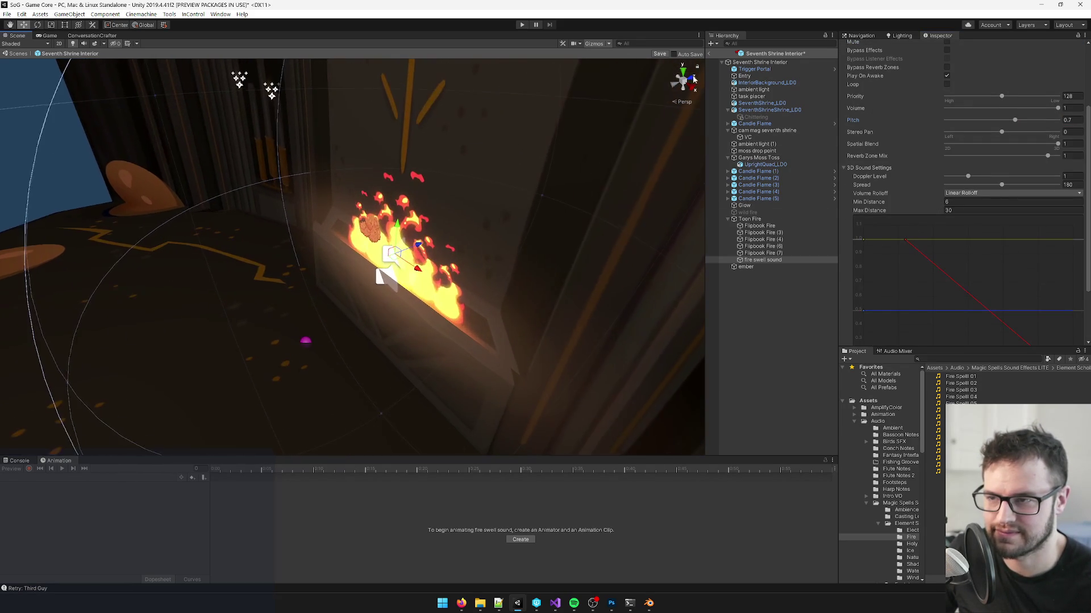
scroll(882, 154, "up", 4)
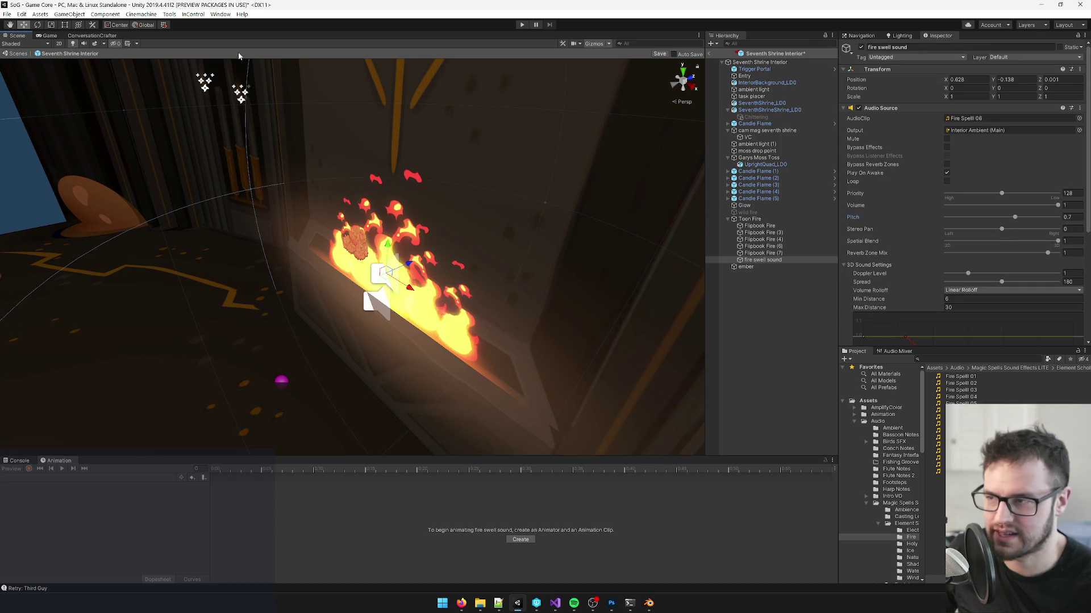
left_click(84, 44)
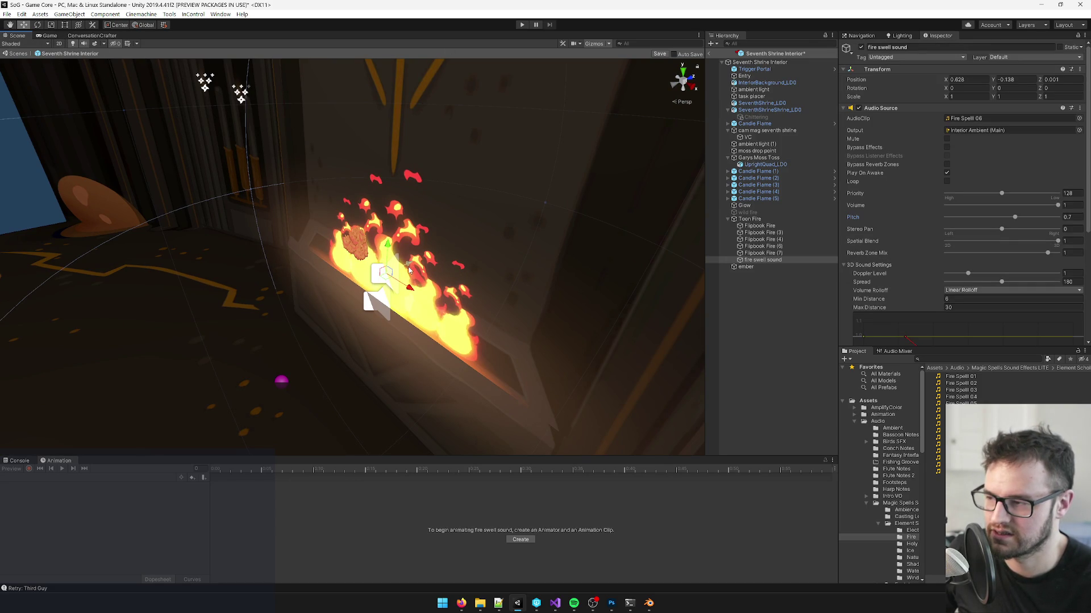
left_click(858, 108)
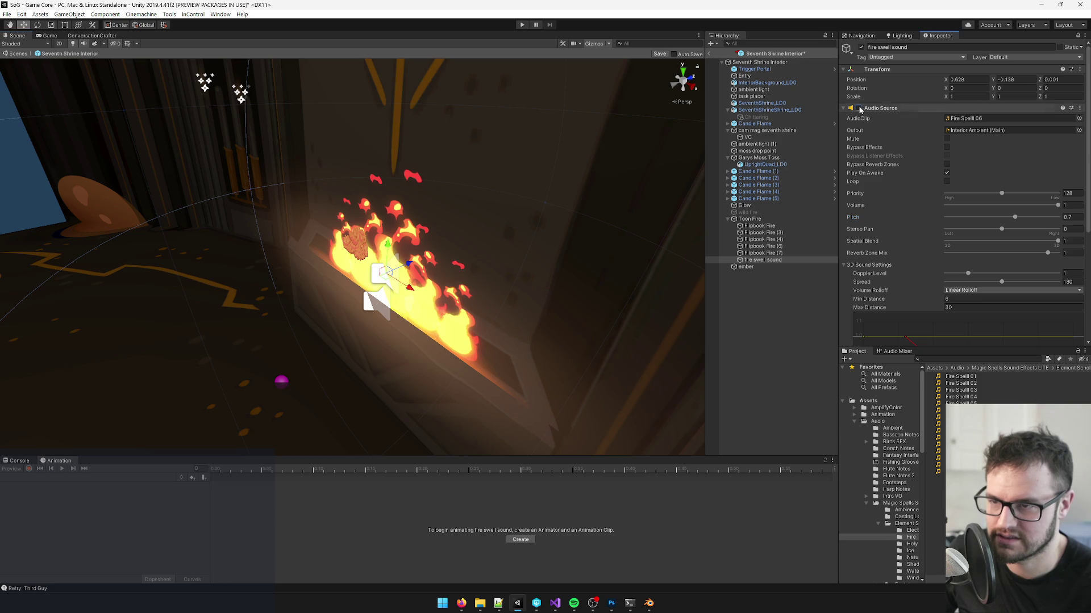
left_click(861, 48)
left_click(861, 48)
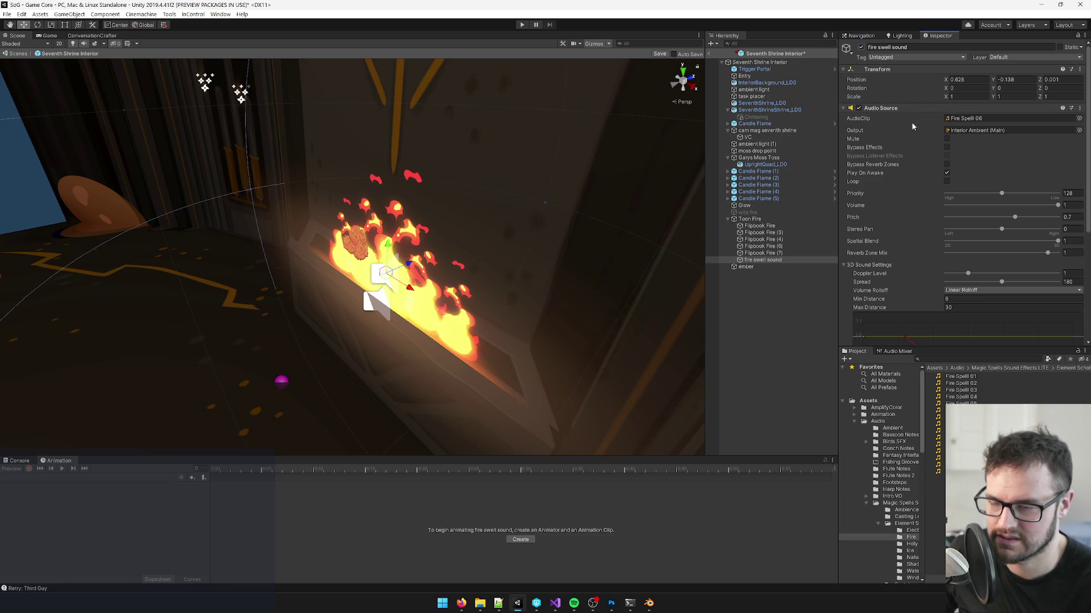
left_click(861, 48)
left_click(861, 48)
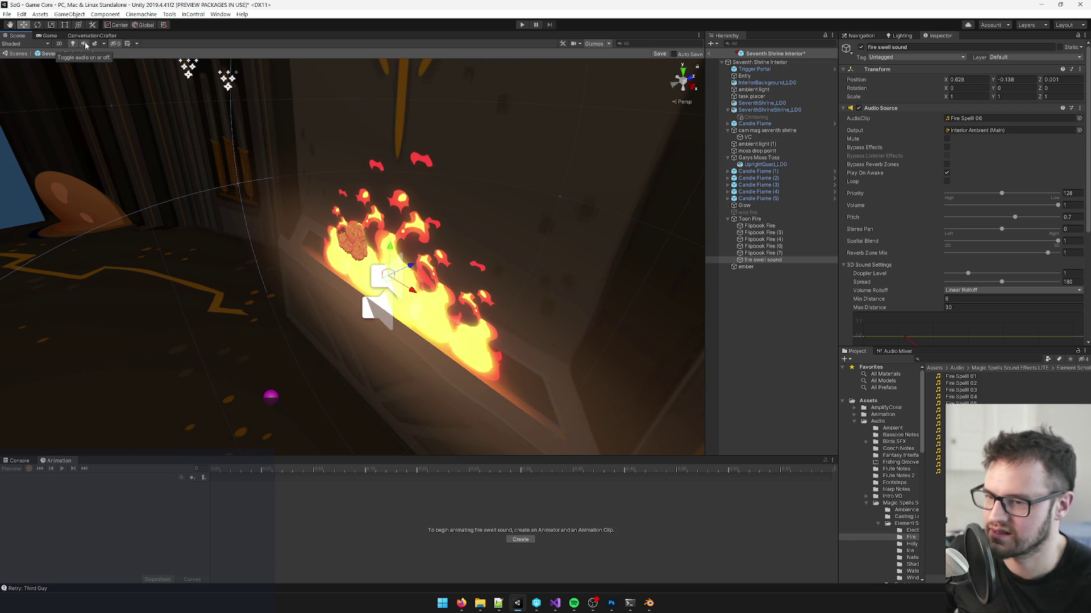
Step: Lower the fire swell sound's Audio Source Pitch to 0.6
left_click(1068, 217)
type("0.5")
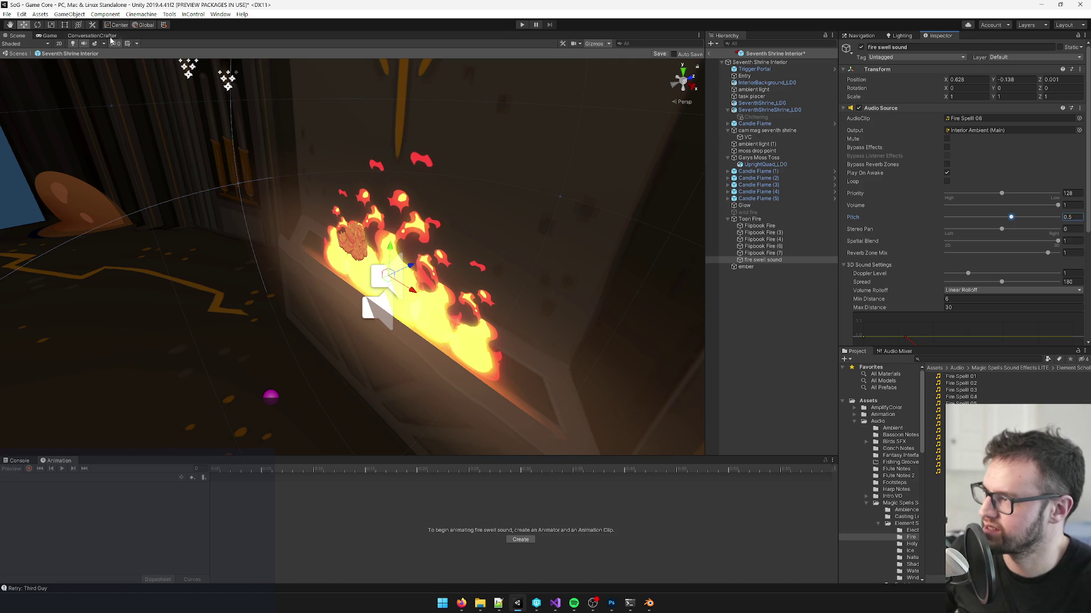
left_click(86, 45)
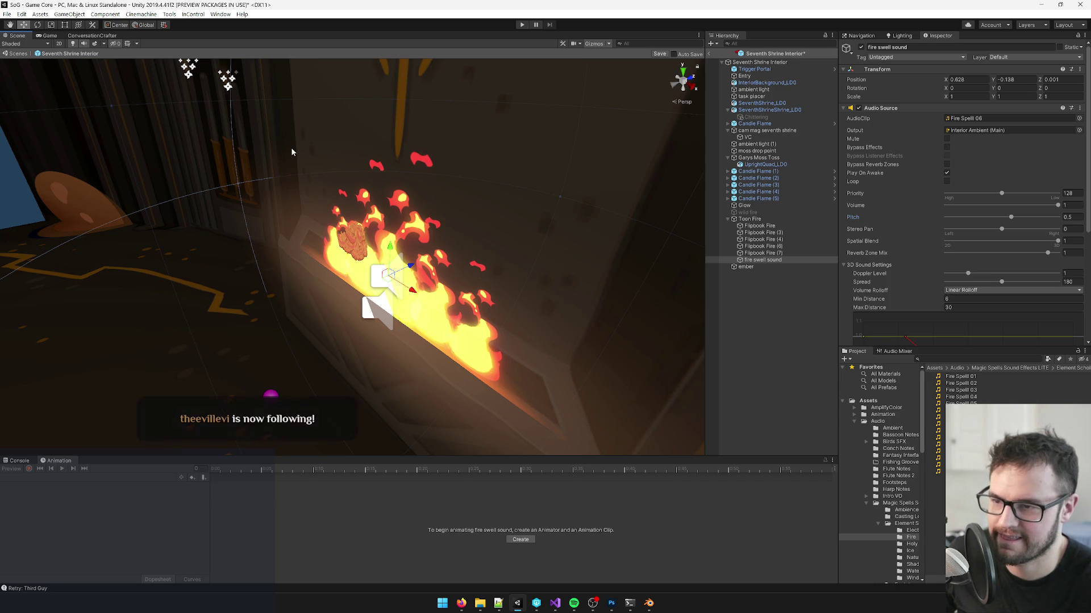
left_click(73, 45)
left_click(74, 45)
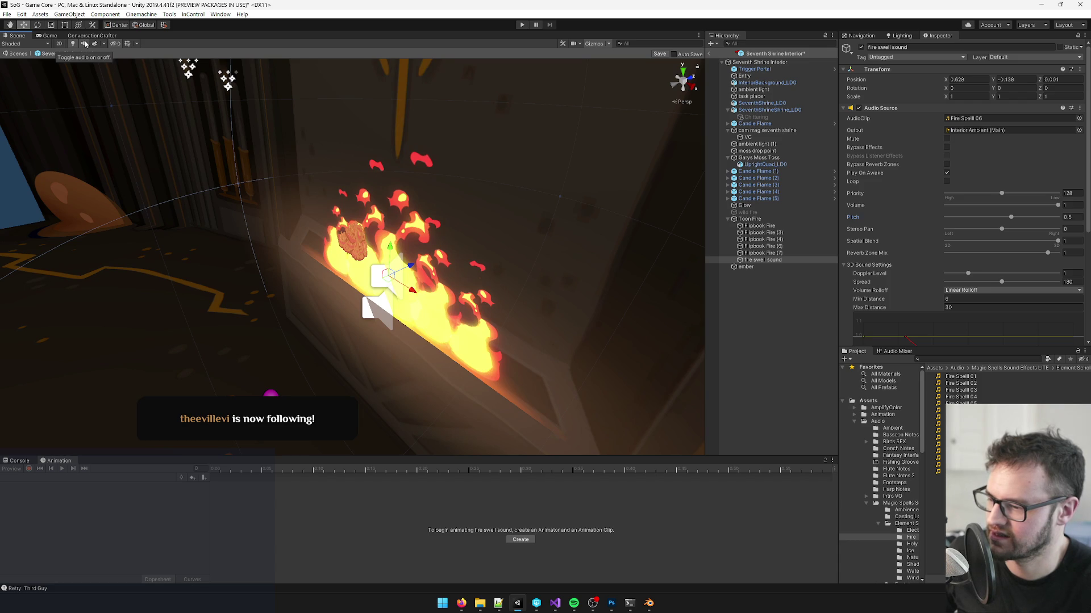
left_click(84, 44)
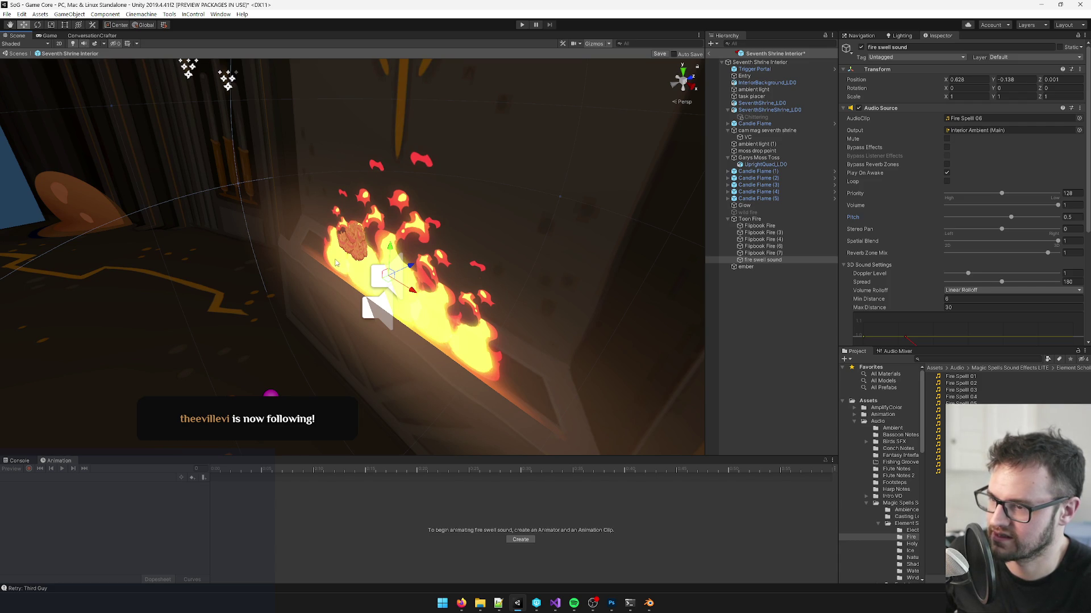
mouse_move(461, 602)
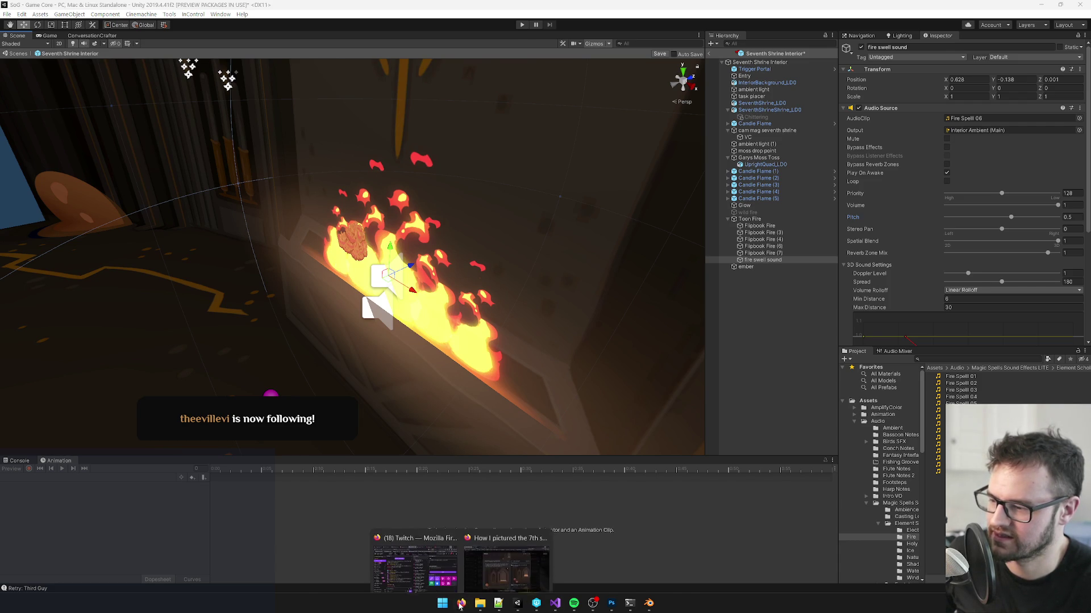
left_click(506, 560)
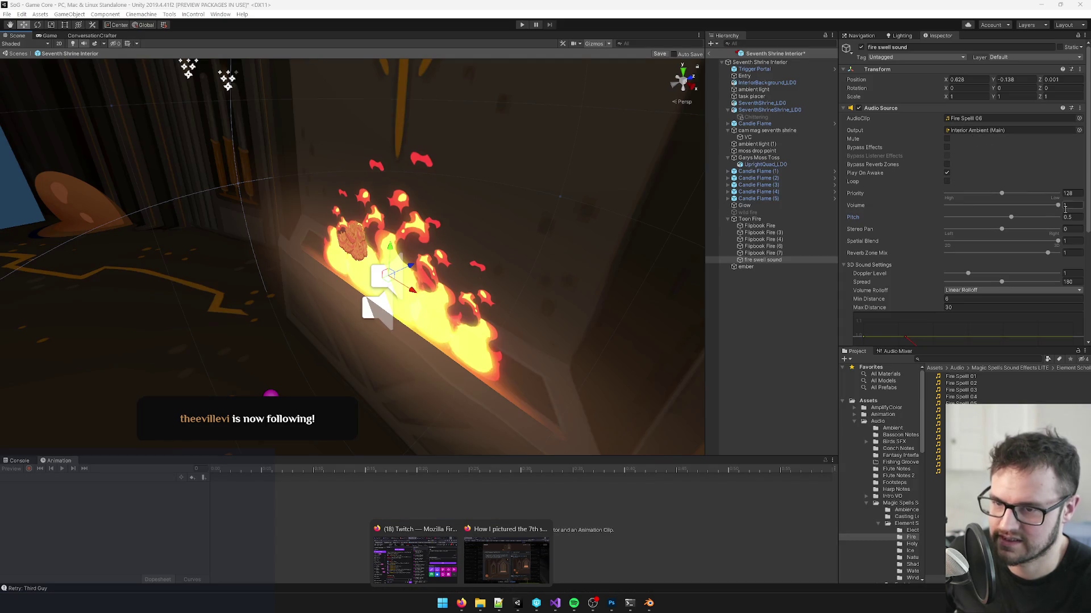
left_click(1071, 217)
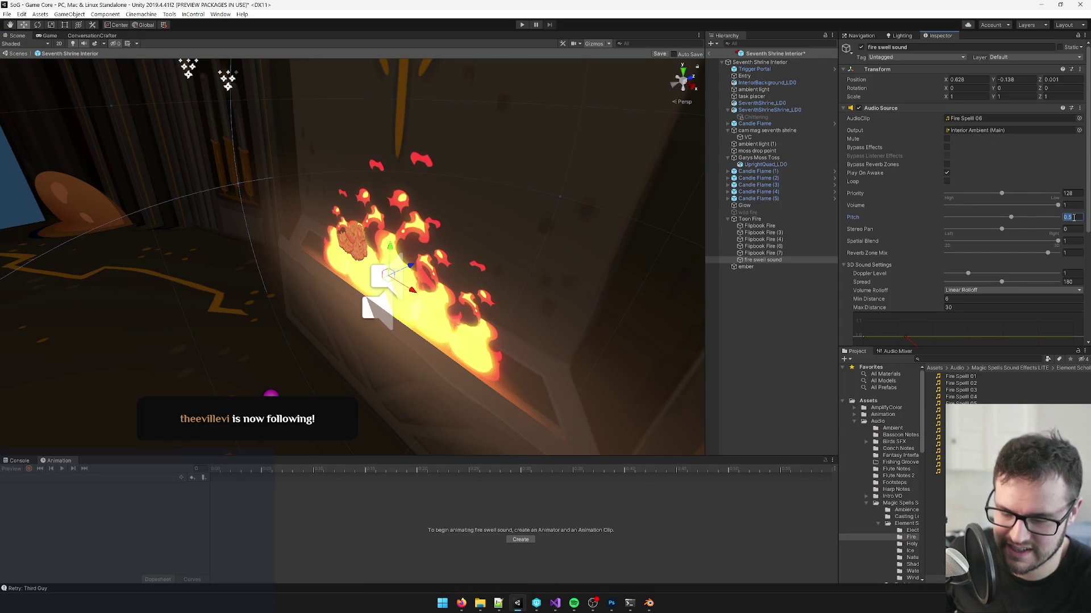
type("0.6")
key("Return")
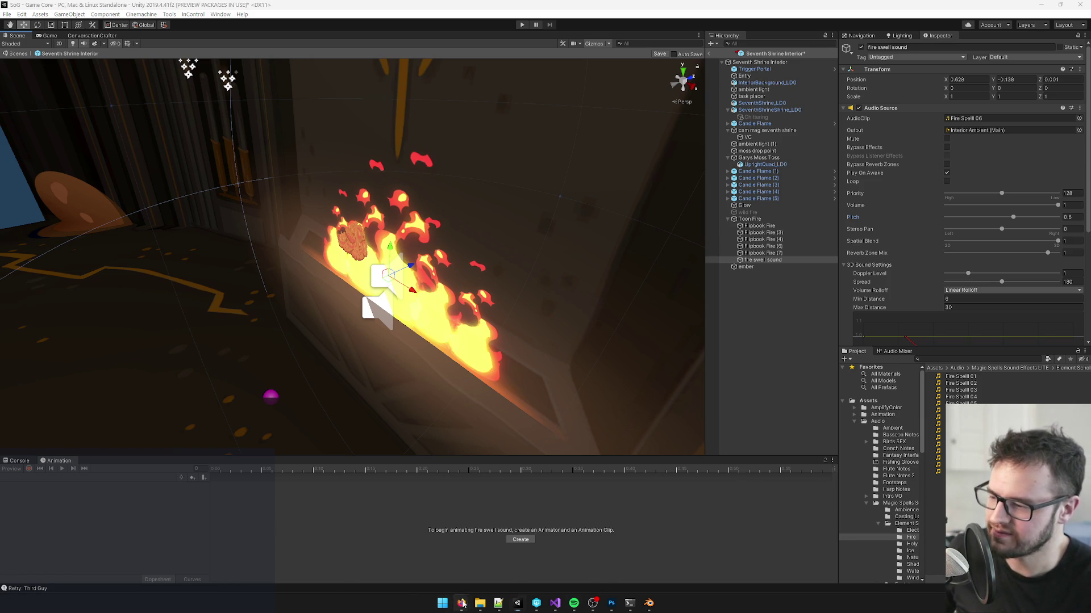
mouse_move(461, 603)
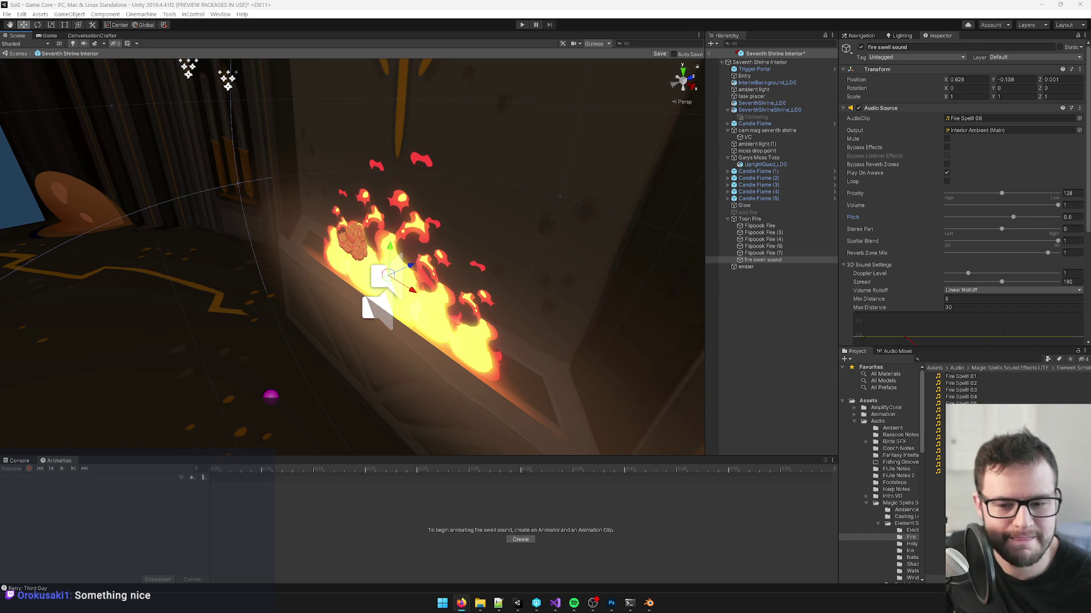
key("alt+Tab")
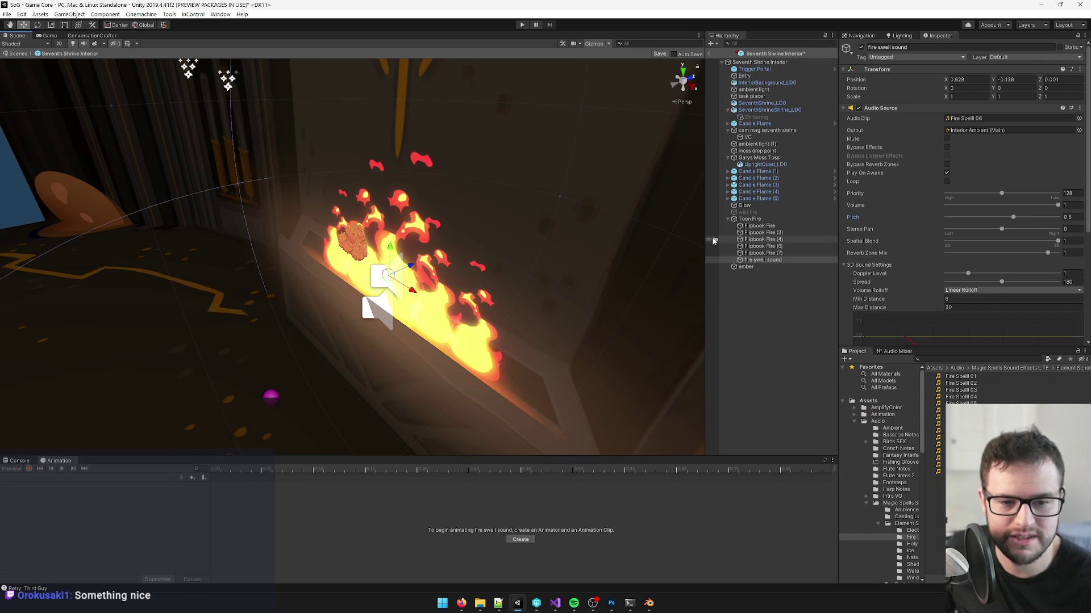
mouse_move(339, 282)
left_mouse_down()
mouse_move(389, 280)
mouse_move(361, 277)
left_mouse_up()
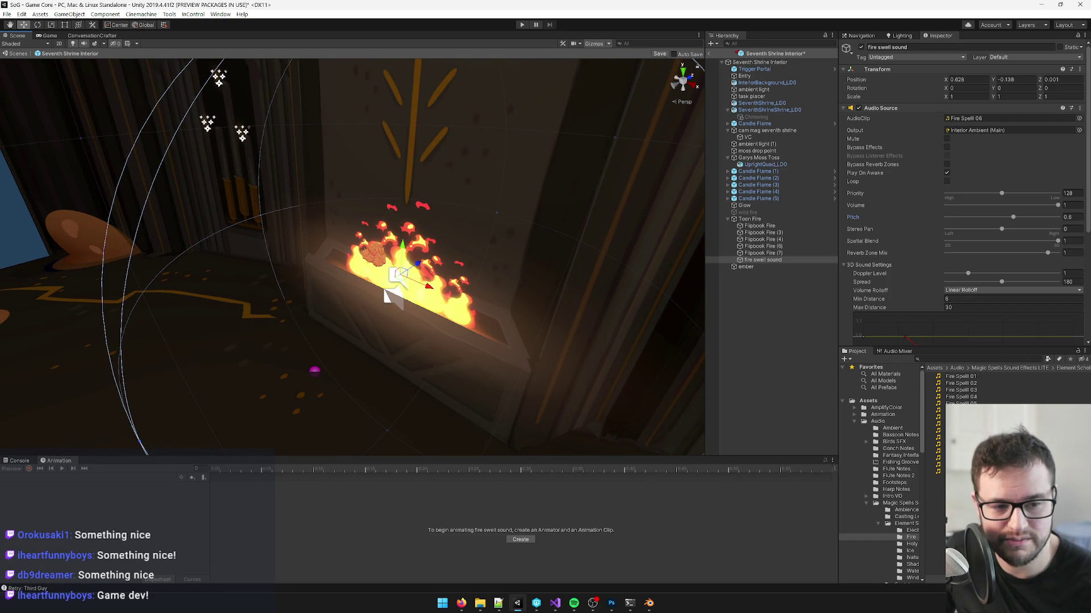
mouse_move(494, 338)
left_mouse_down()
mouse_move(494, 323)
mouse_move(479, 337)
left_mouse_up()
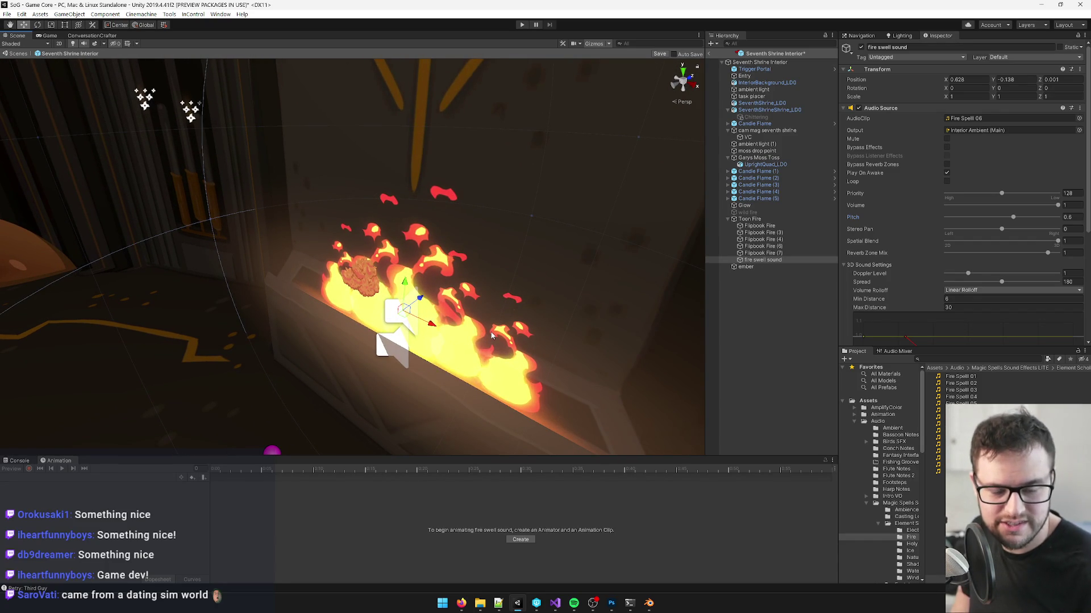
left_click_drag(491, 336, 515, 292)
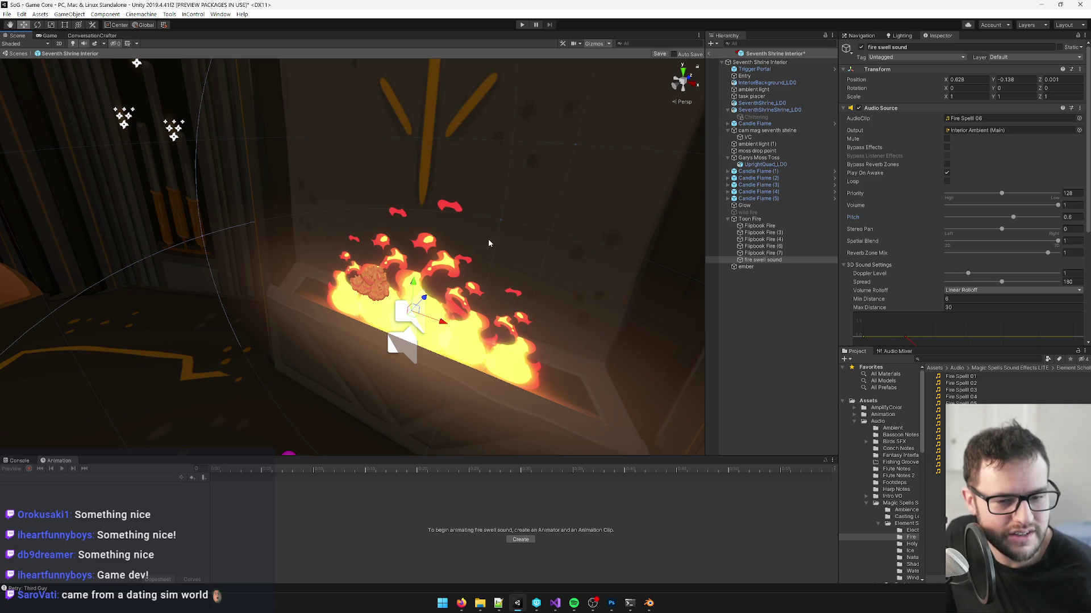
scroll(342, 236, "down", 10)
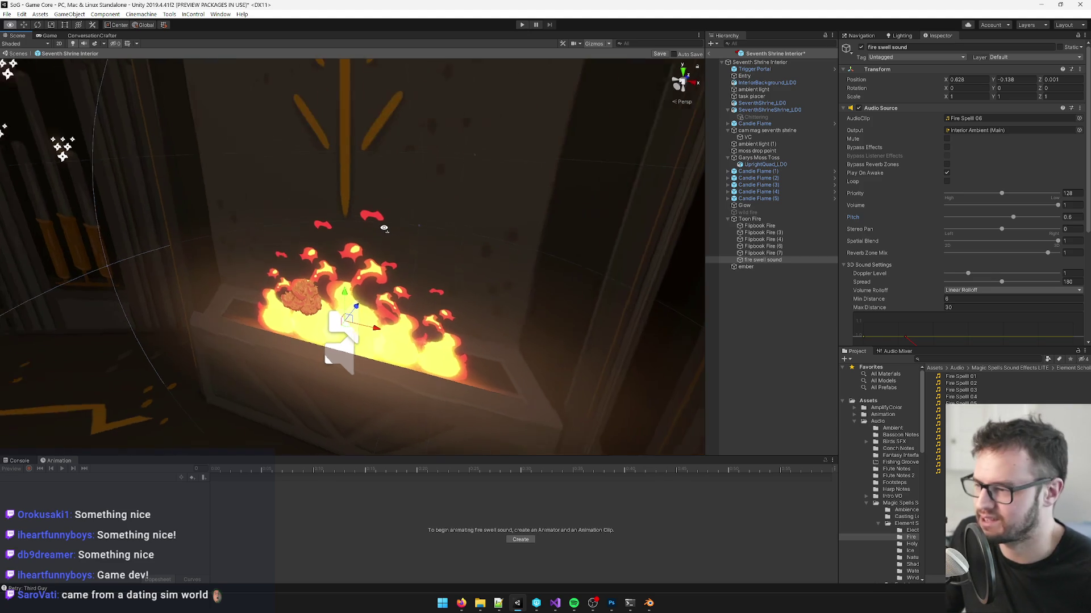
scroll(391, 227, "down", 5)
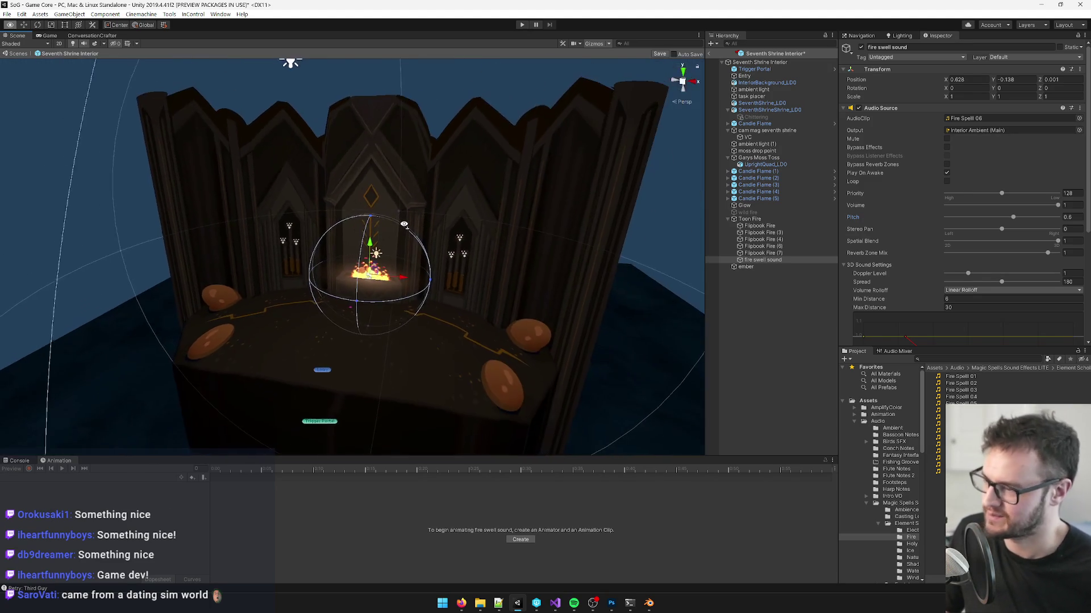
scroll(366, 235, "up", 15)
scroll(366, 235, "down", 10)
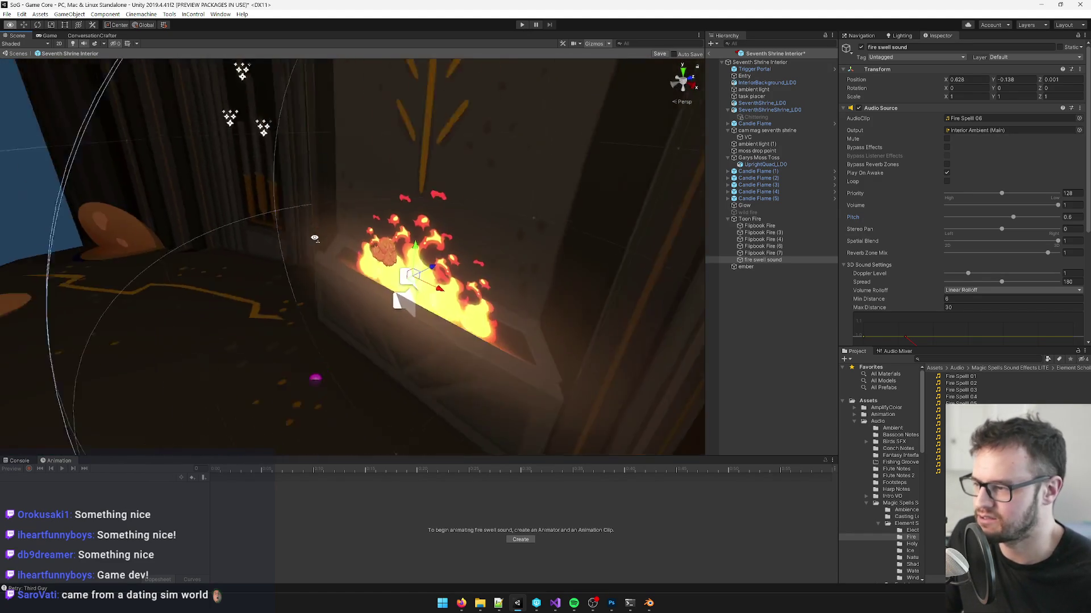
scroll(318, 237, "up", 5)
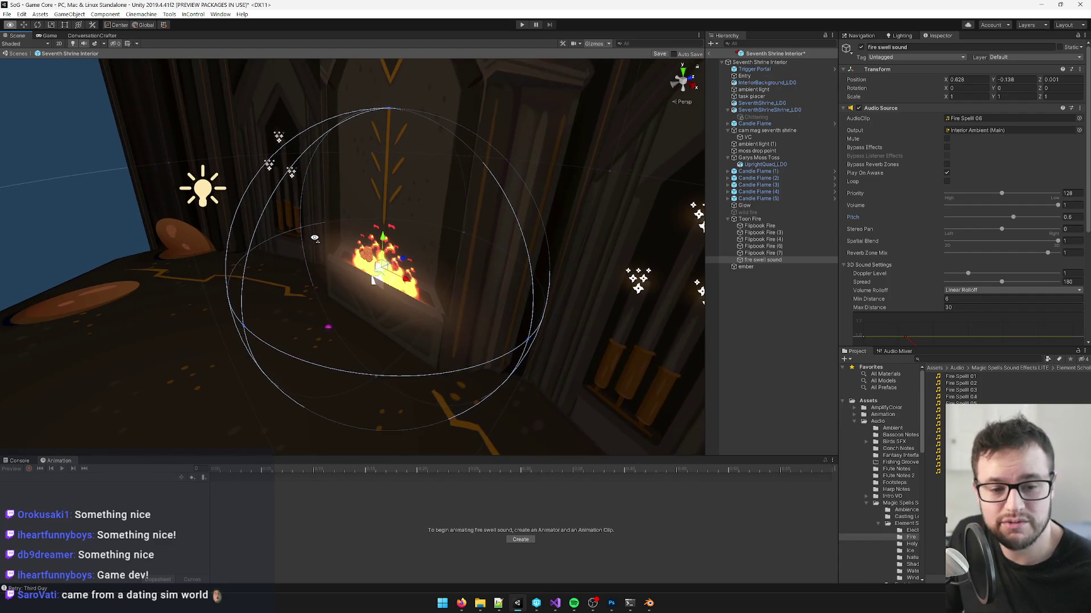
scroll(336, 233, "up", 3)
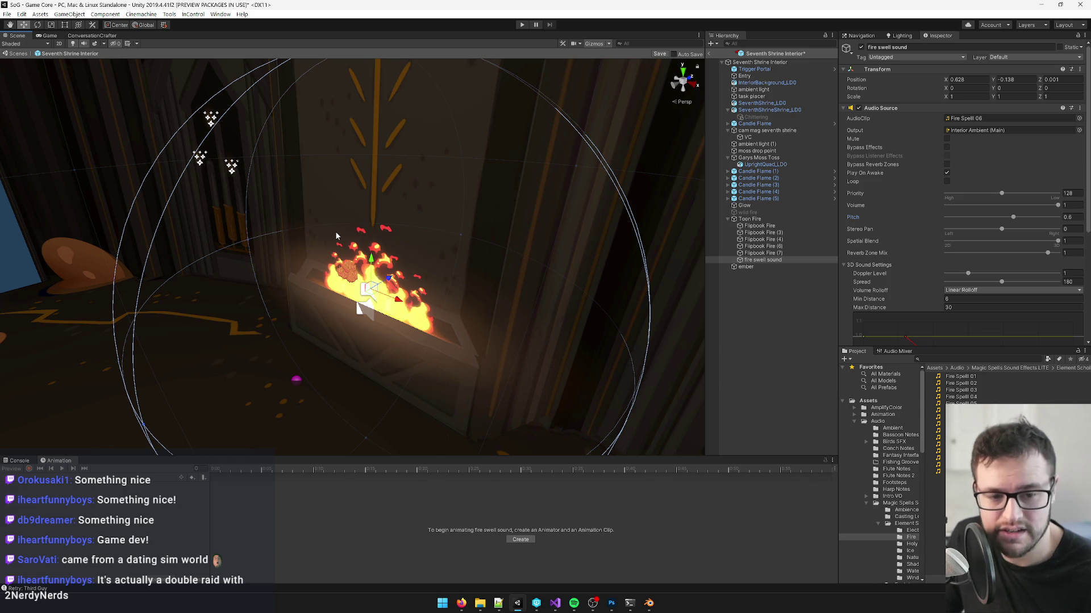
scroll(336, 232, "up", 2)
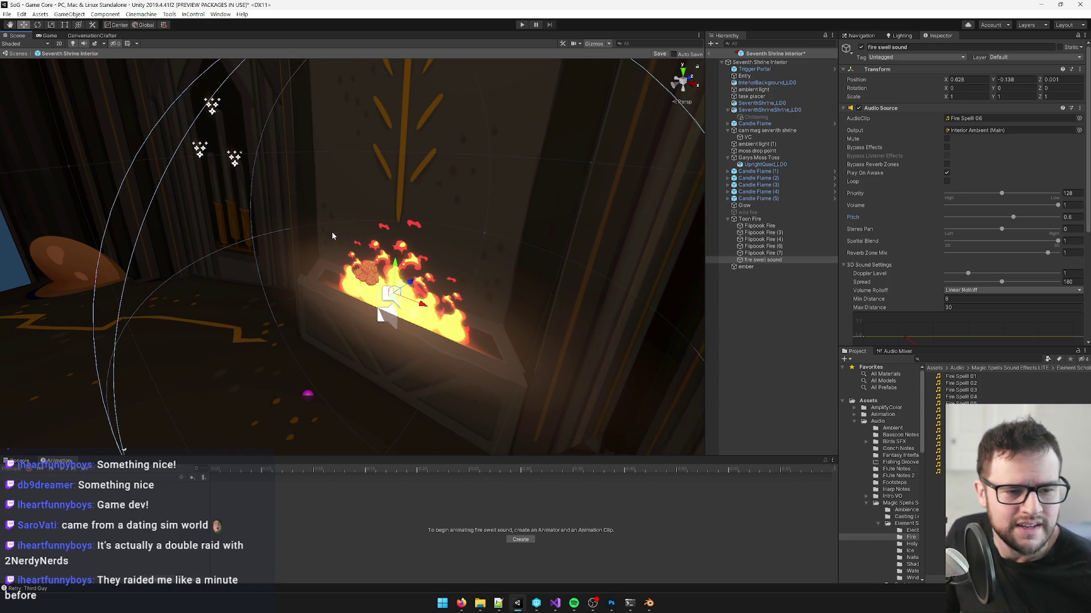
key("alt+Tab")
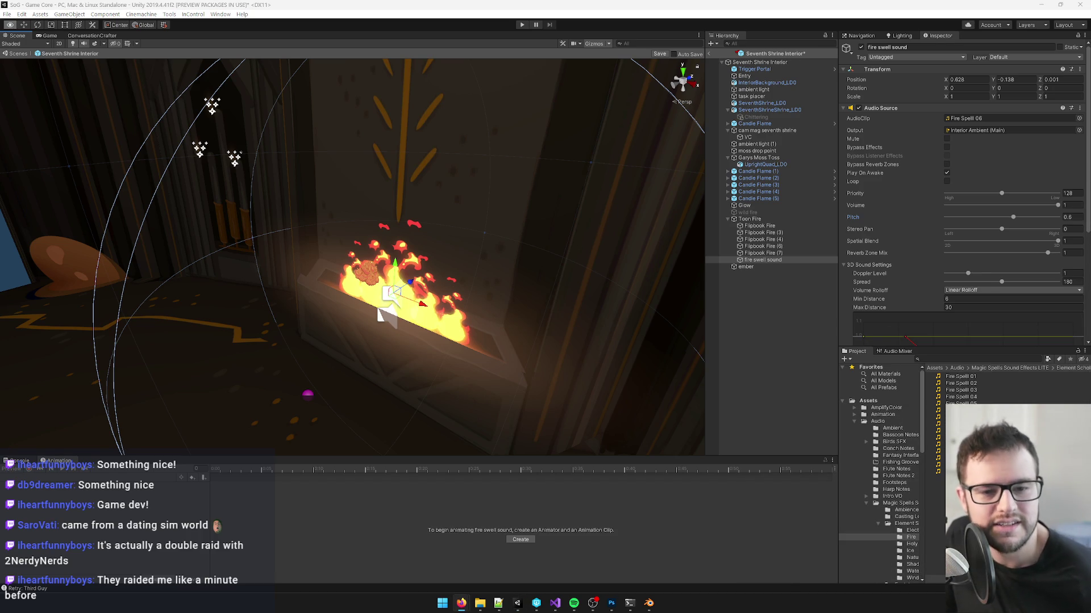
key("alt+Tab")
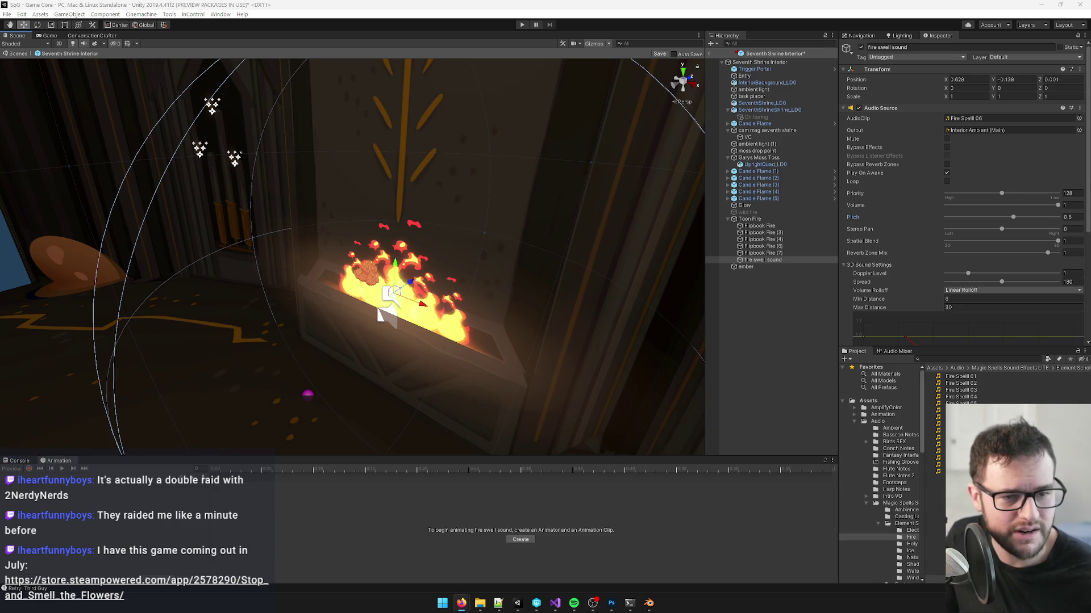
key("super+Up")
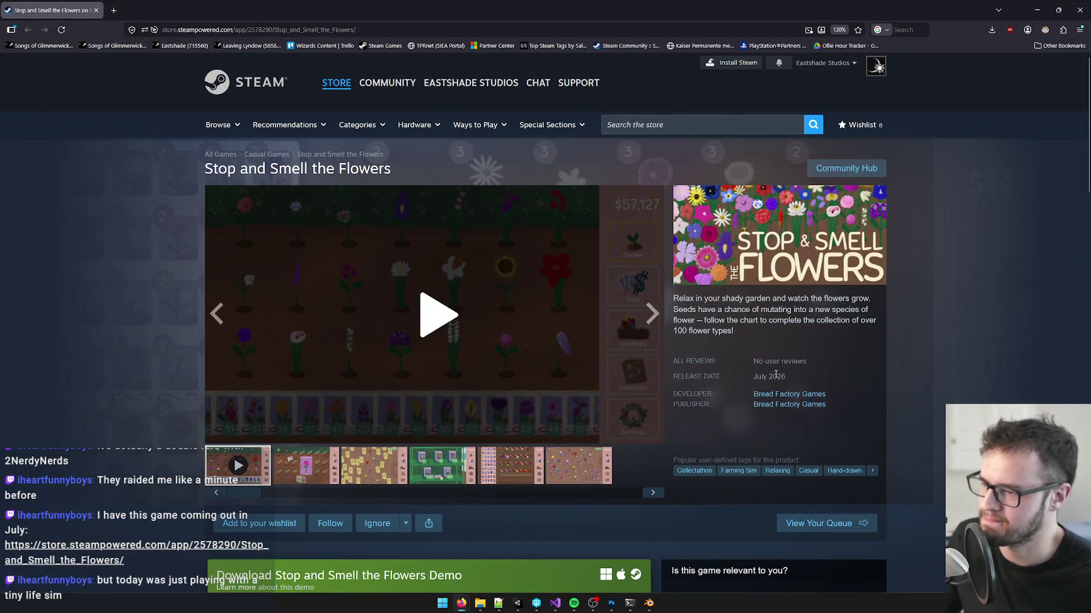
Step: Watch the Stop and Smell the Flowers trailer, replaying it from 0:09
left_click(392, 345)
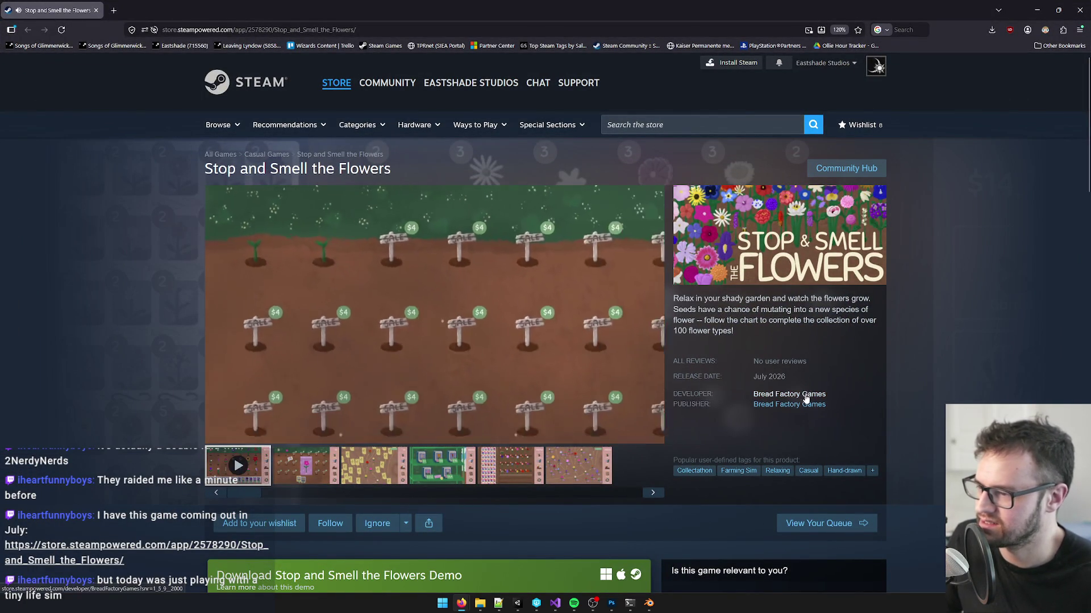
mouse_move(634, 366)
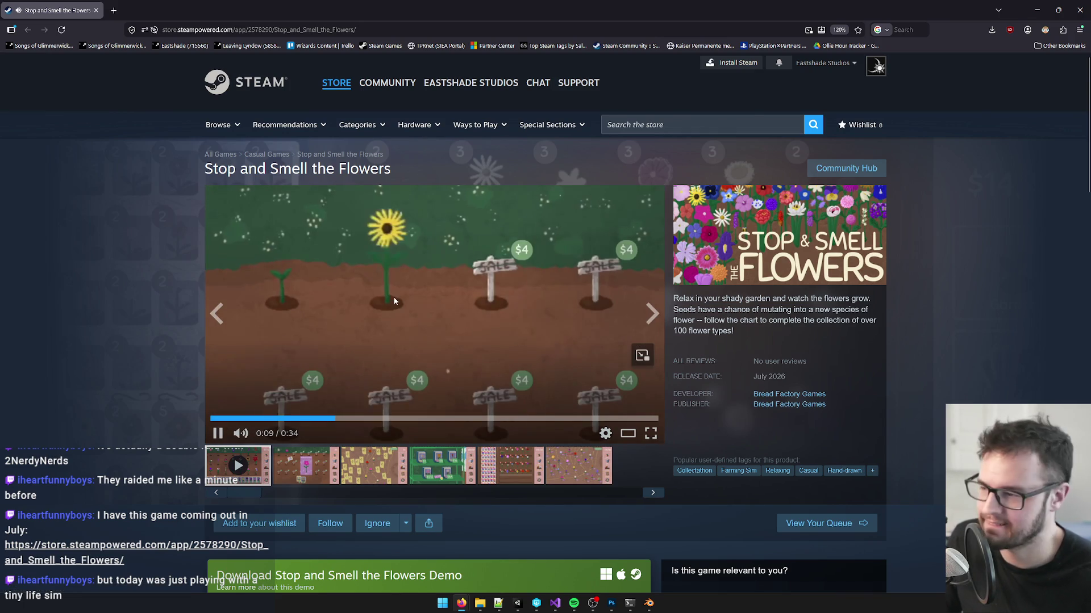
left_click(404, 393)
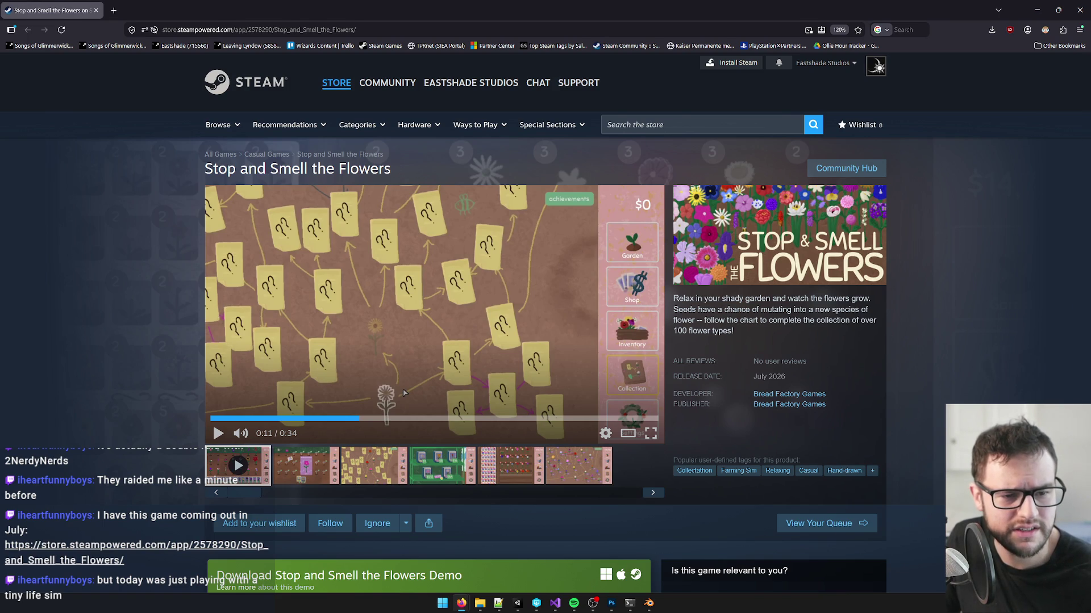
key("alt+Tab")
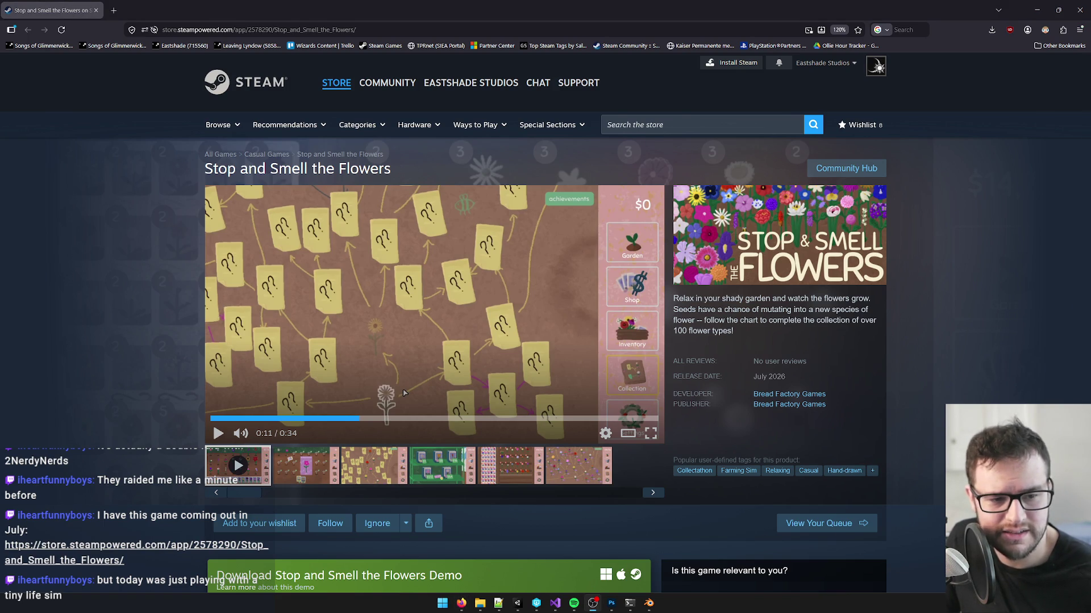
left_click(421, 289)
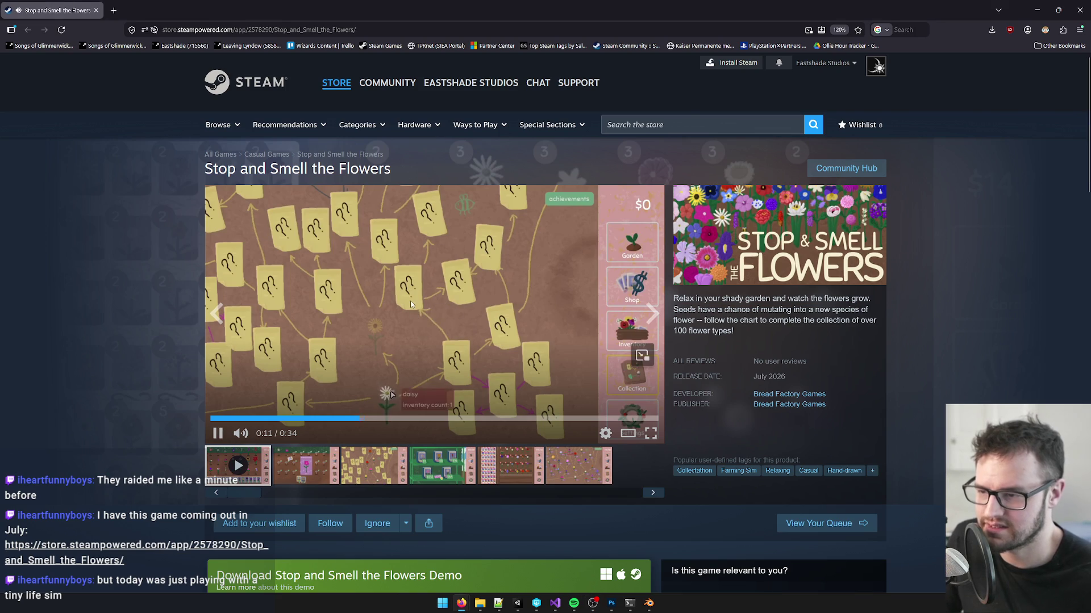
left_click(390, 309)
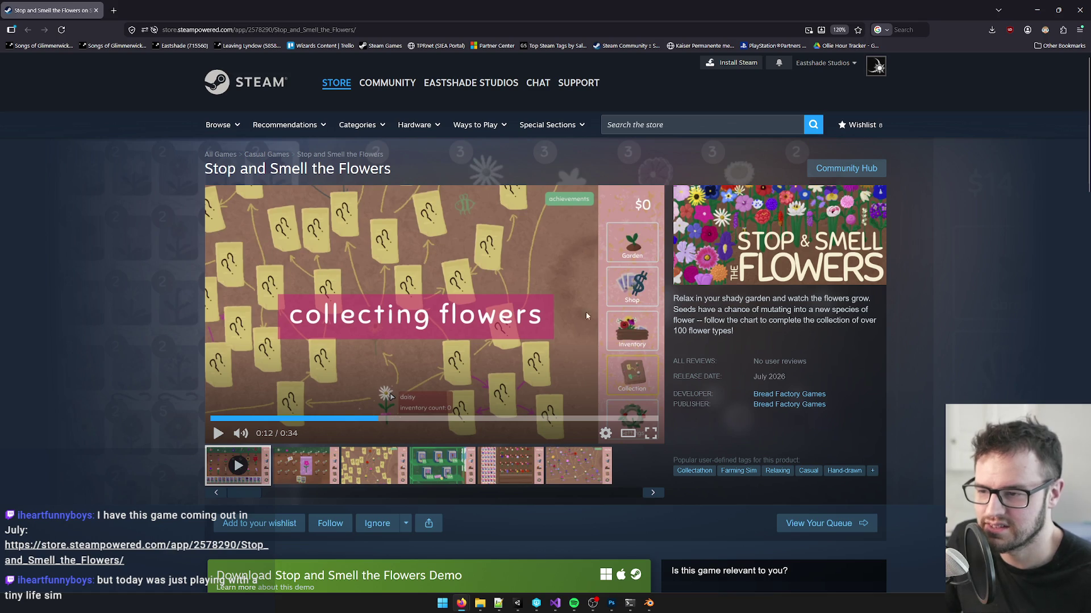
left_click(392, 295)
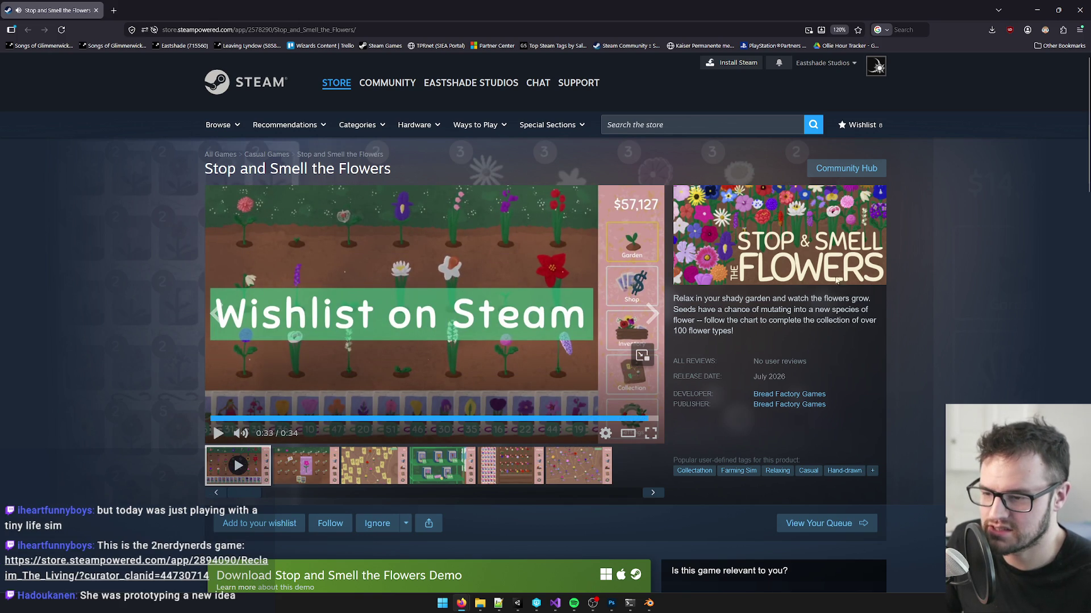
scroll(900, 327, "down", 1)
scroll(894, 326, "up", 1)
scroll(692, 407, "down", 1)
scroll(331, 426, "up", 1)
left_click(331, 420)
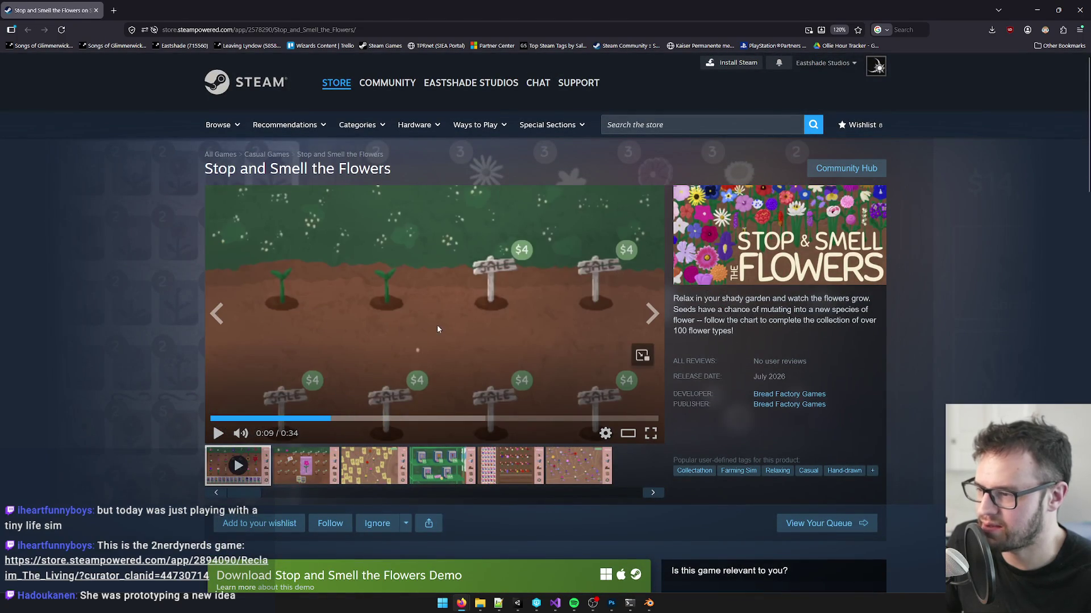
left_click(405, 328)
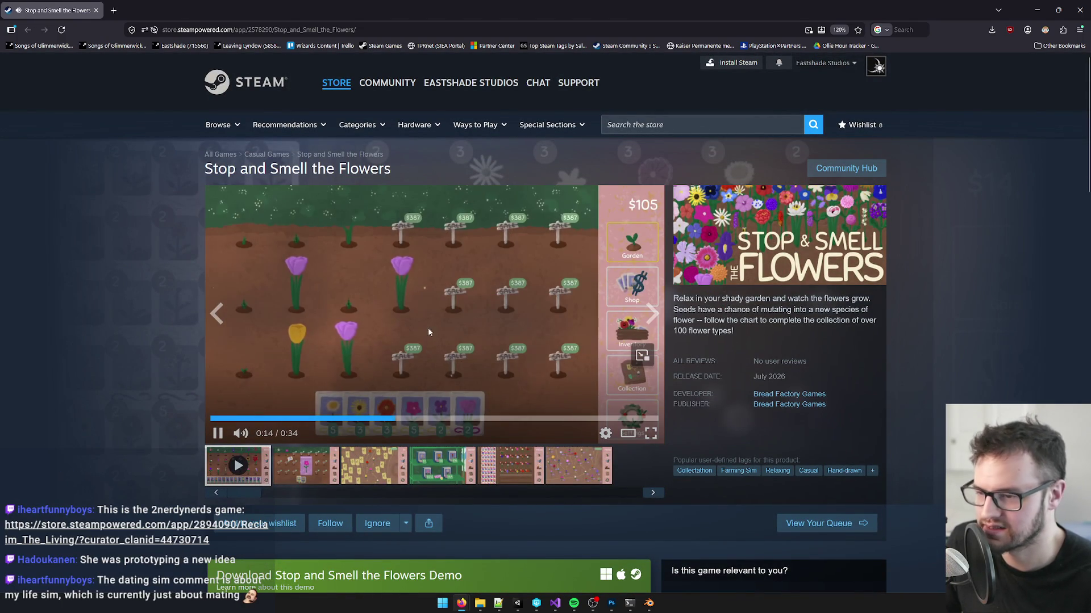
left_click(422, 333)
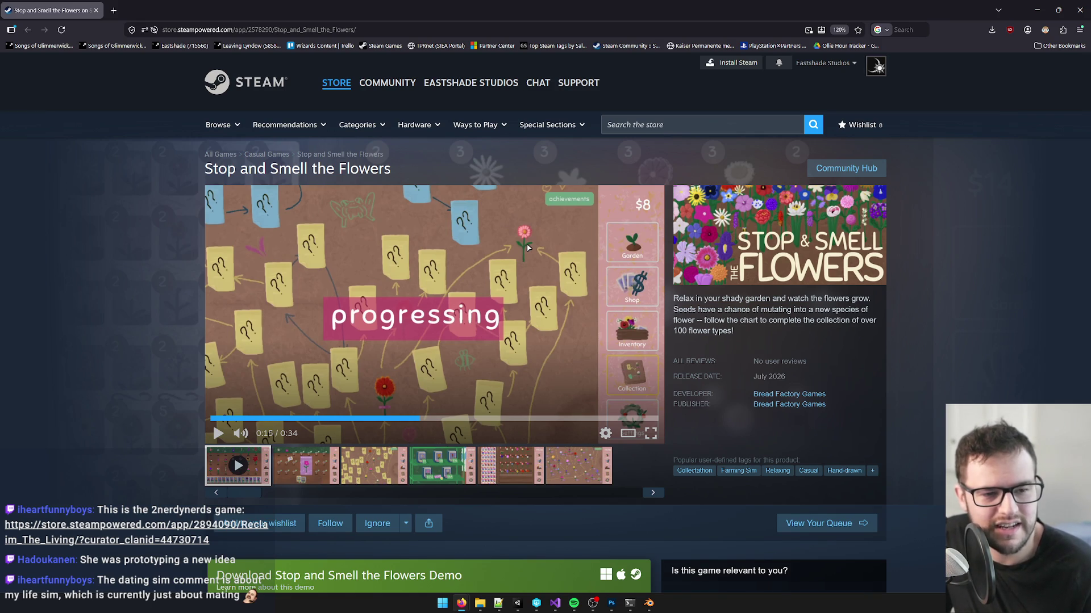
Step: Open the Reclaim The Living store page in a new tab, browse its screenshots, then close it
key("ctrl+t")
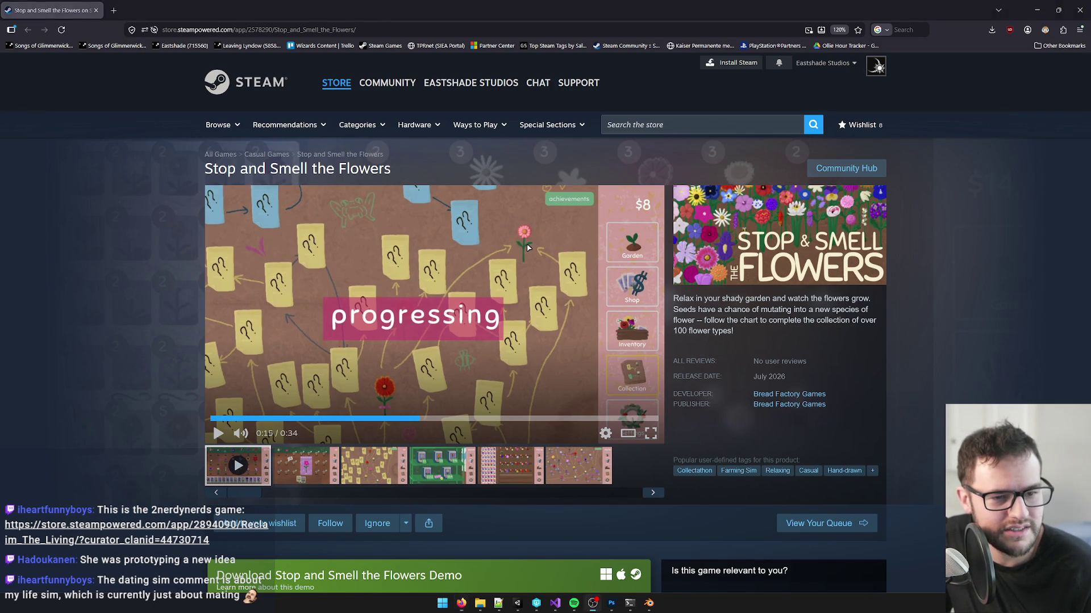
type("https://store.steampowered.com/app/2894090/Reclaim_The_Living/?curator_clanid=44730714")
key("Return")
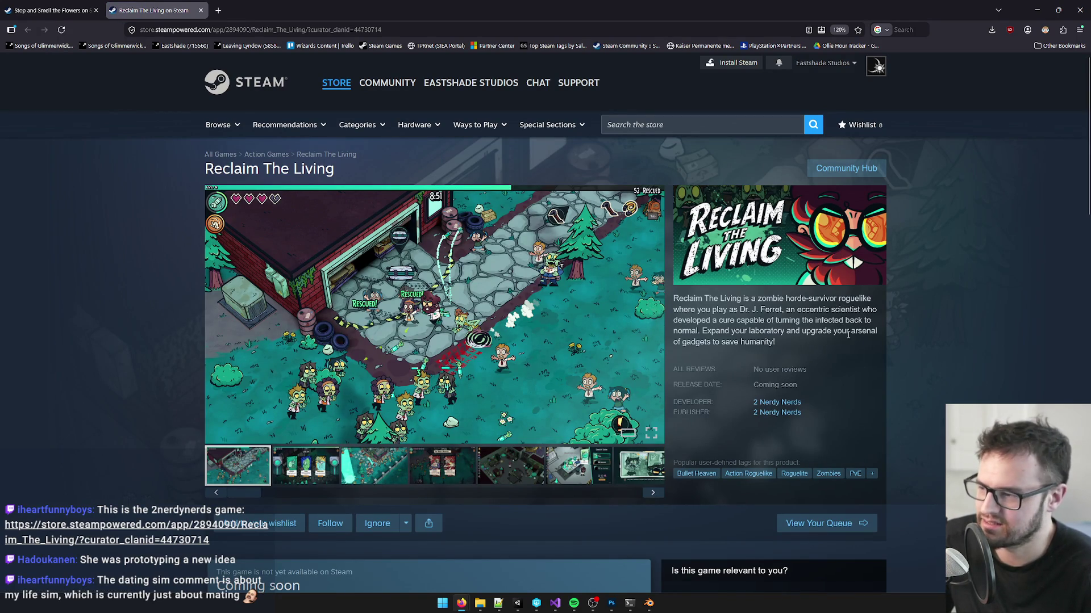
scroll(834, 335, "down", 1)
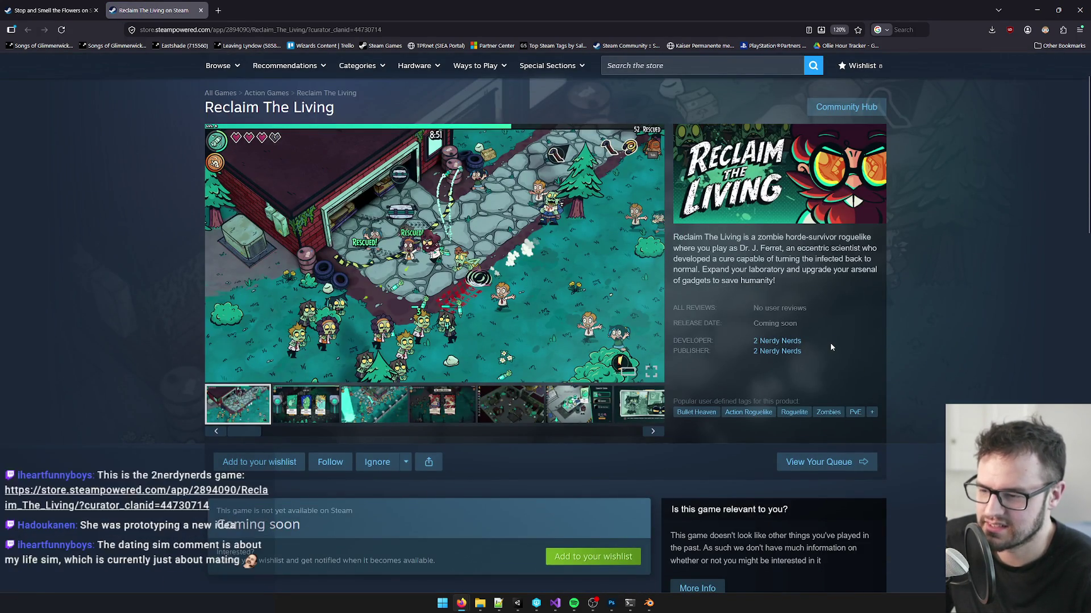
scroll(830, 343, "down", 1)
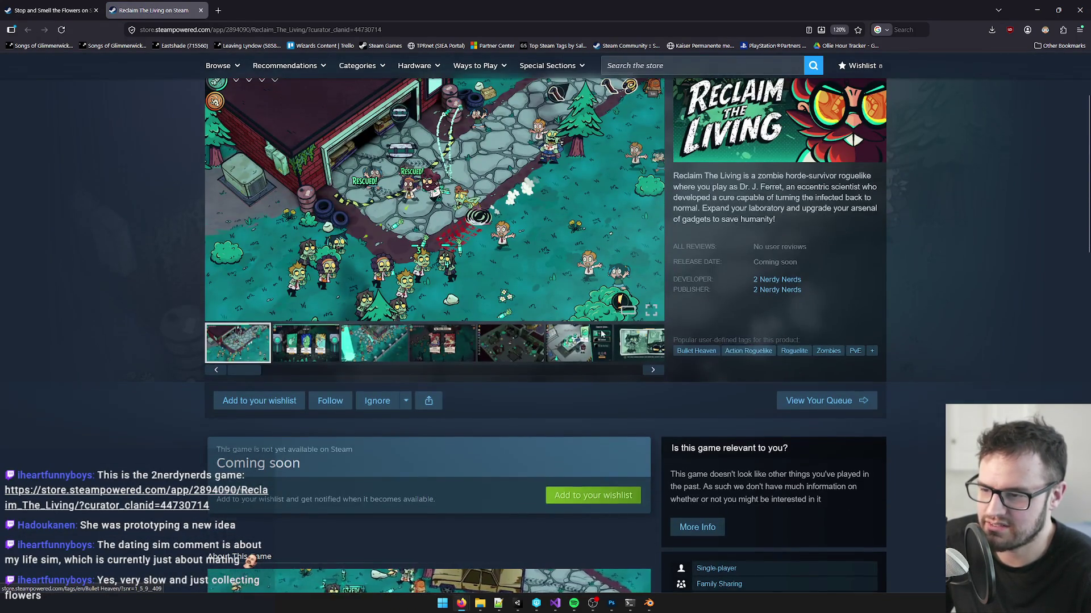
scroll(423, 323, "up", 2)
left_click(422, 323)
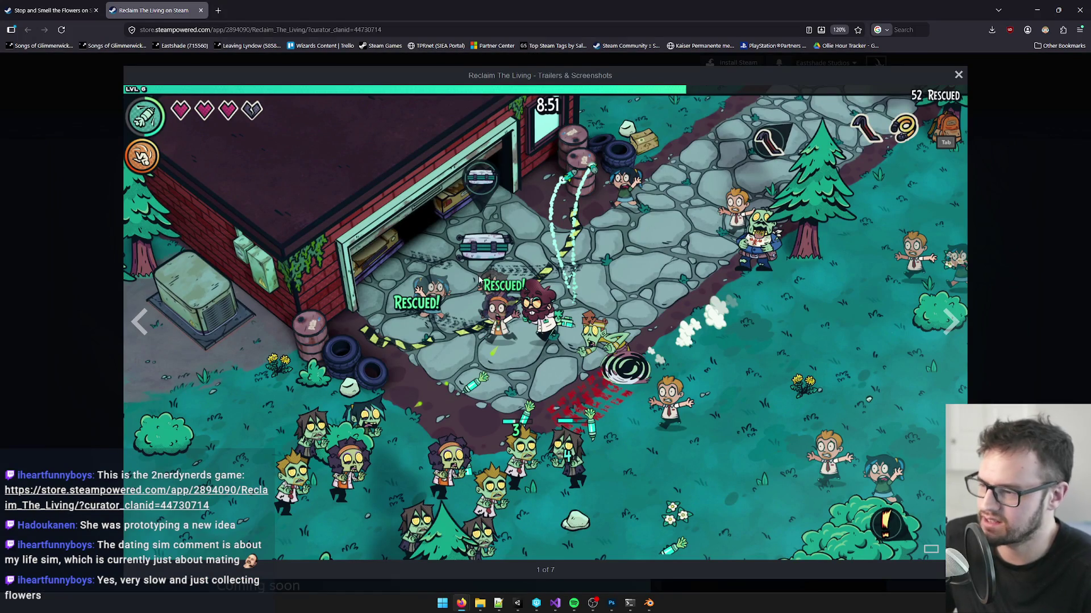
key("Escape")
left_click(326, 474)
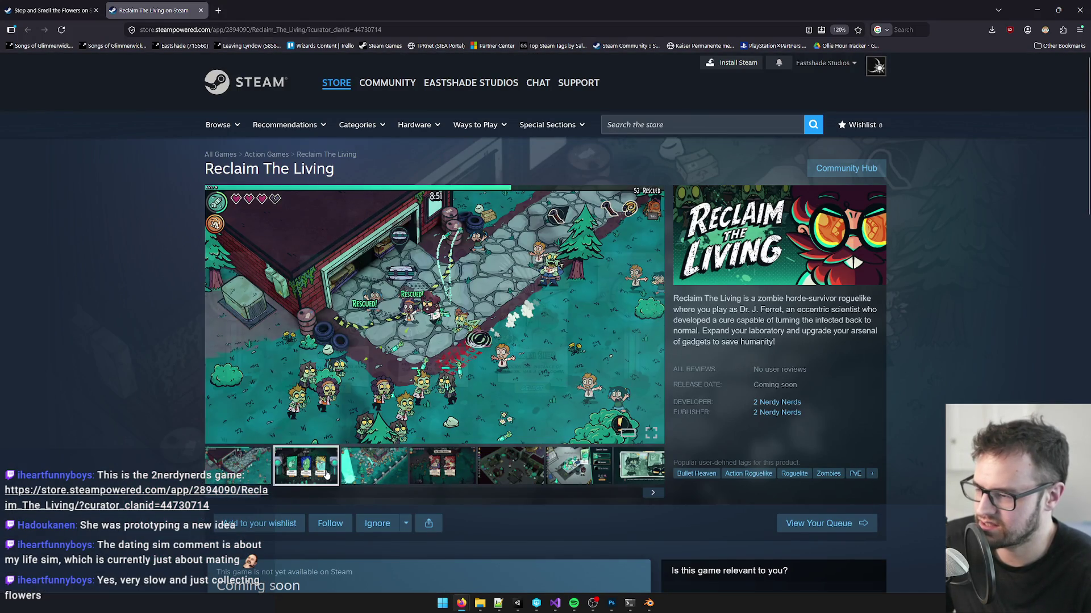
left_click(377, 471)
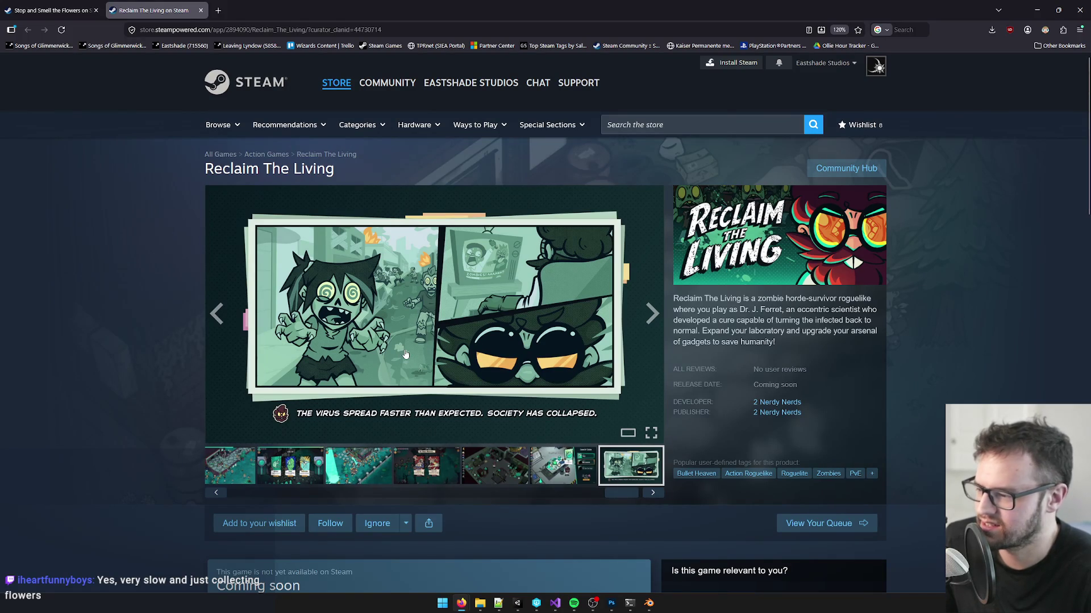
scroll(568, 187, "down", 1)
scroll(653, 102, "up", 1)
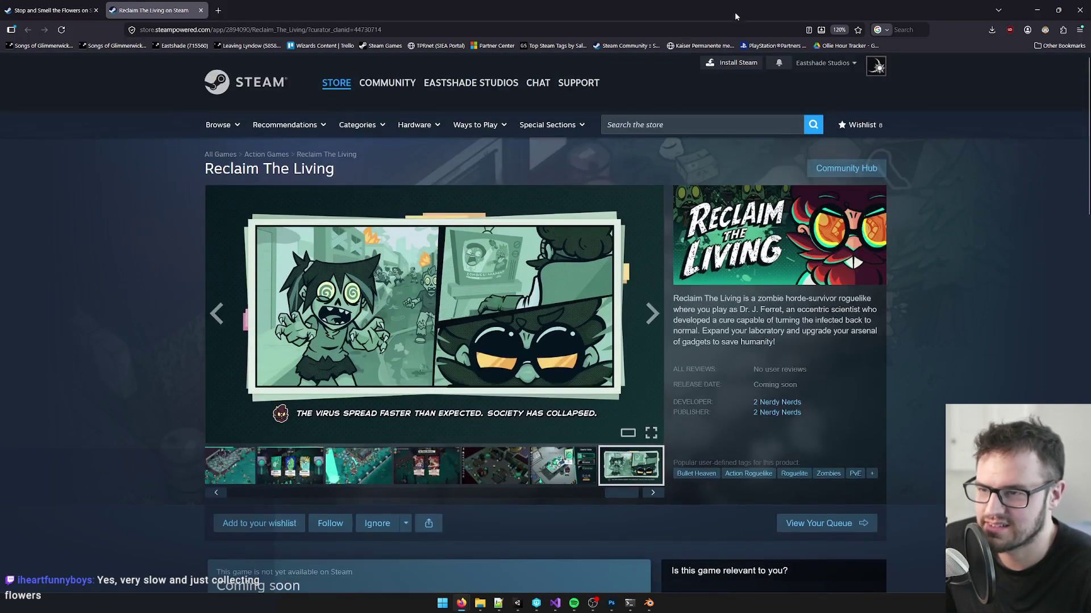
left_click(200, 11)
mouse_move(682, 5)
left_mouse_down()
mouse_move(614, 78)
mouse_move(522, 110)
left_mouse_up()
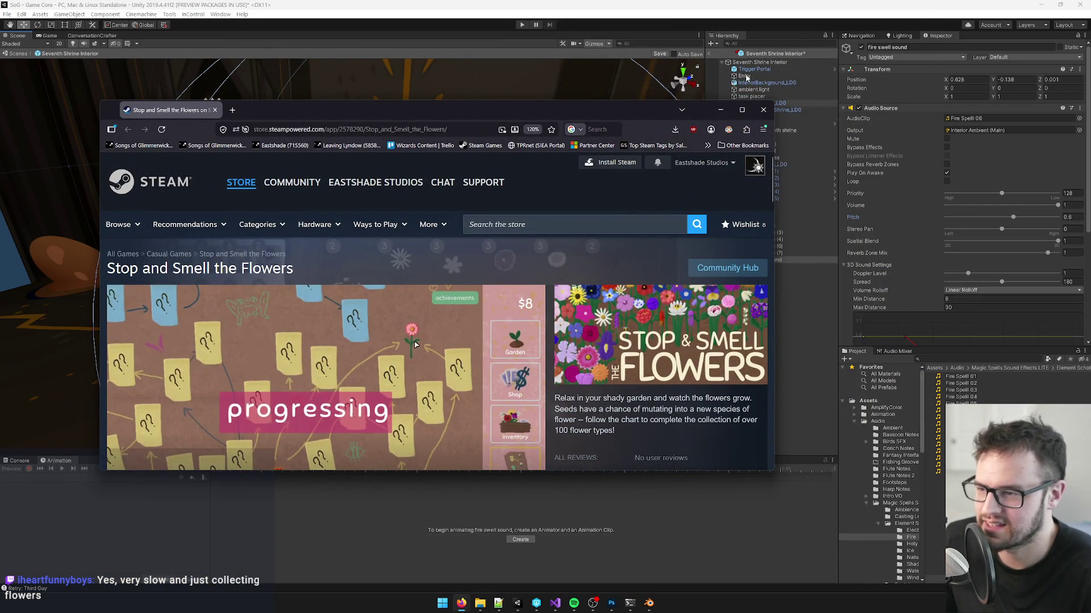
Step: Close the browser, orbit around the altar fire, and select the Toon Fire group
left_click(742, 109)
left_click_drag(707, 4, 537, 89)
left_click(763, 98)
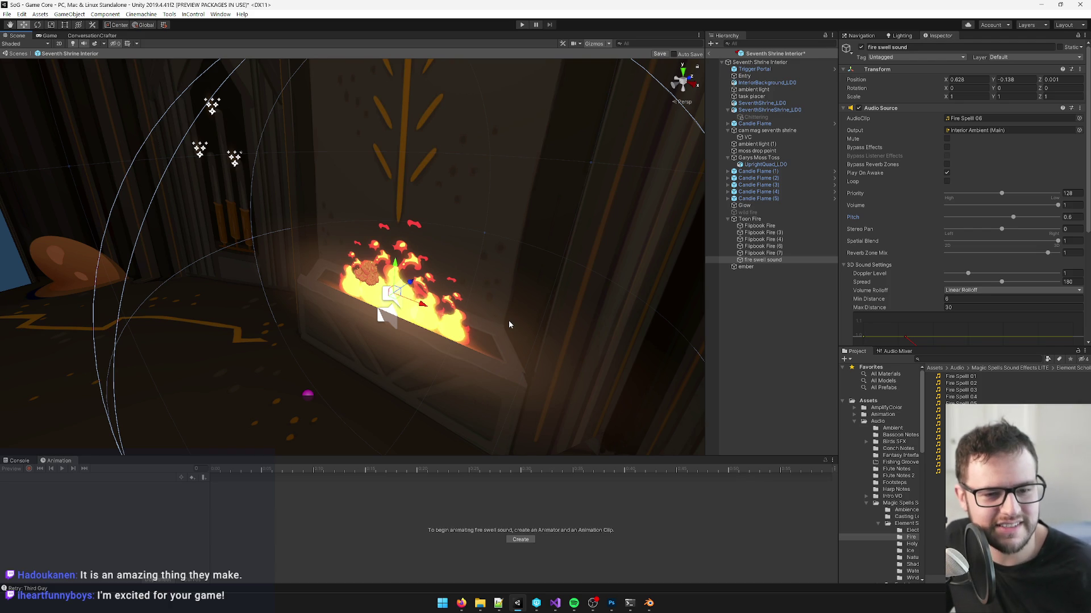
mouse_move(521, 232)
left_mouse_down("alt")
mouse_move(519, 199)
mouse_move(482, 250)
mouse_move(523, 268)
mouse_move(309, 320)
mouse_move(347, 317)
left_mouse_up("alt")
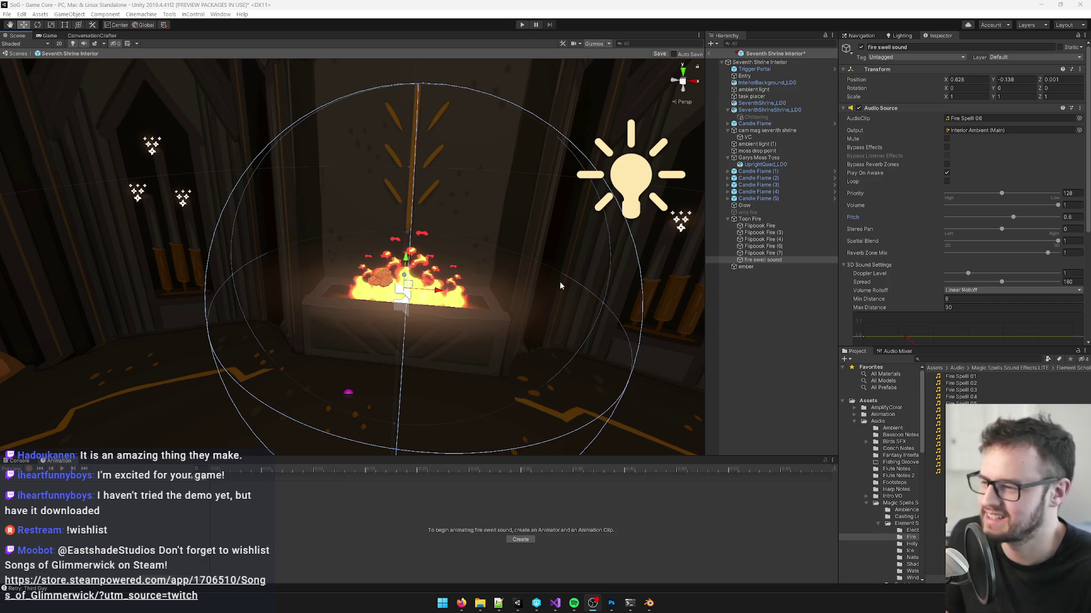
mouse_move(557, 280)
left_mouse_down()
mouse_move(489, 299)
mouse_move(511, 287)
left_mouse_up()
left_click(749, 219)
mouse_move(562, 250)
left_mouse_down()
mouse_move(483, 273)
mouse_move(500, 244)
mouse_move(490, 238)
mouse_move(482, 252)
mouse_move(487, 244)
left_mouse_up()
left_click(775, 227)
left_click(749, 219)
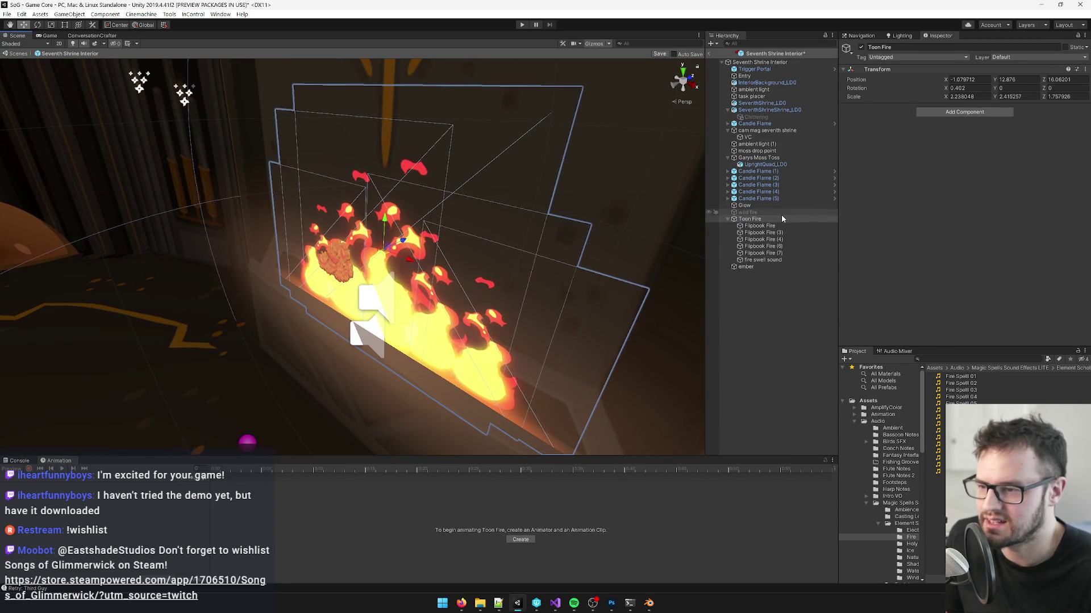
Step: Add an Animation component to the Toon Fire object
left_click(952, 113)
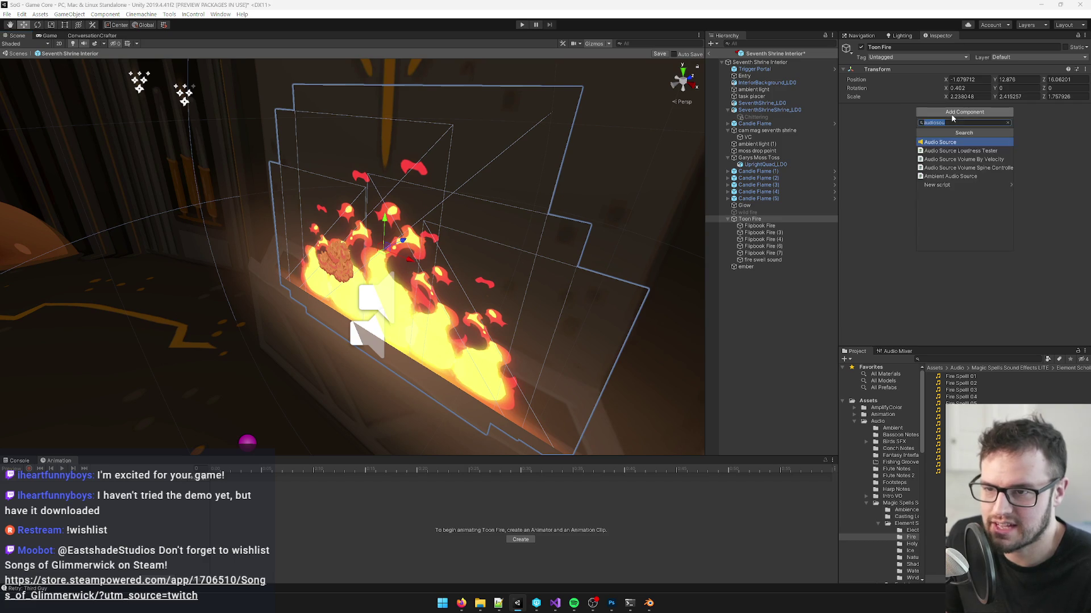
type("ai")
key("BackSpace")
type("nimation")
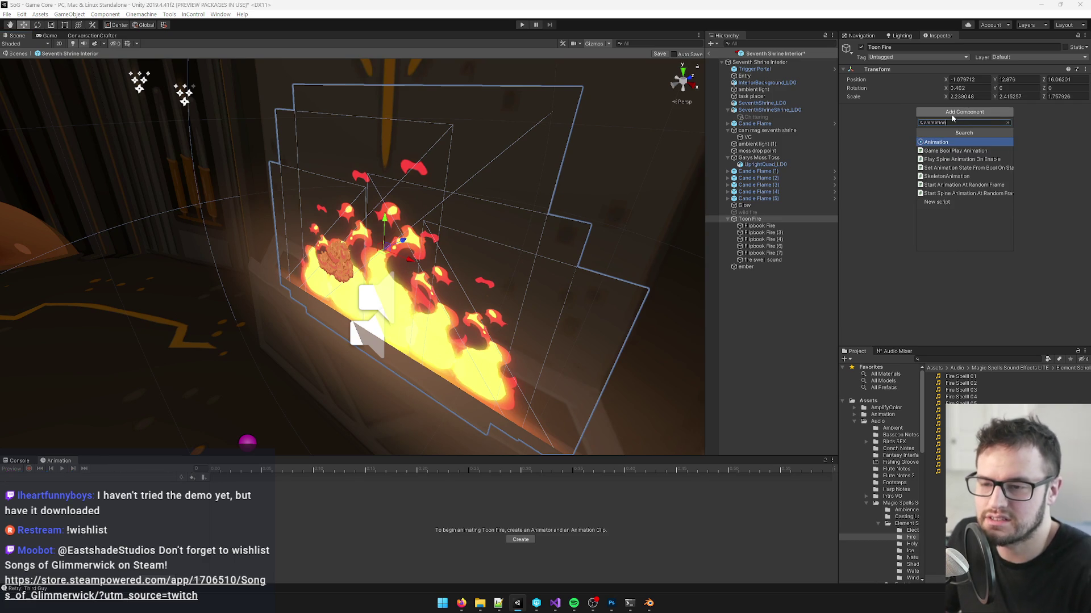
key("Return")
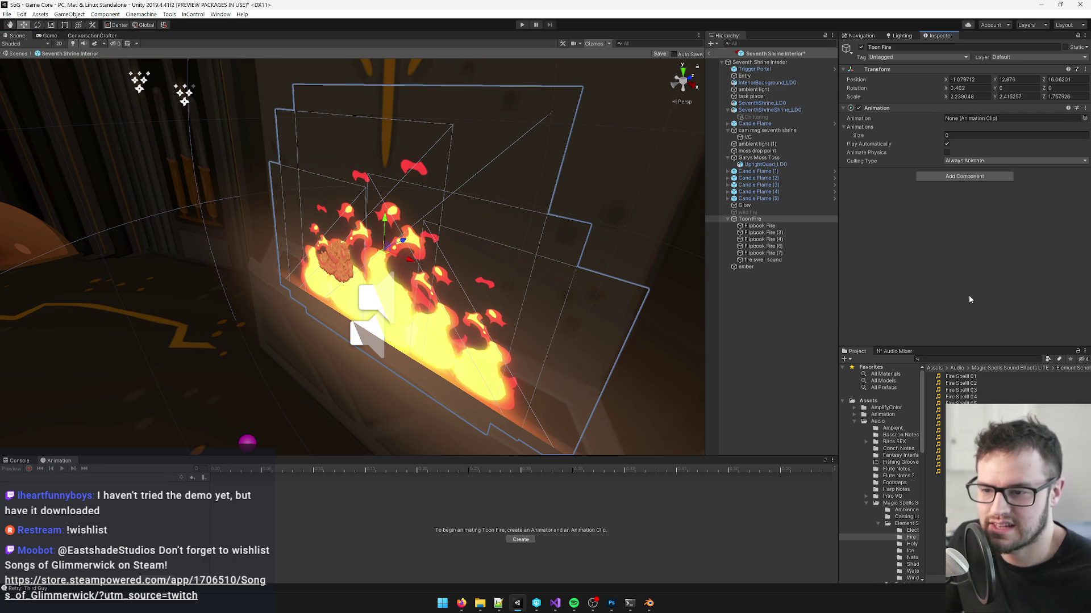
left_click(19, 461)
left_click(57, 460)
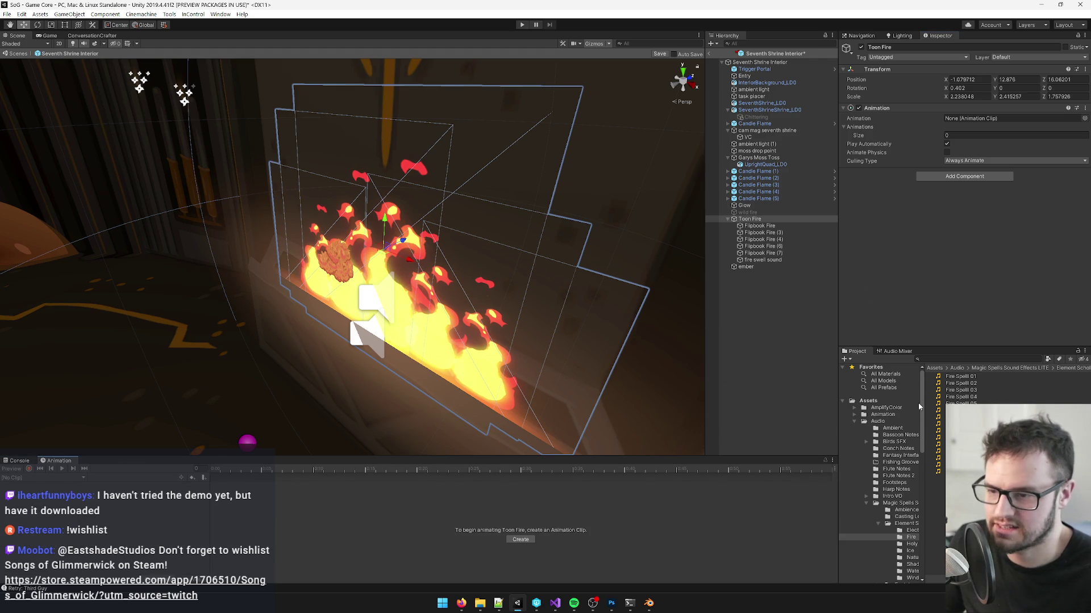
Step: Create an animation clip named Seventh Shrine Grow Fire in the Animation folder
left_click(882, 414)
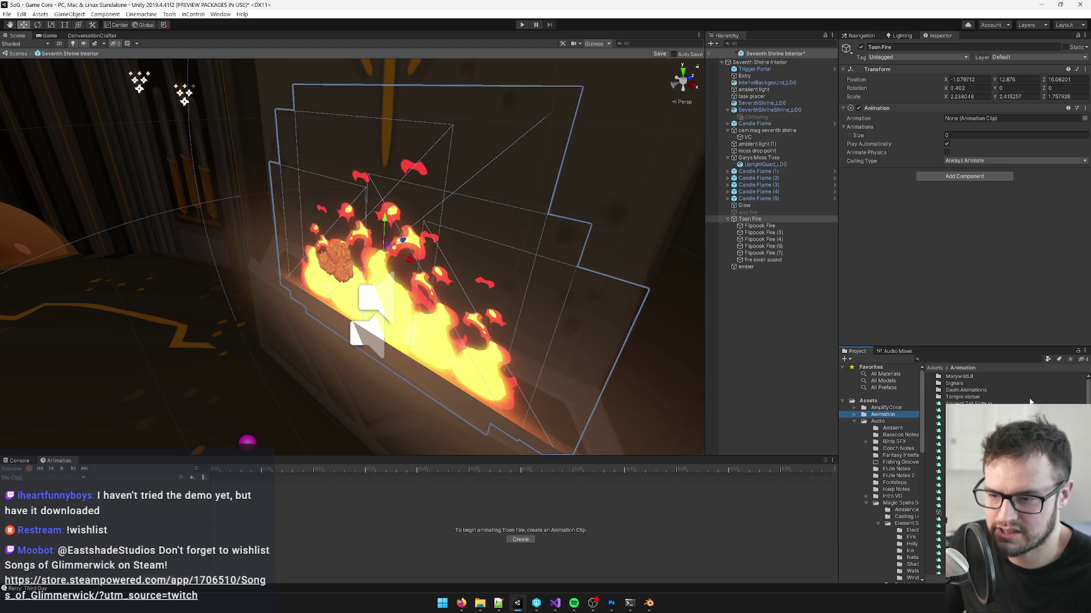
left_click(966, 471)
right_click(966, 471)
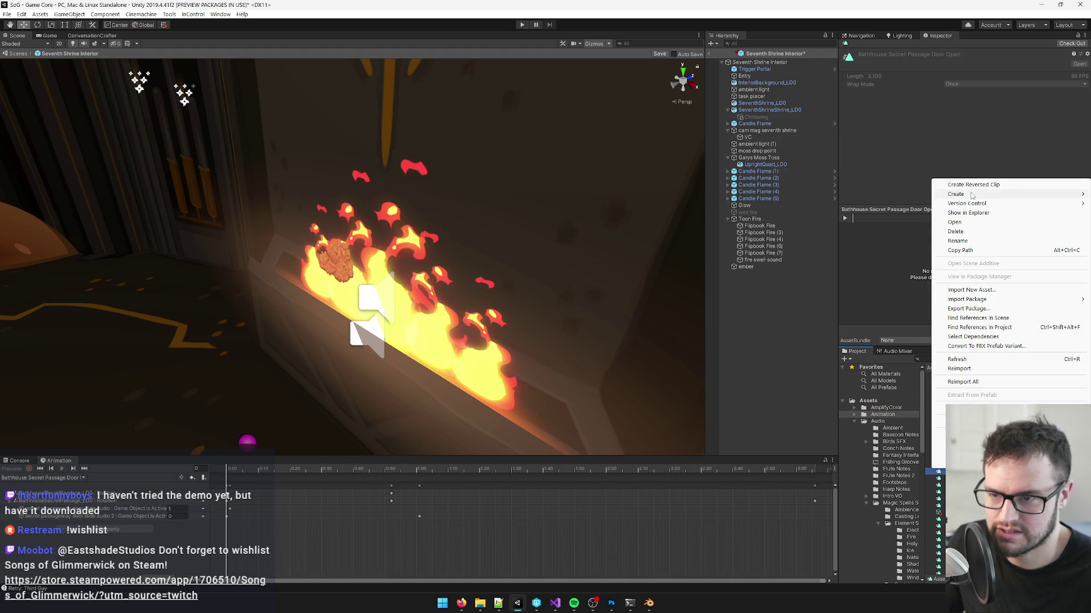
mouse_move(965, 193)
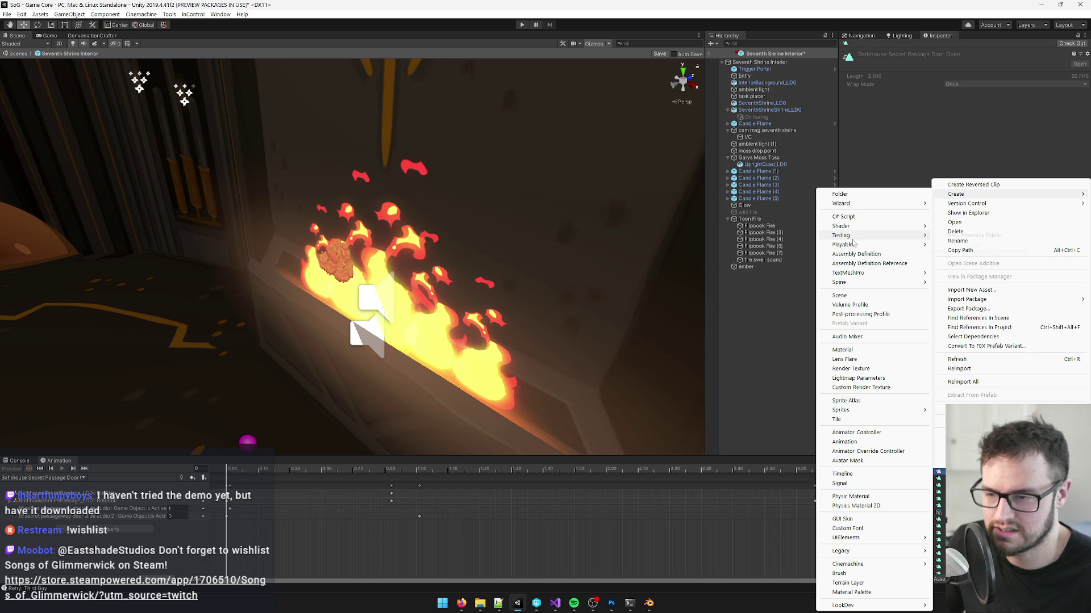
mouse_move(853, 237)
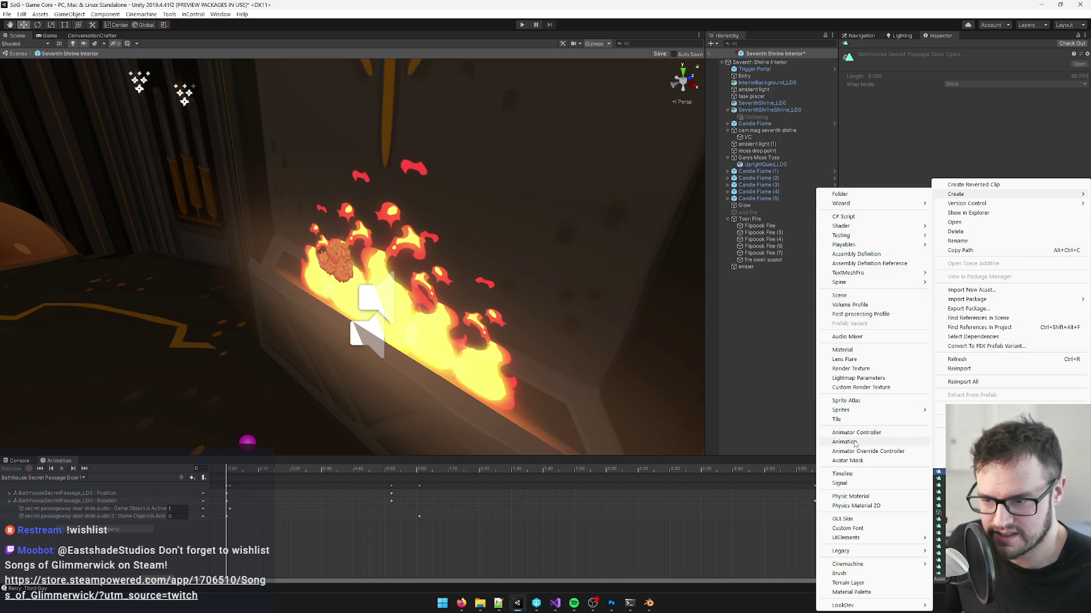
left_click(935, 457)
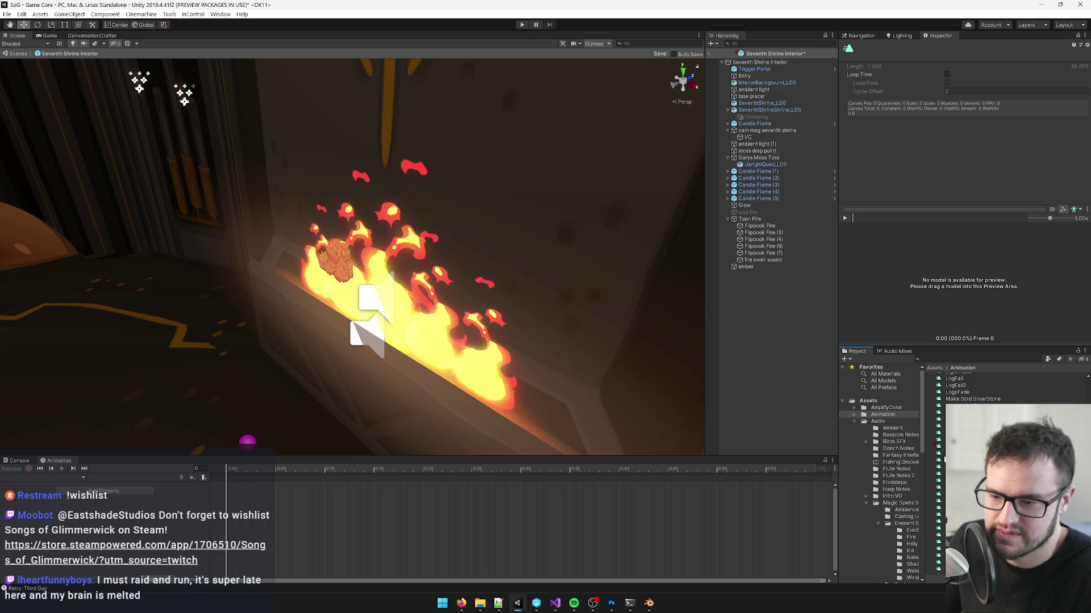
type("Make Gold SilverStone")
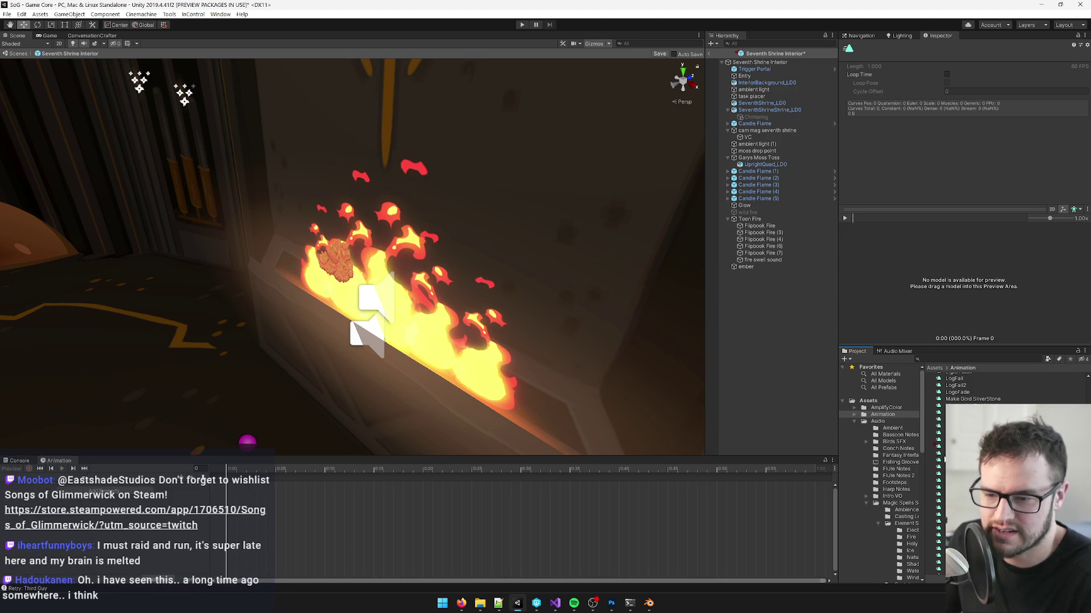
key("Return")
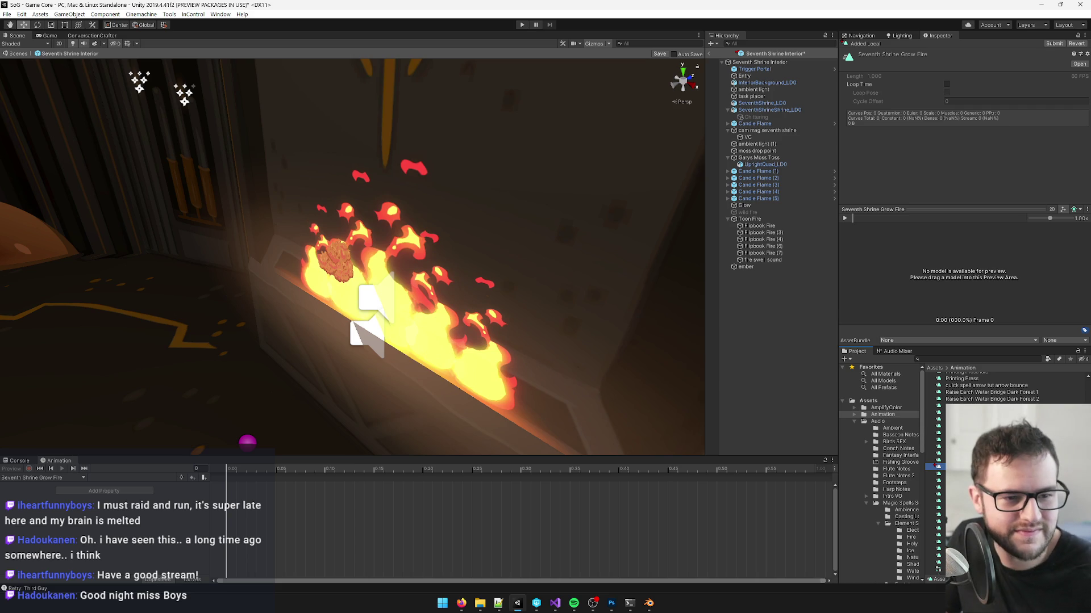
Step: Mark the new clip Legacy through the Inspector's Debug mode, then select Toon Fire
left_click_drag(555, 272, 605, 267)
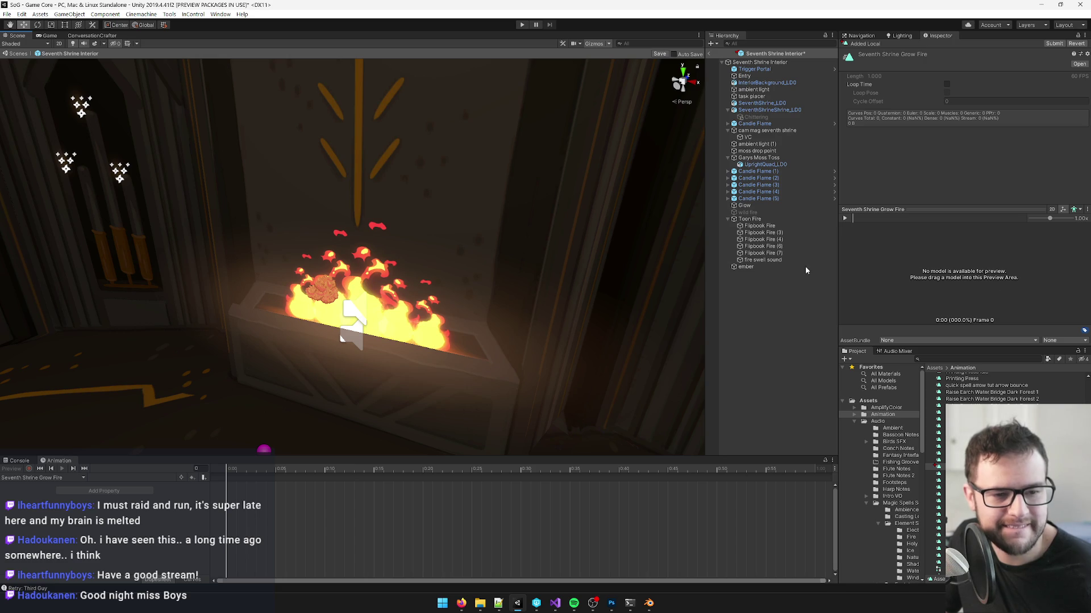
key("Left")
key("Left")
key("Left")
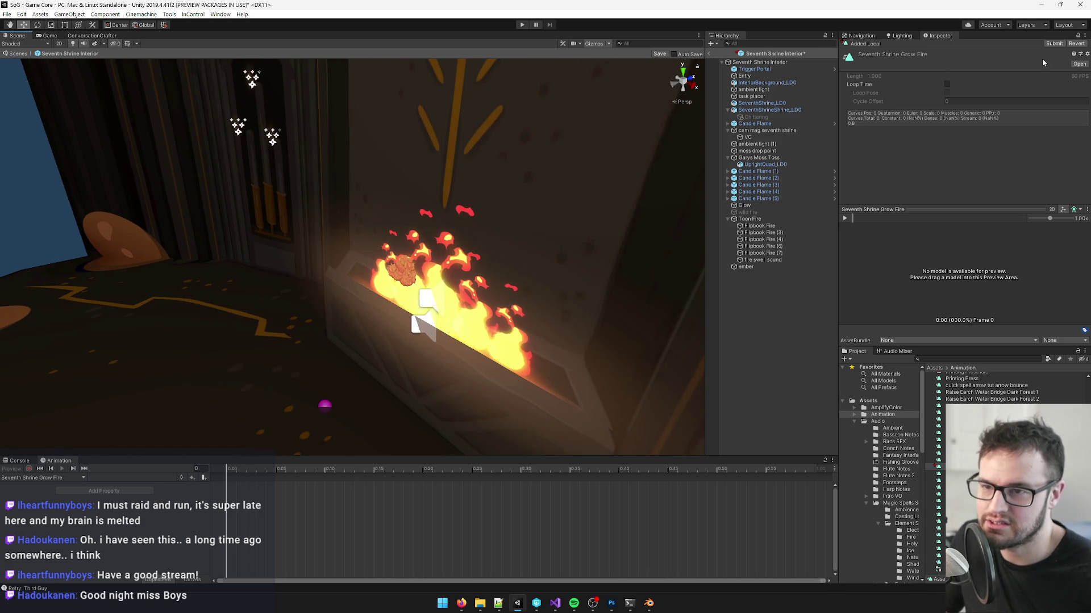
left_click(1085, 35)
left_click(1028, 55)
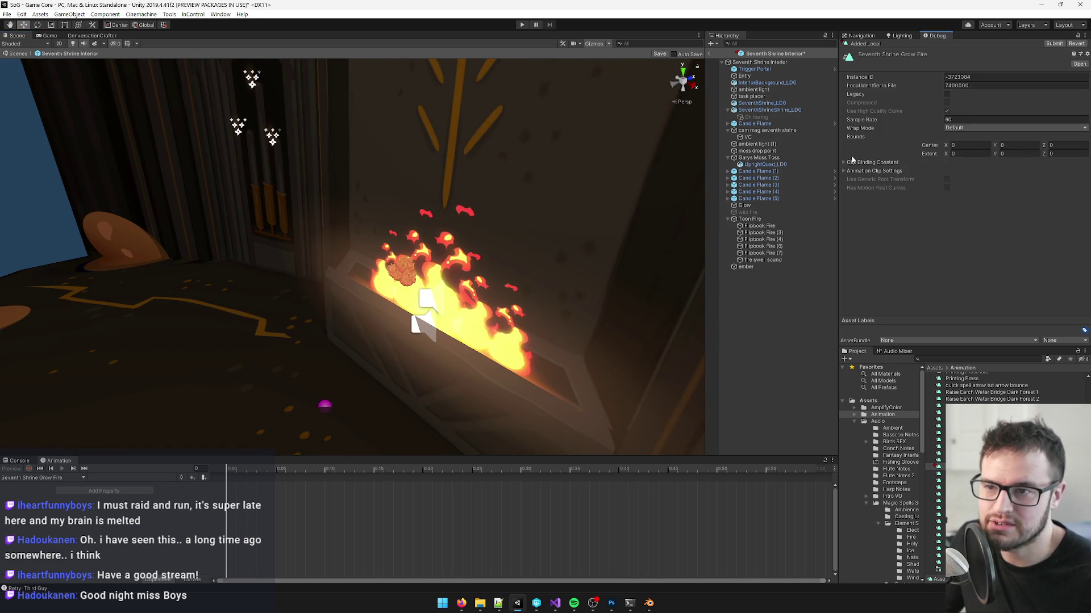
left_click(1085, 35)
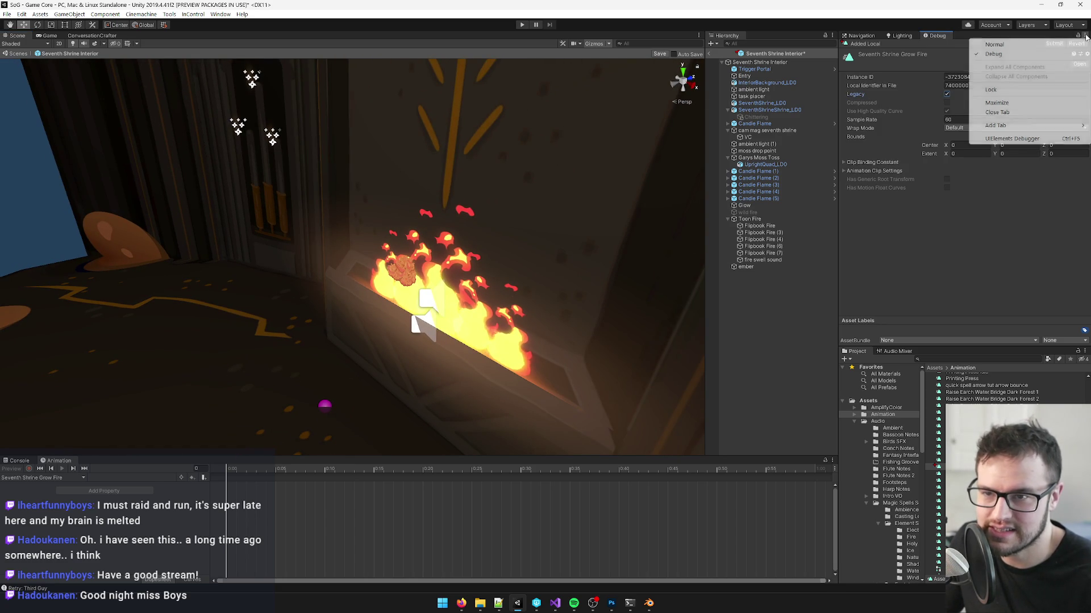
left_click(1028, 49)
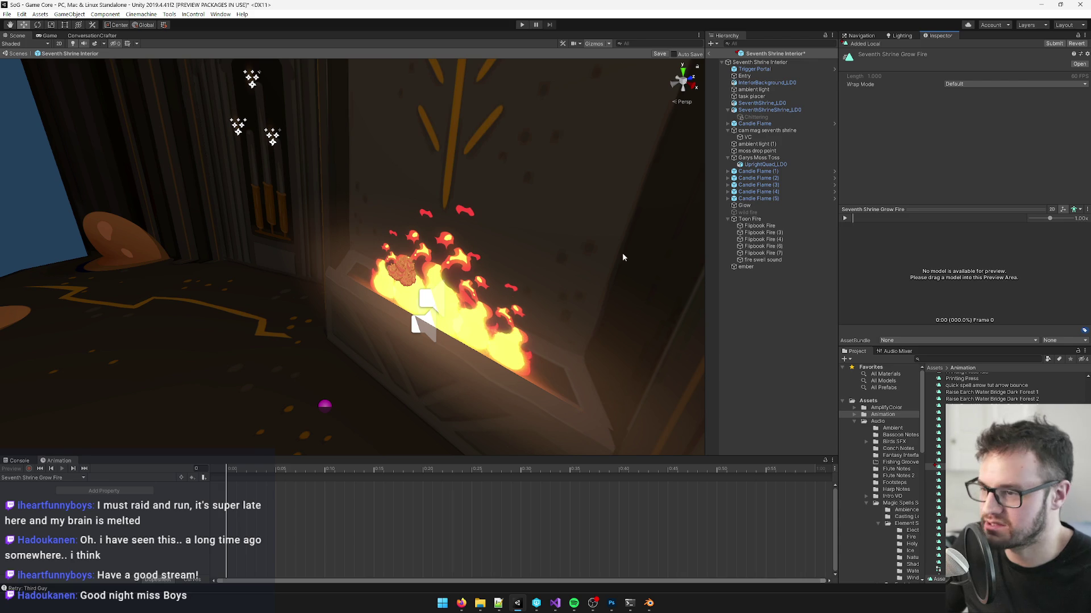
left_click(758, 220)
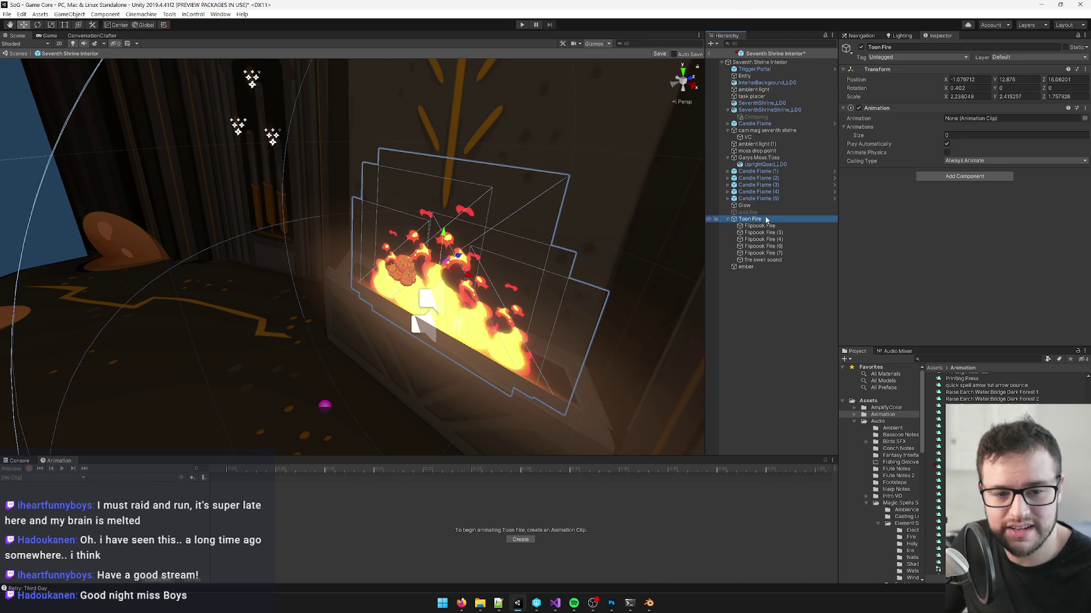
Step: Assign the Seventh Shrine Grow Fire clip to Toon Fire's Animation component
left_click_drag(493, 311, 486, 317)
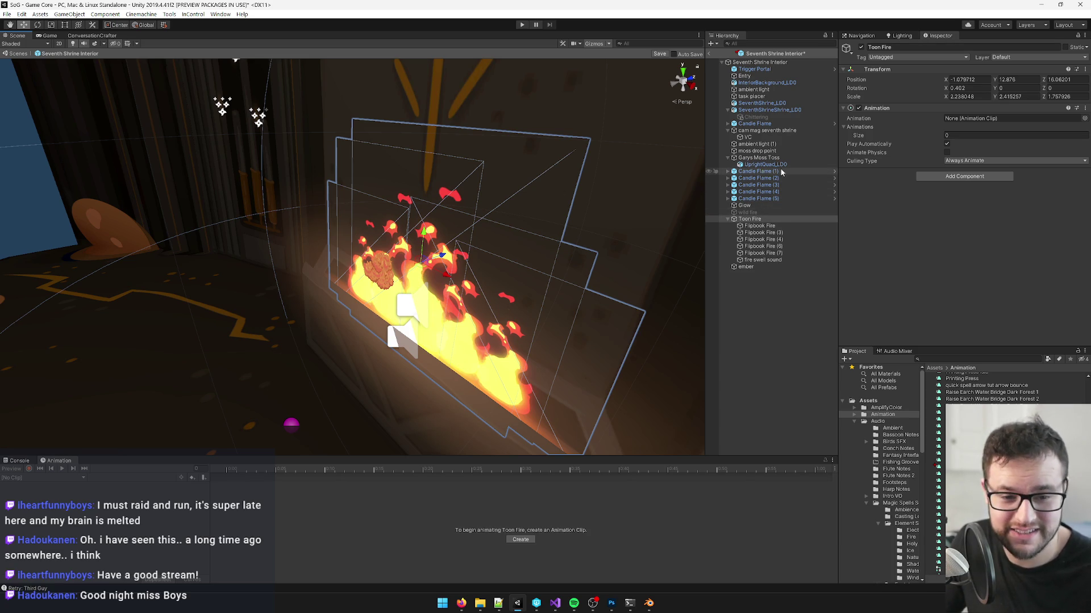
left_click(1085, 118)
mouse_move(785, 78)
left_mouse_down()
mouse_move(527, 157)
mouse_move(386, 243)
mouse_move(492, 225)
mouse_move(502, 192)
left_mouse_up()
type("seventh")
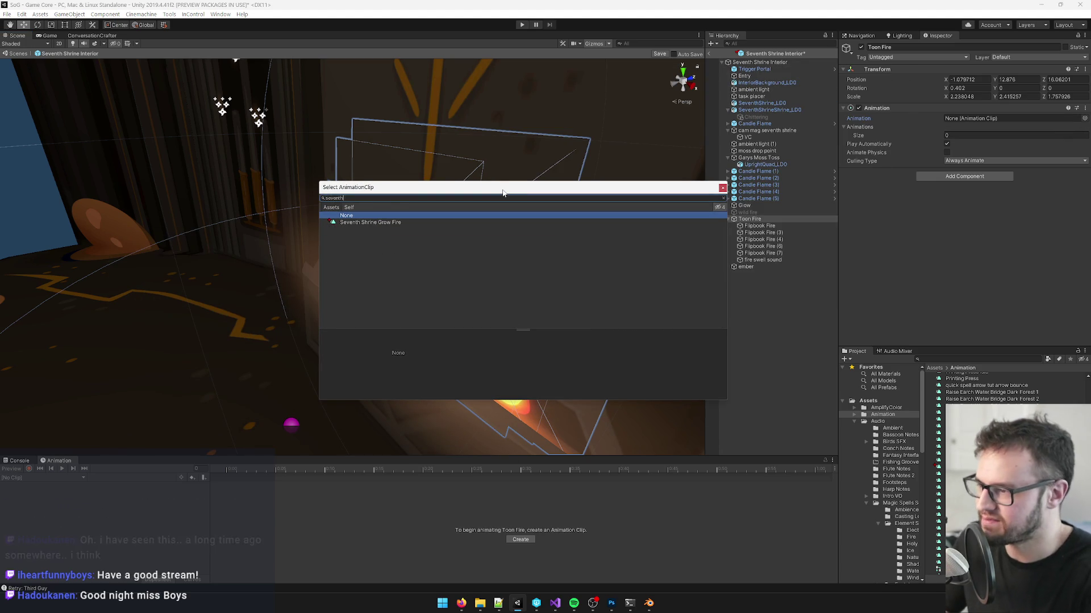
double_click(396, 222)
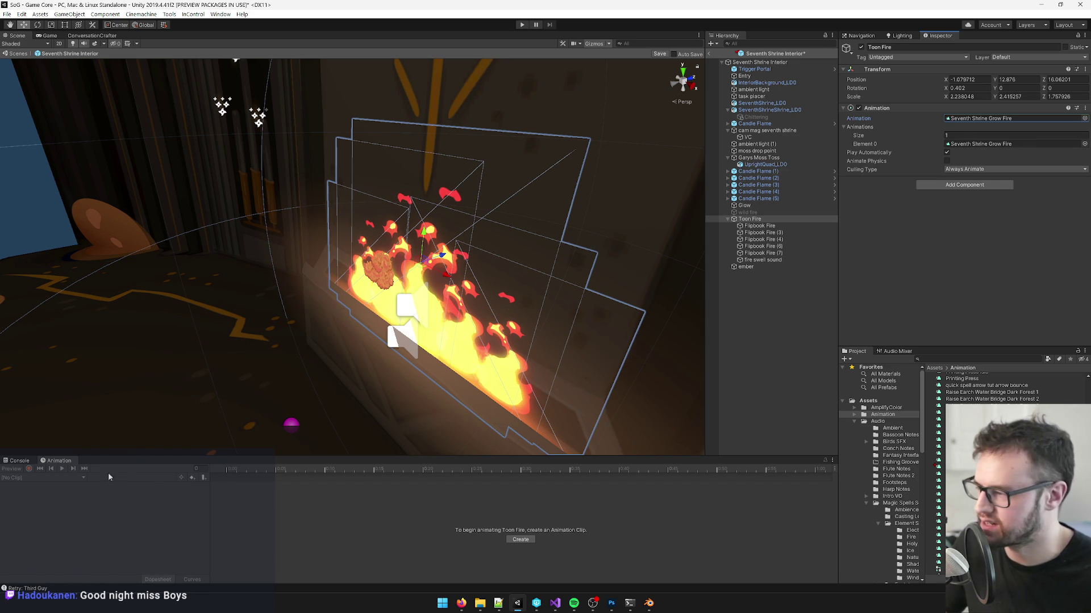
left_click_drag(556, 255, 617, 250)
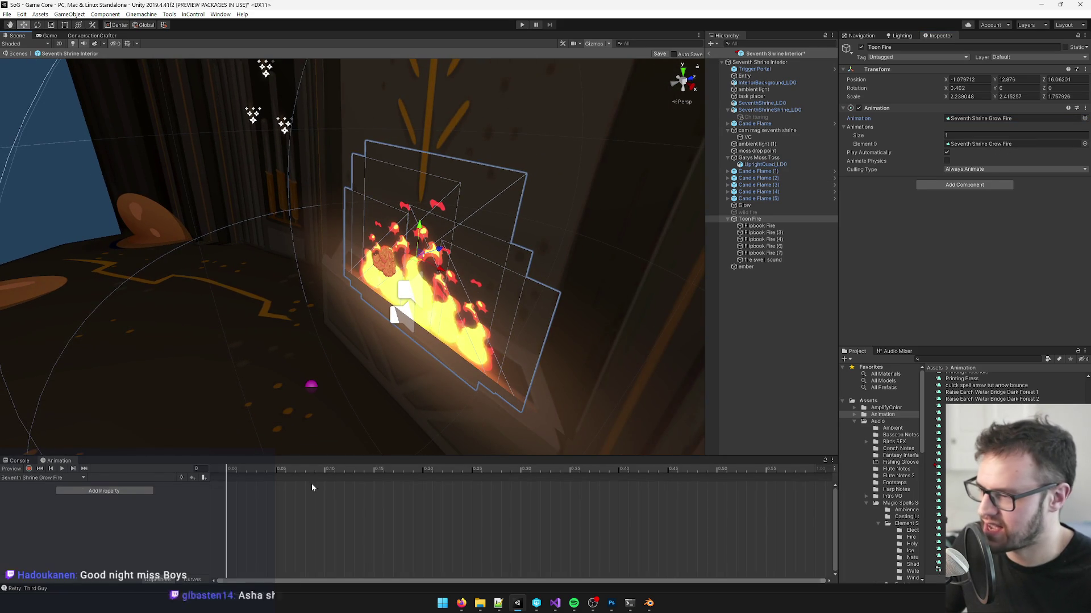
Step: Record frame 0 with all Flipbook Fire planes shrunk almost to nothing, each around its own pivot
left_click(29, 469)
left_click(785, 226)
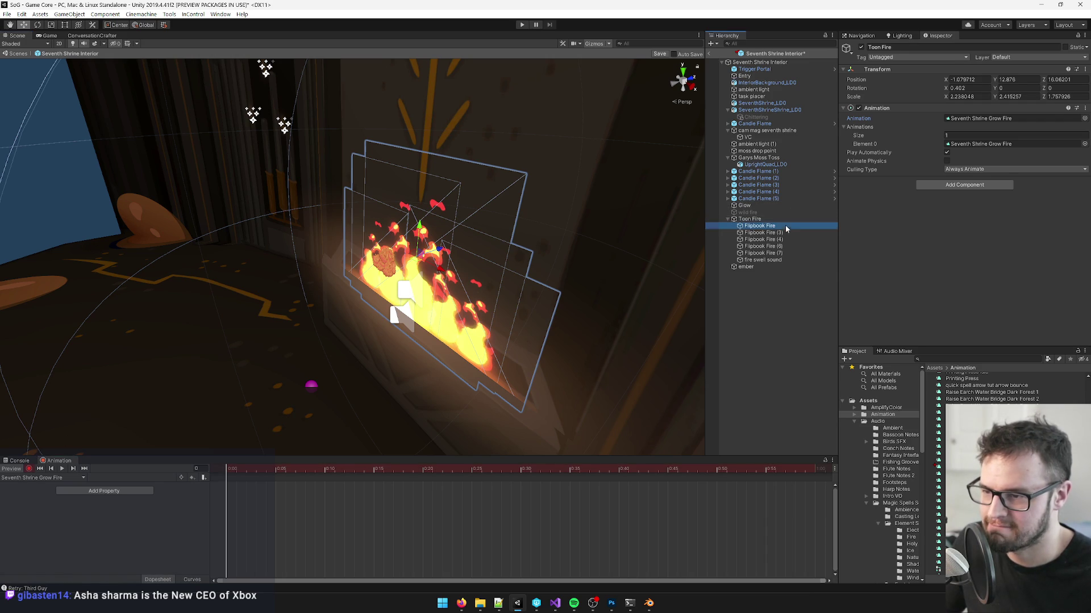
left_click(775, 254, "shift")
key("r")
key("f")
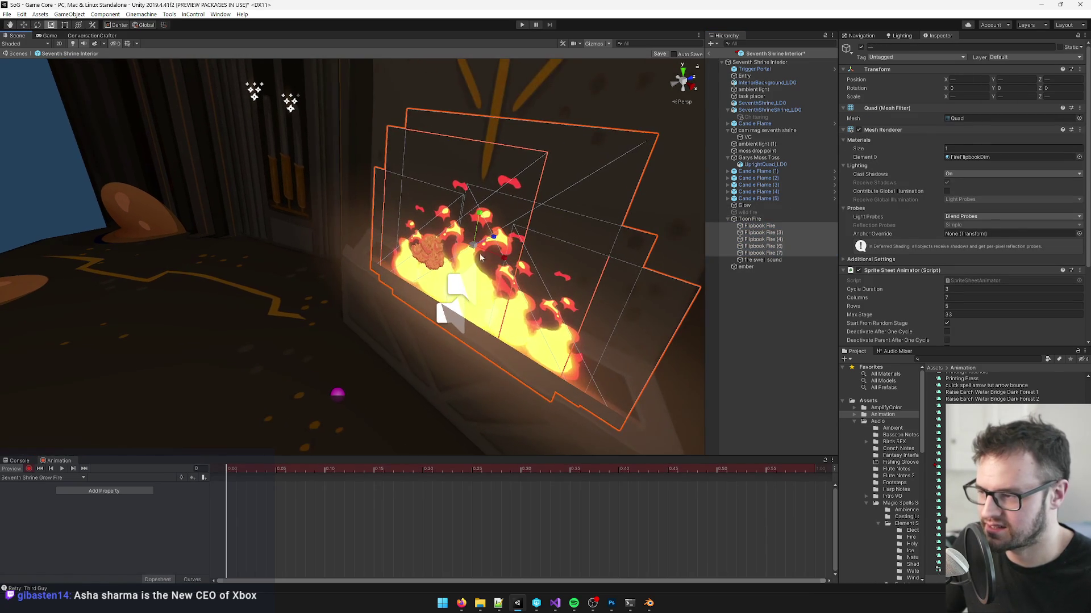
left_click_drag(475, 252, 471, 255)
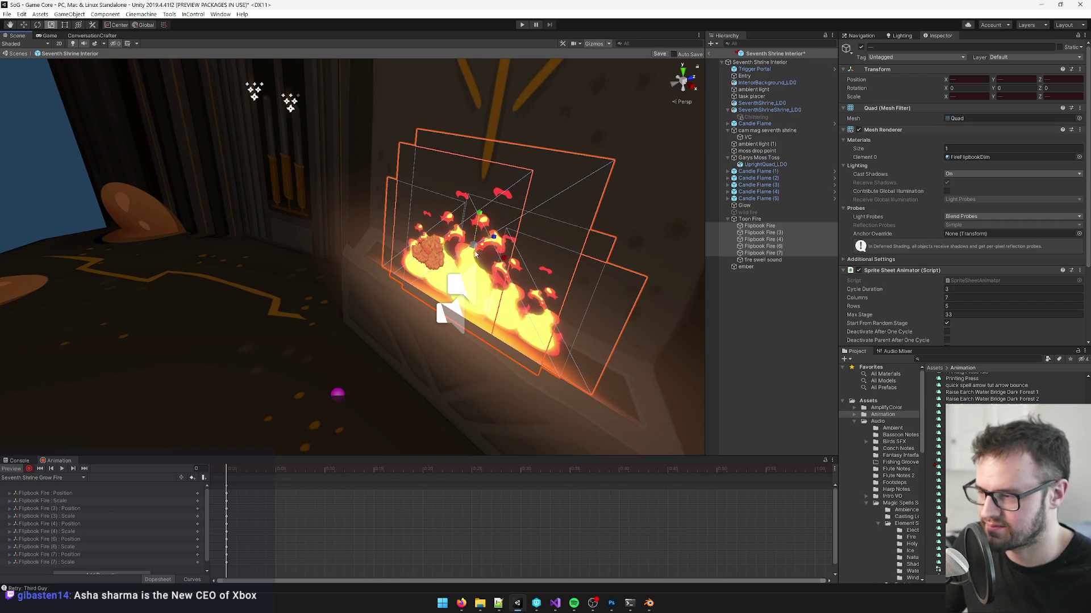
key("ctrl+z")
left_click(120, 25)
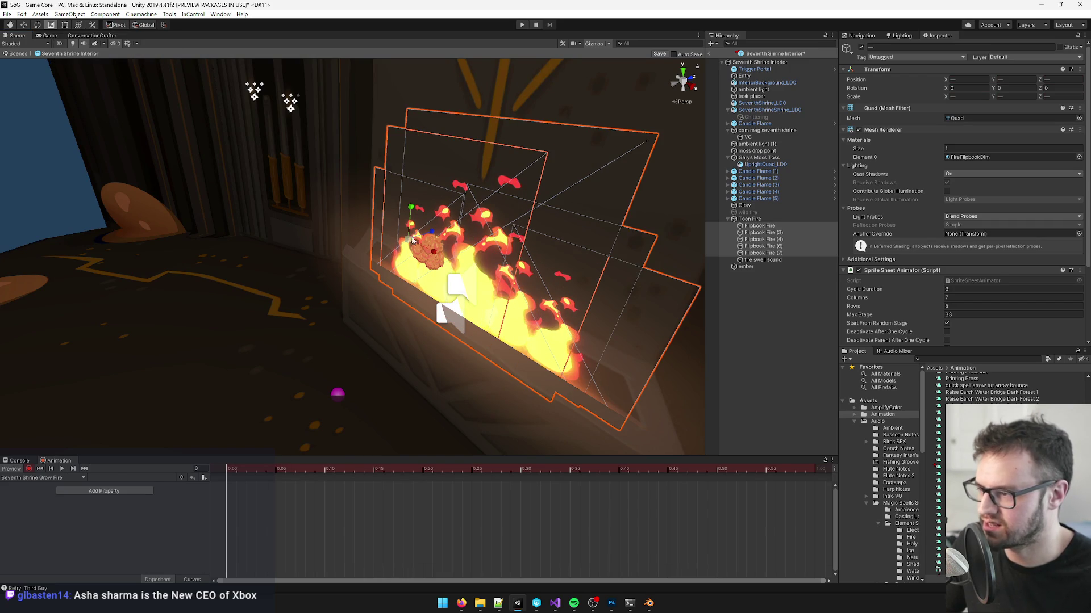
key("ctrl+y")
mouse_move(404, 247)
left_mouse_down()
mouse_move(409, 239)
mouse_move(394, 309)
left_mouse_up()
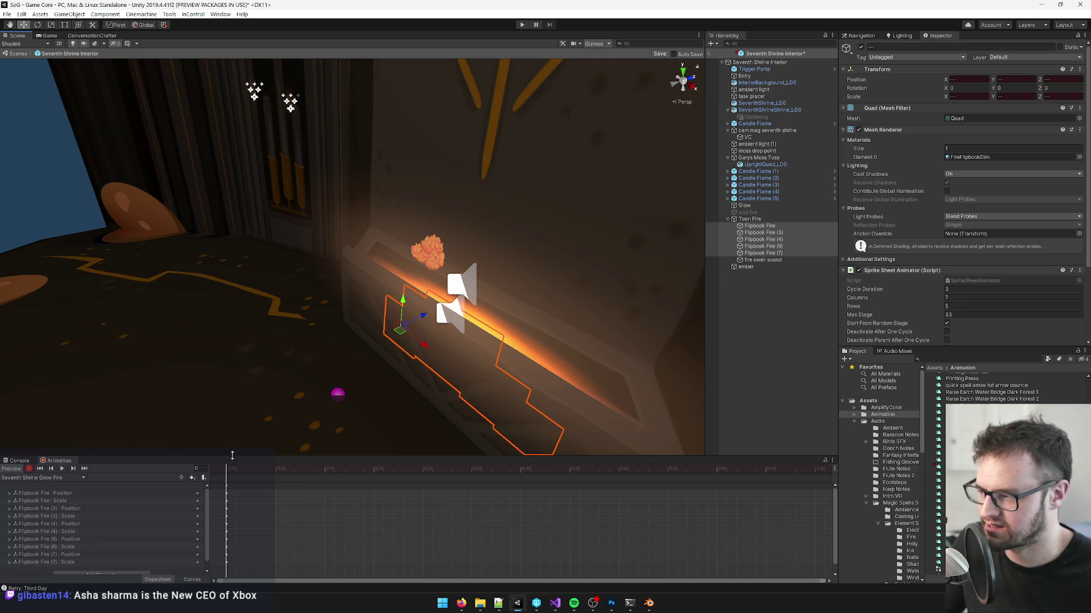
Step: Key frame 48 with the flame planes lifted upward into full blaze
left_click_drag(231, 470, 697, 471)
mouse_move(404, 301)
left_mouse_down()
mouse_move(421, 248)
mouse_move(417, 262)
mouse_move(470, 254)
mouse_move(452, 258)
mouse_move(415, 222)
mouse_move(421, 208)
mouse_move(463, 207)
left_mouse_up()
key("r")
left_click_drag(702, 470, 209, 482)
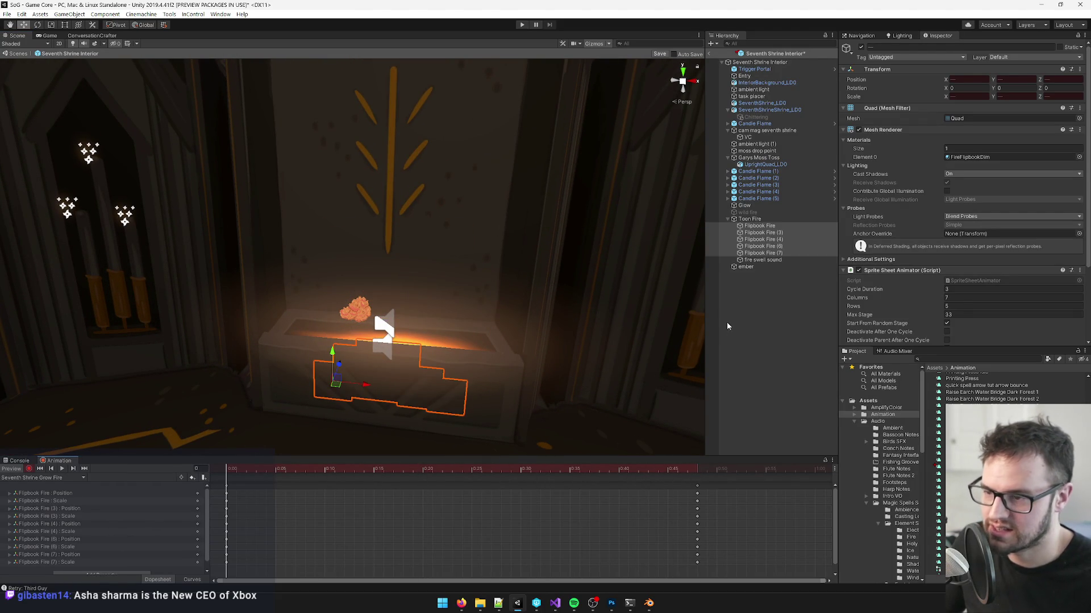
left_click(755, 261)
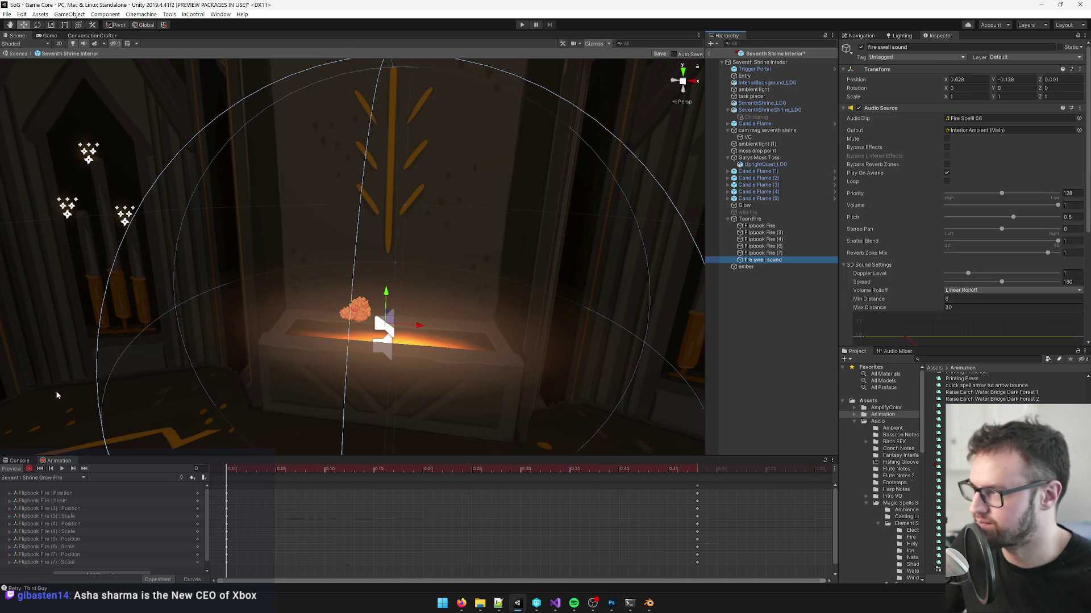
Step: Stop recording, duplicate the fire swell sound object, and rename it big fire loop
left_click(29, 469)
left_click(766, 260)
key("ctrl+d")
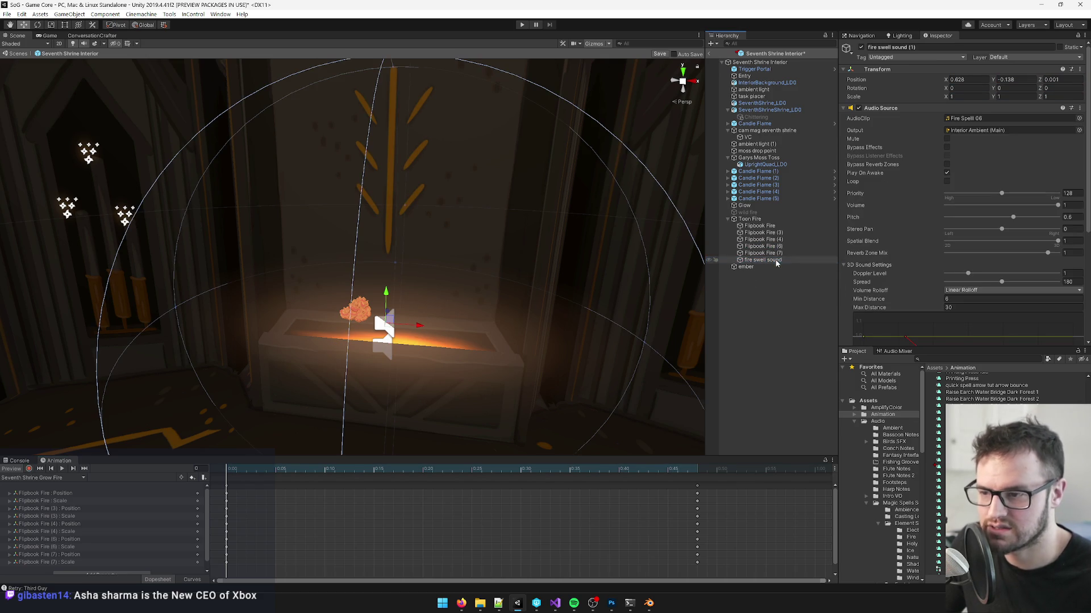
left_click(911, 47)
type("big fire loop")
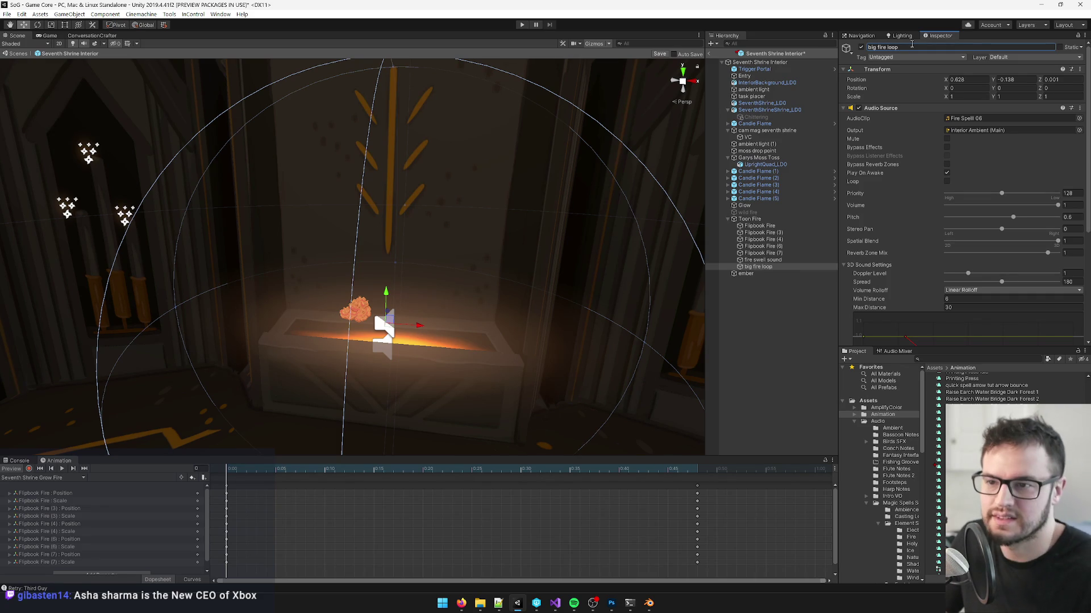
Step: Set big fire loop's Audio Source clip to fireloop and preview the sound
left_click(1078, 120)
type("fire")
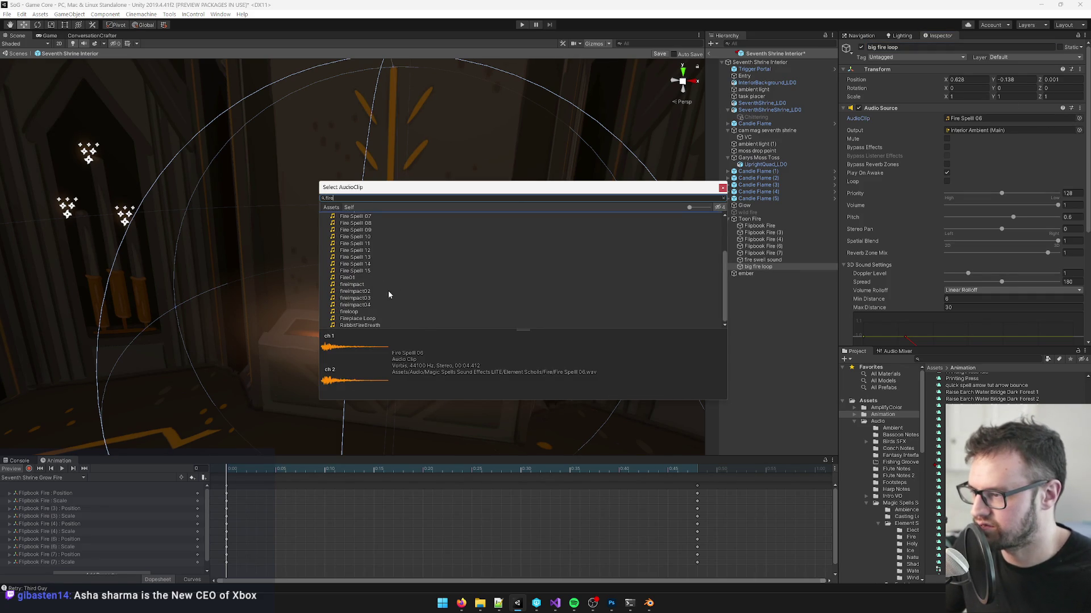
double_click(358, 315)
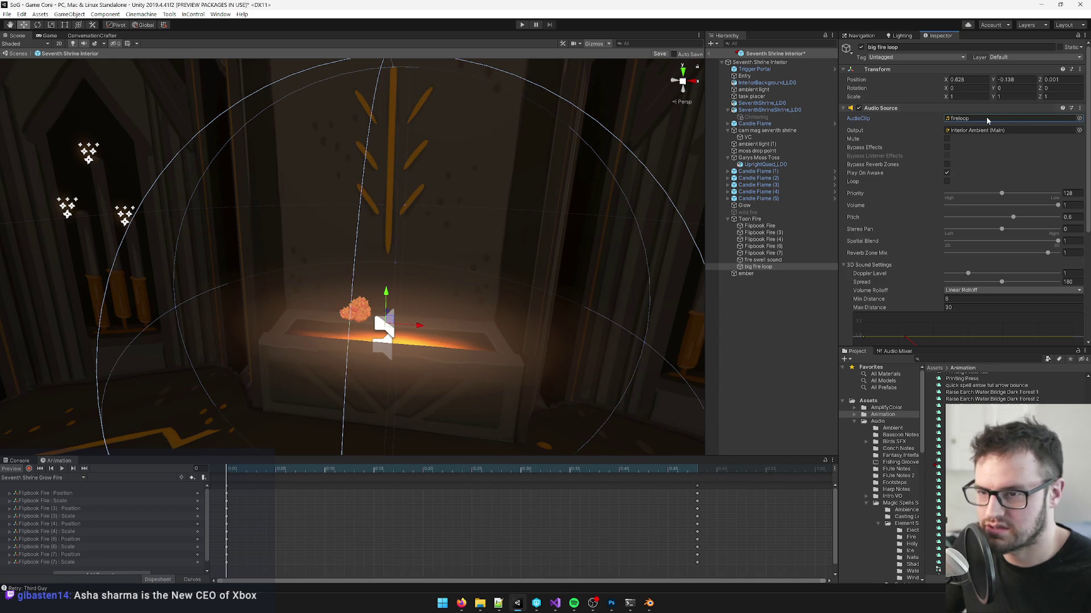
left_click(986, 121)
left_click(957, 397)
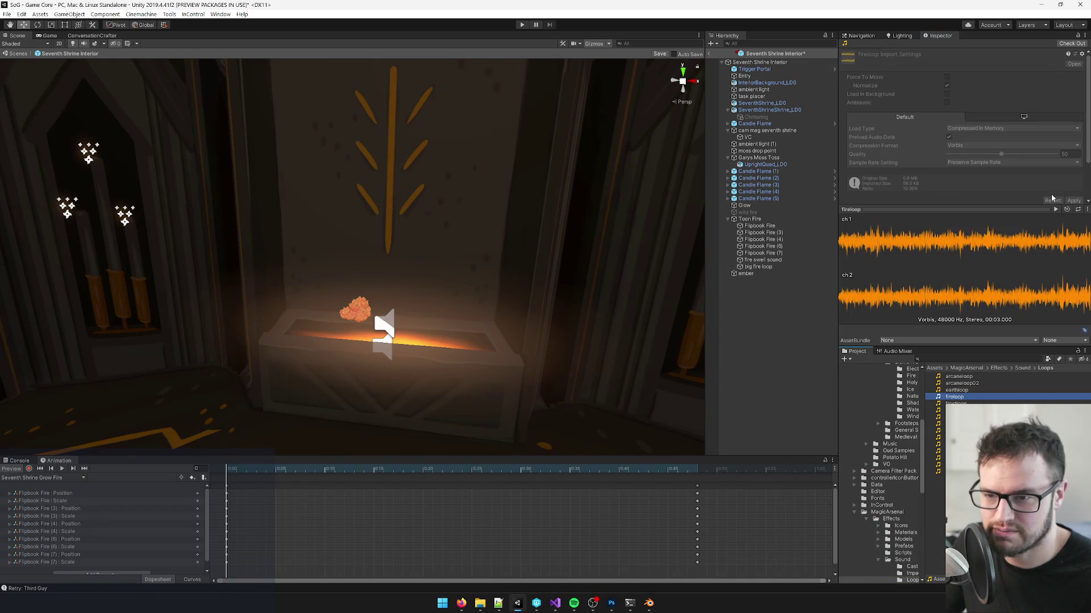
left_click(1055, 210)
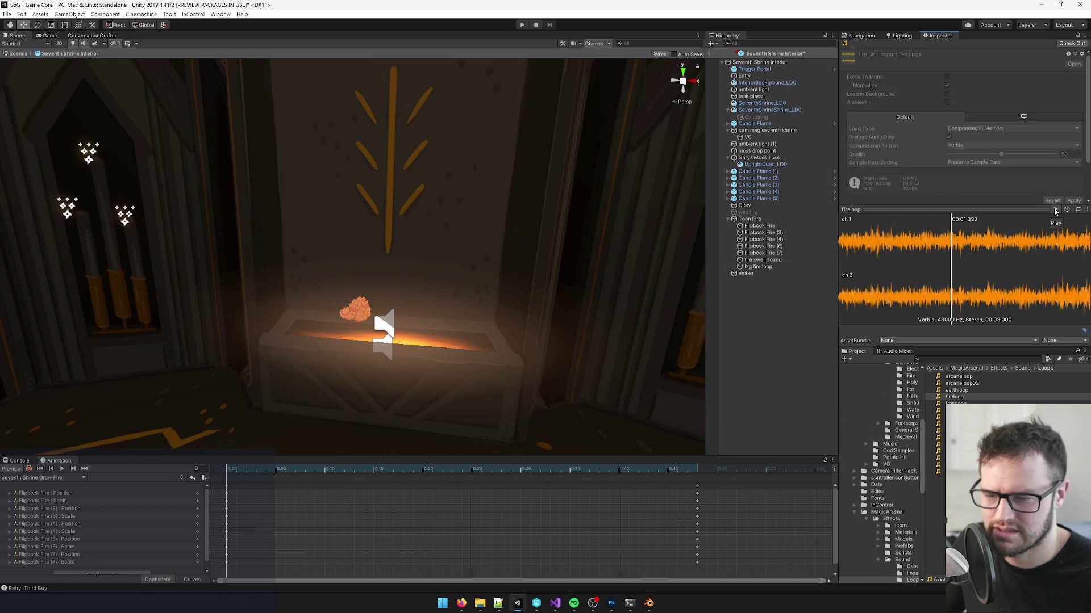
left_click(762, 267)
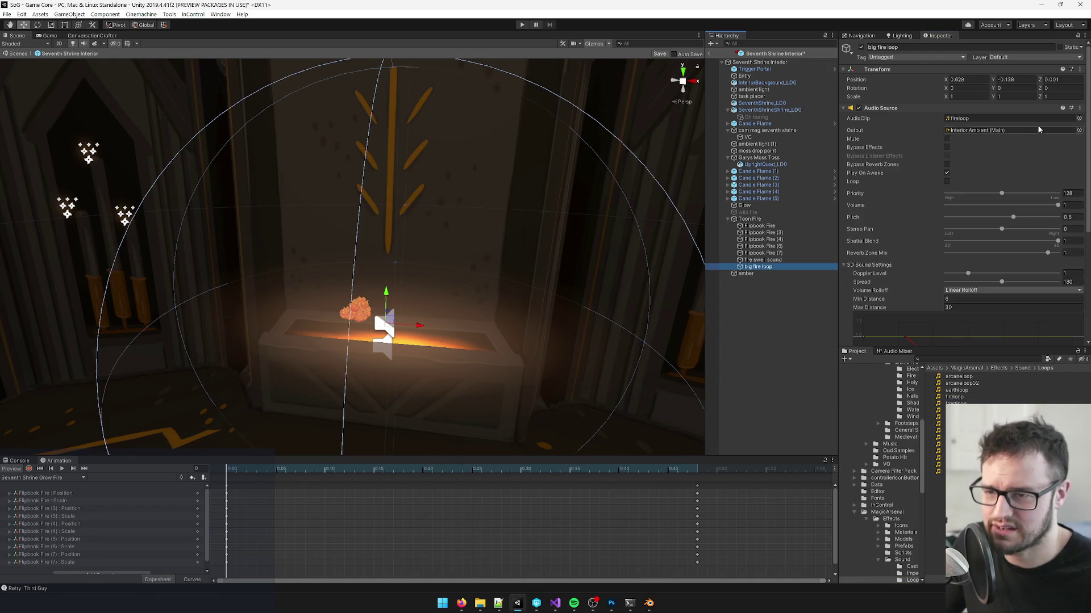
left_click(1078, 119)
type("fire")
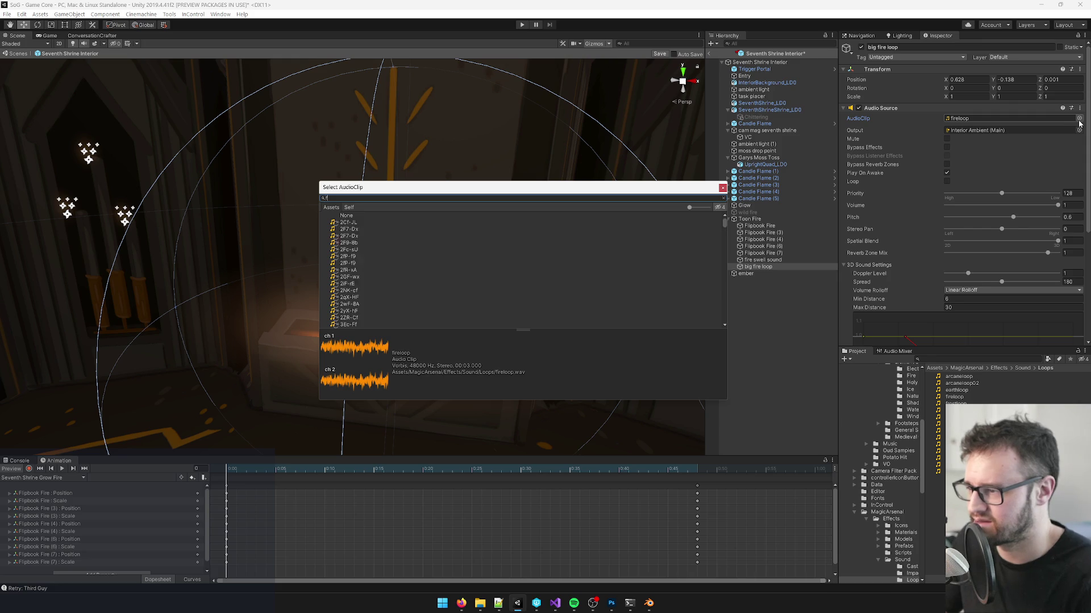